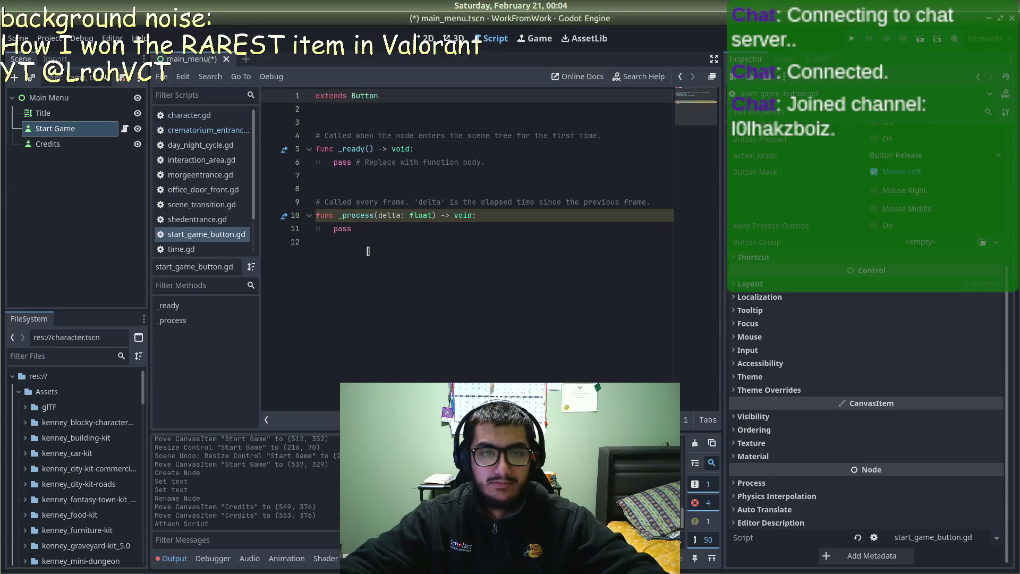
Step: In Firefox's Godot docs, open the Area3D page from the class sidebar
key(alt+Tab)
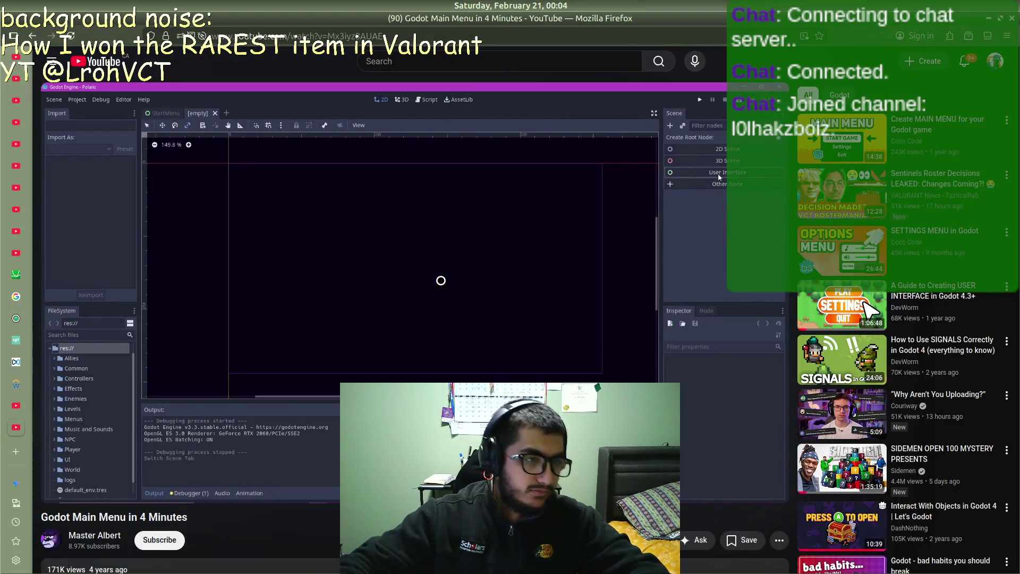
scroll(23, 324, down, 5)
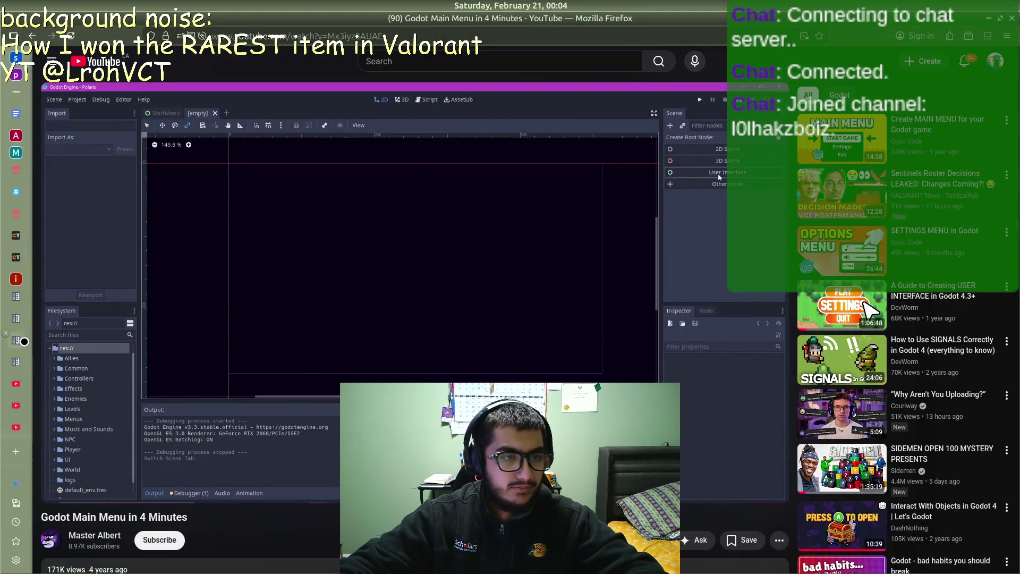
click(20, 342)
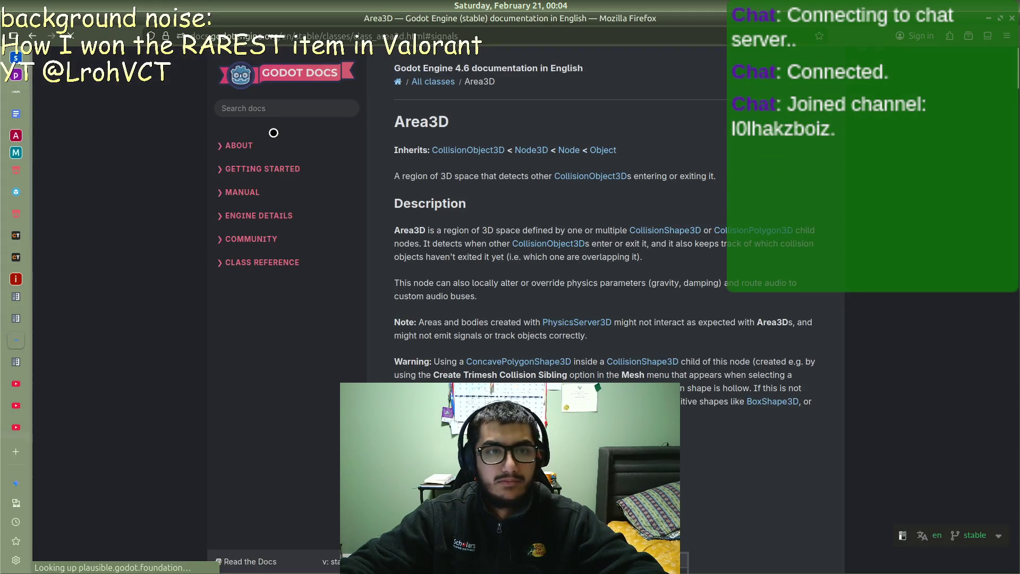
scroll(339, 257, up, 3)
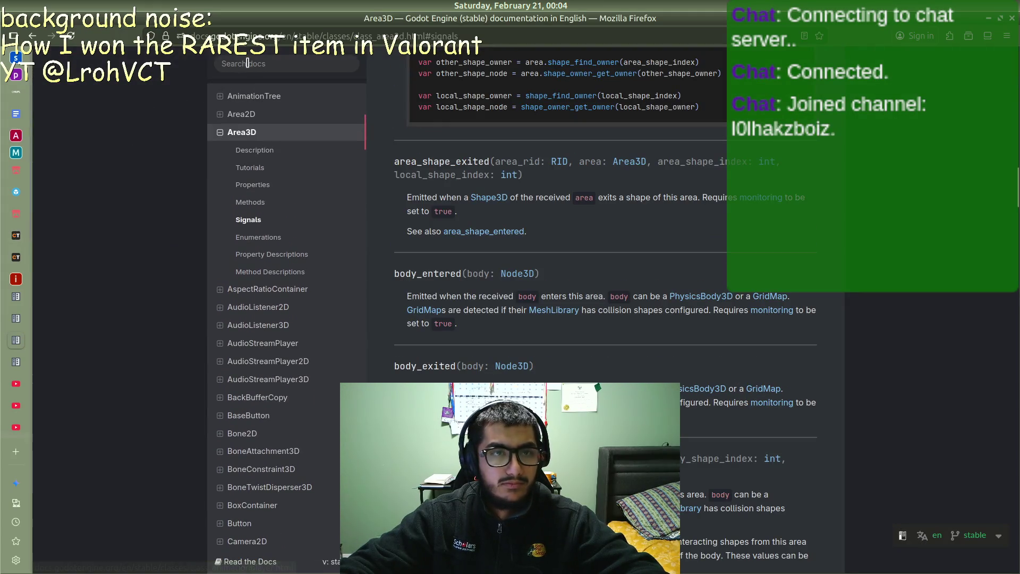
Step: Open the Button class reference and scroll to its GDScript pressed-signal example
click(250, 64)
click(347, 268)
scroll(348, 268, down, 3)
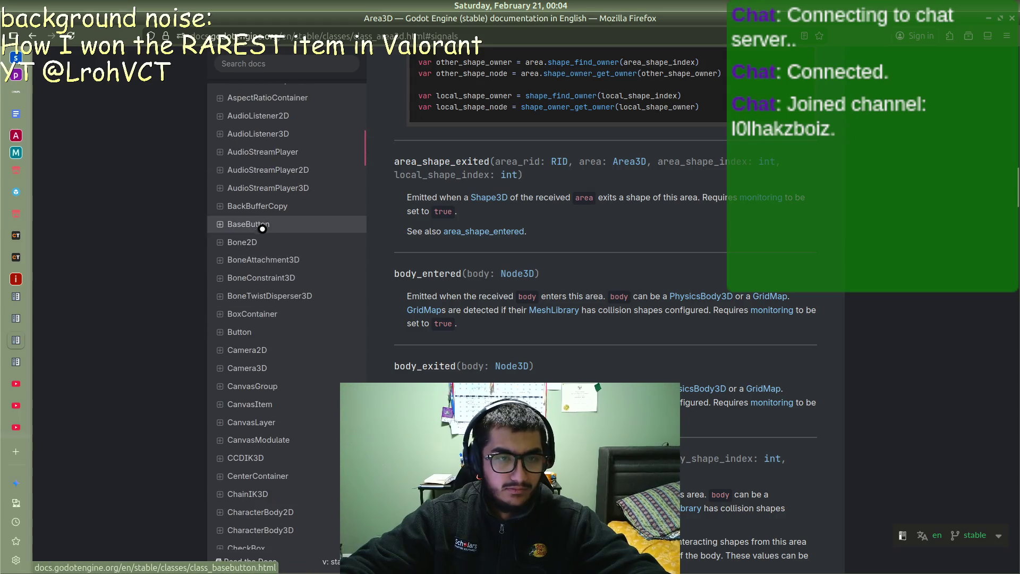
click(239, 332)
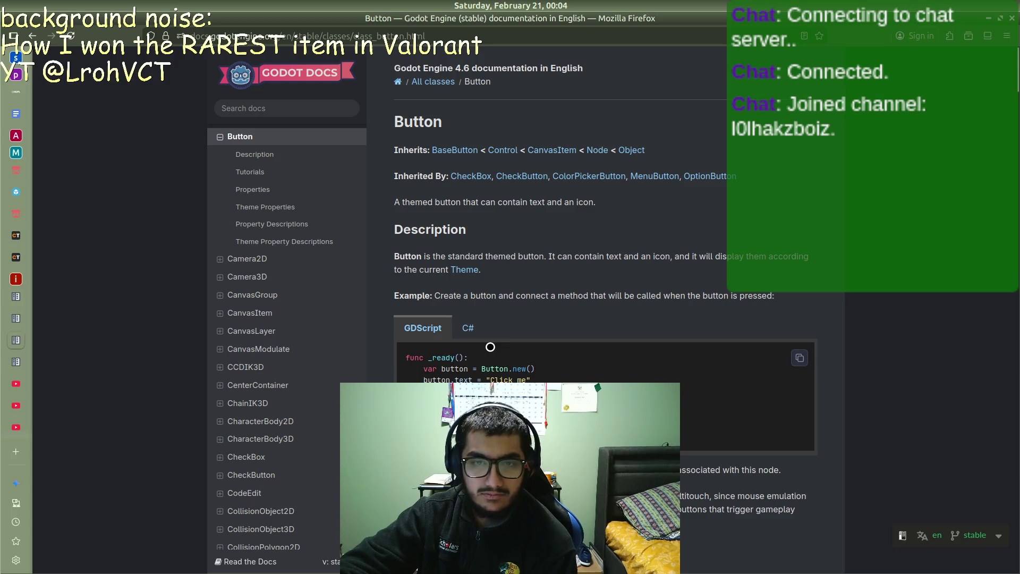
scroll(490, 346, down, 4)
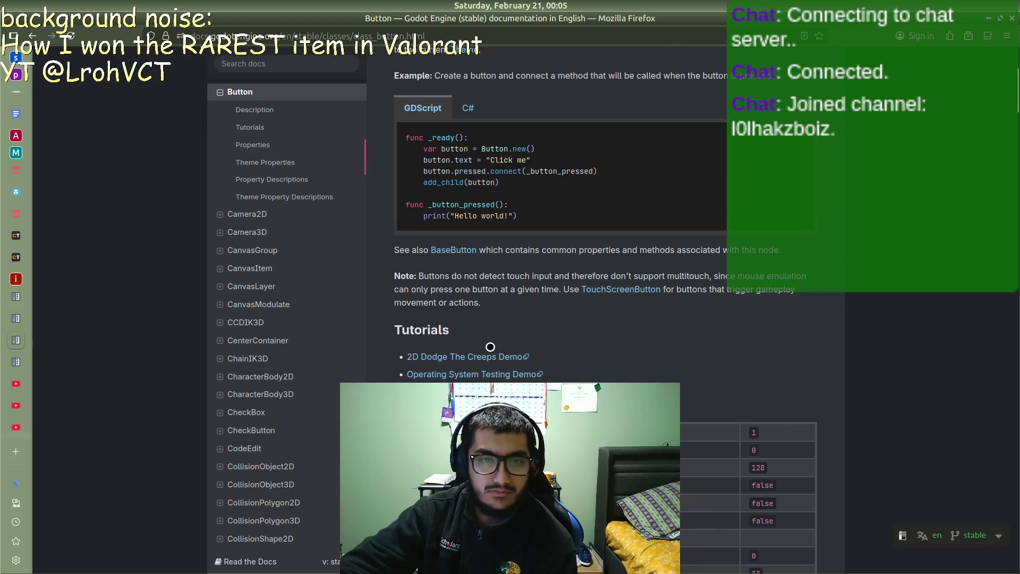
key(alt+Tab)
Step: Replace script lines 3–12 with a func _button_pressed(): header
mouse_move(329, 242)
mouse_down()
mouse_move(303, 229)
mouse_move(307, 120)
mouse_up()
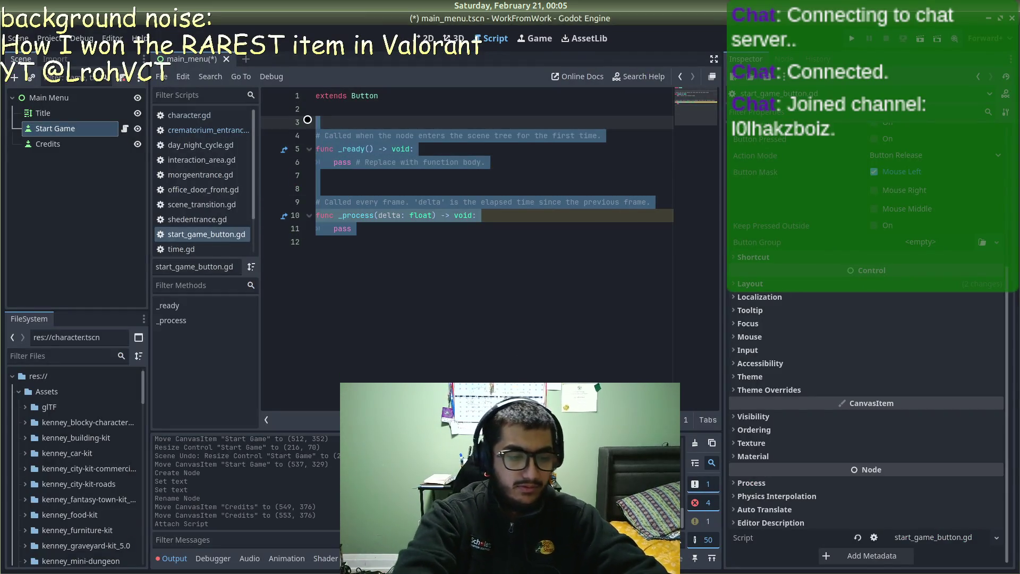
text(Fu)
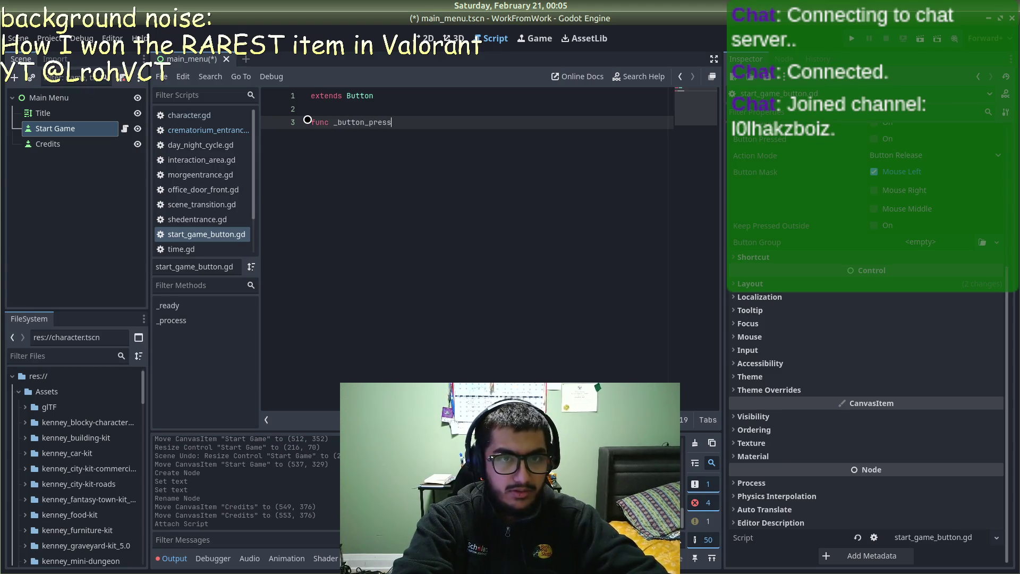
key(Return)
key(alt+Tab)
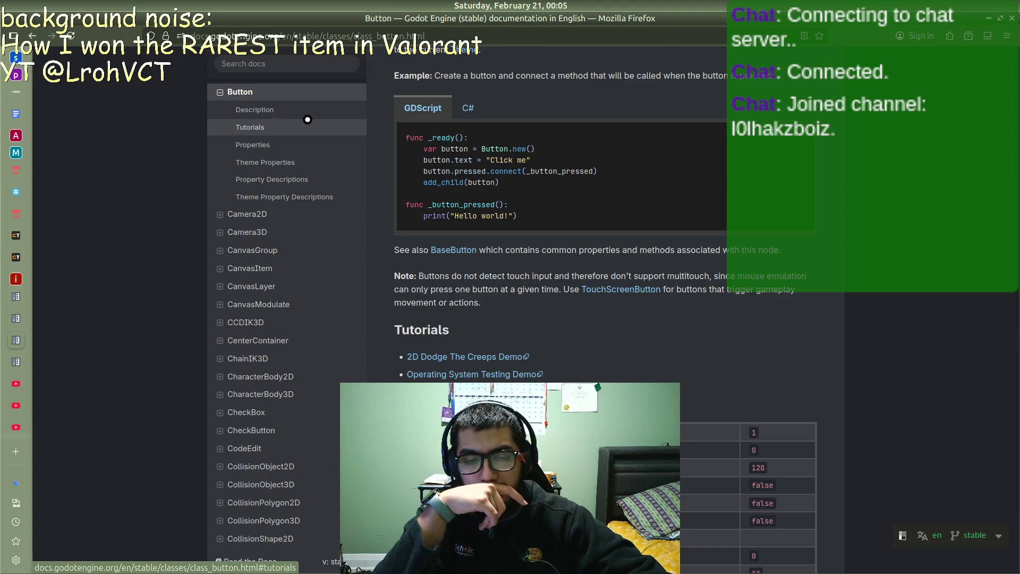
key(alt+Tab)
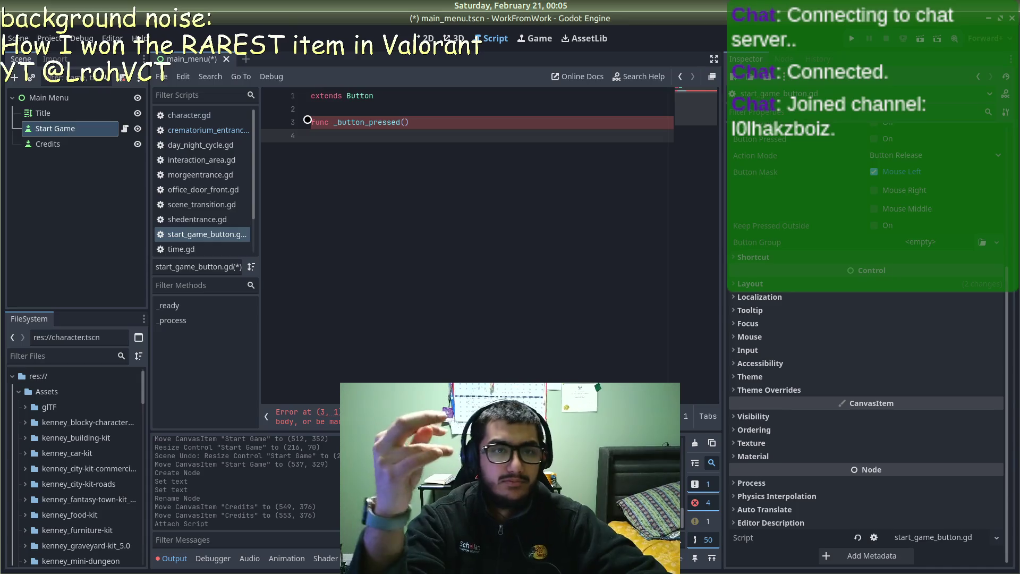
key(alt+Tab)
key(alt+Tab)
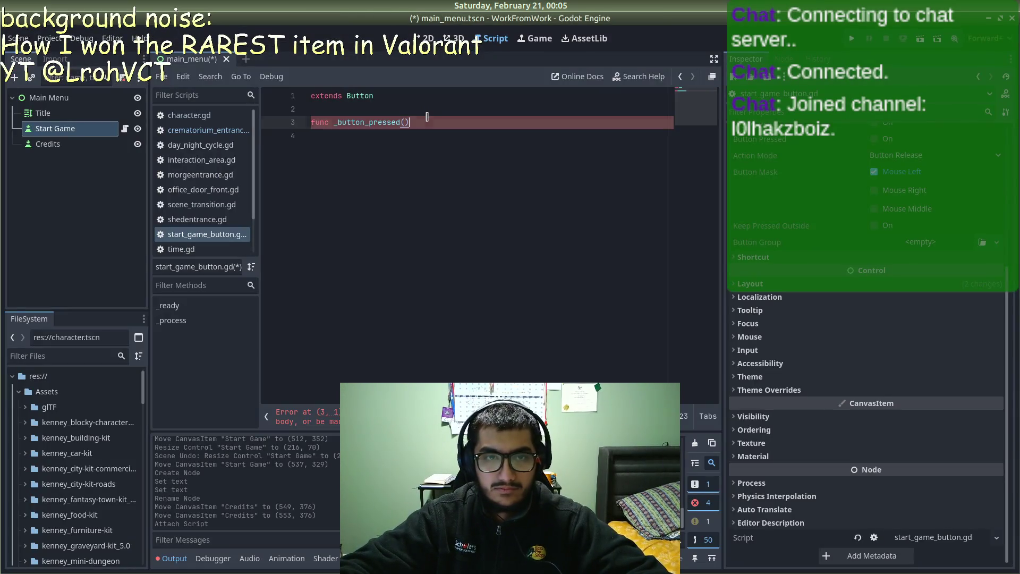
text(:)
key(Return)
text(Scene)
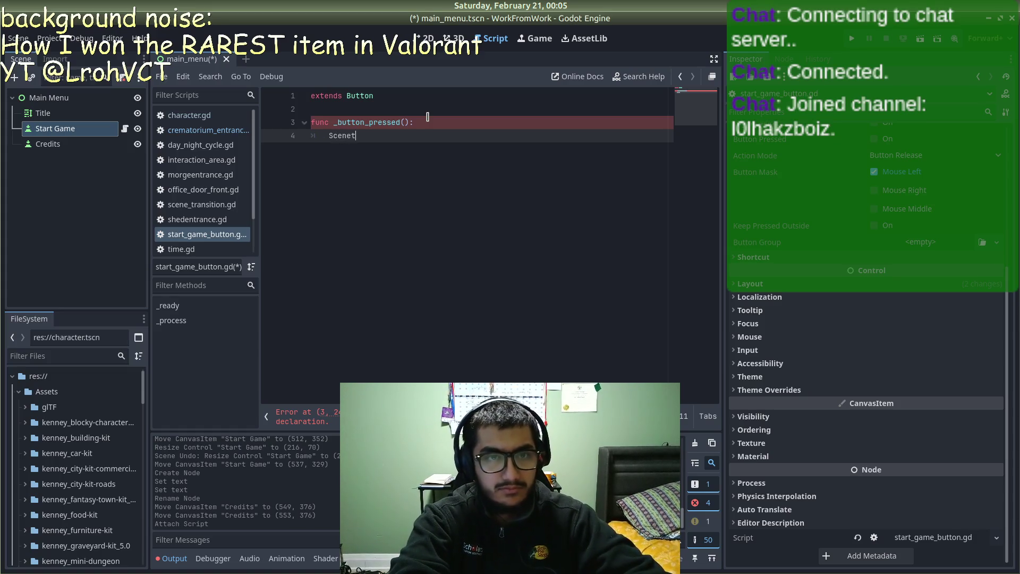
Step: Make its body SceneTransition.change_scene("res://house.tscn") and save start_game_button.gd
text(ra)
key(Return)
text(.)
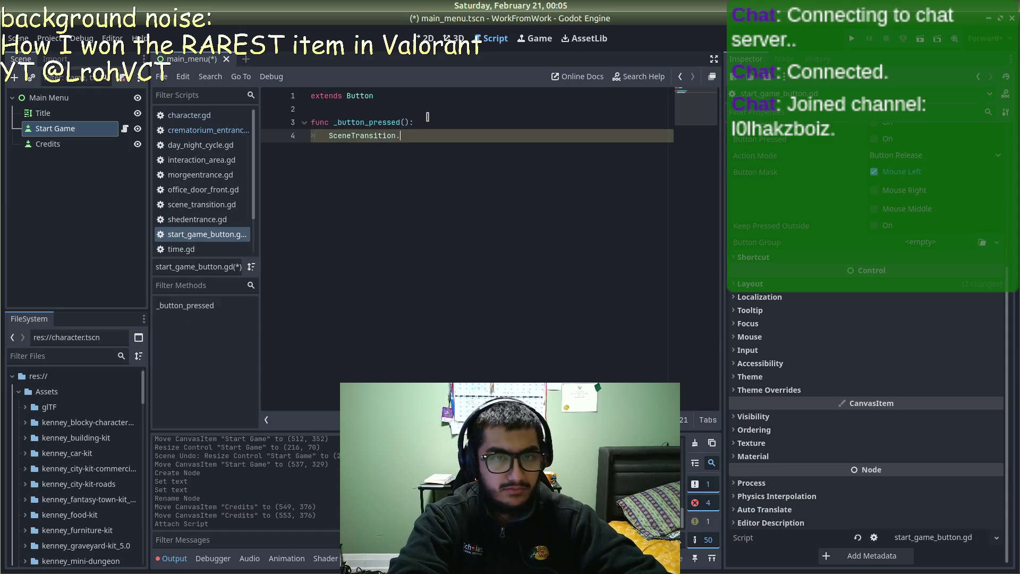
key(Return)
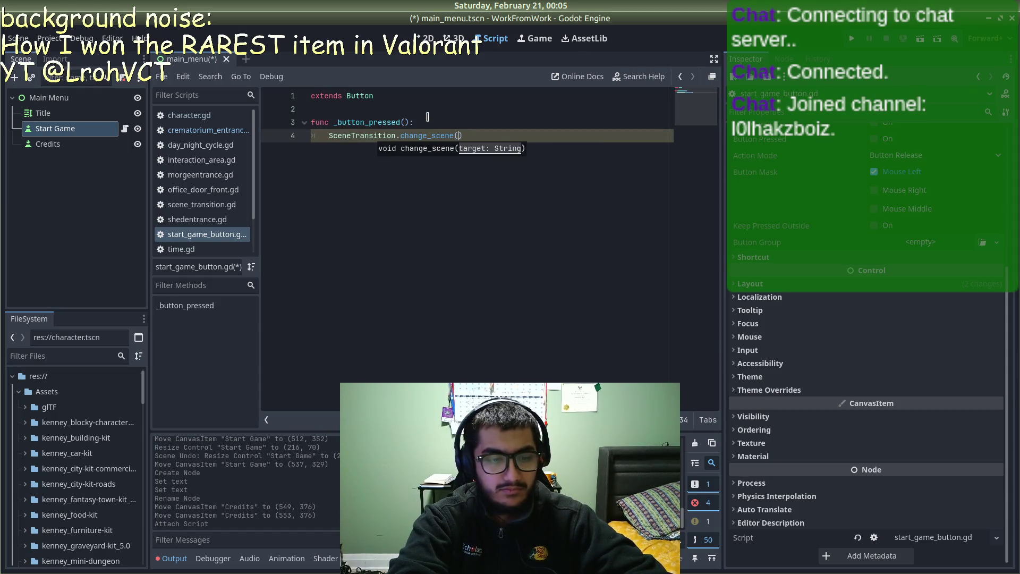
key(BackSpace)
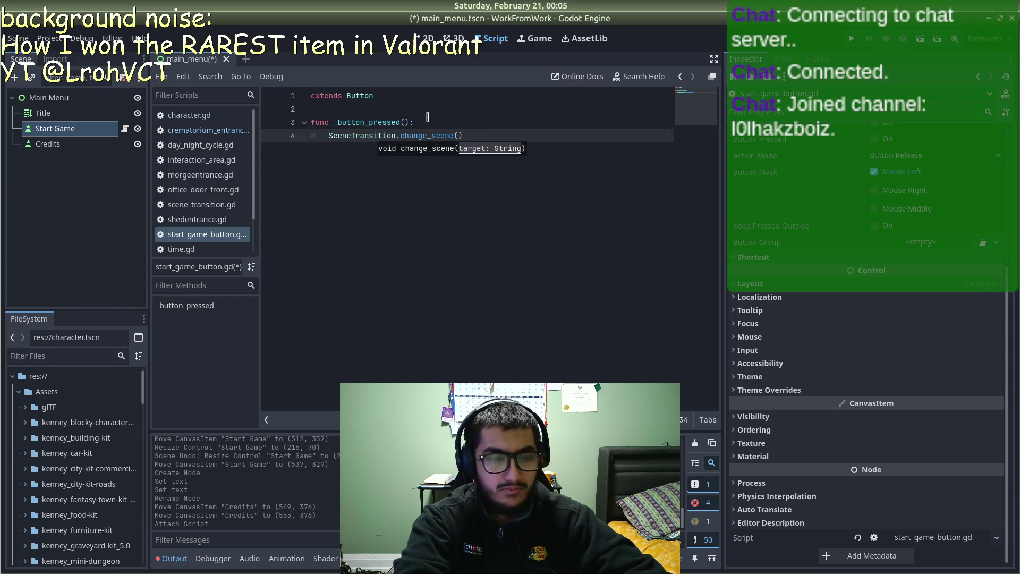
text(hous)
key(BackSpace)
key(BackSpace)
key(BackSpace)
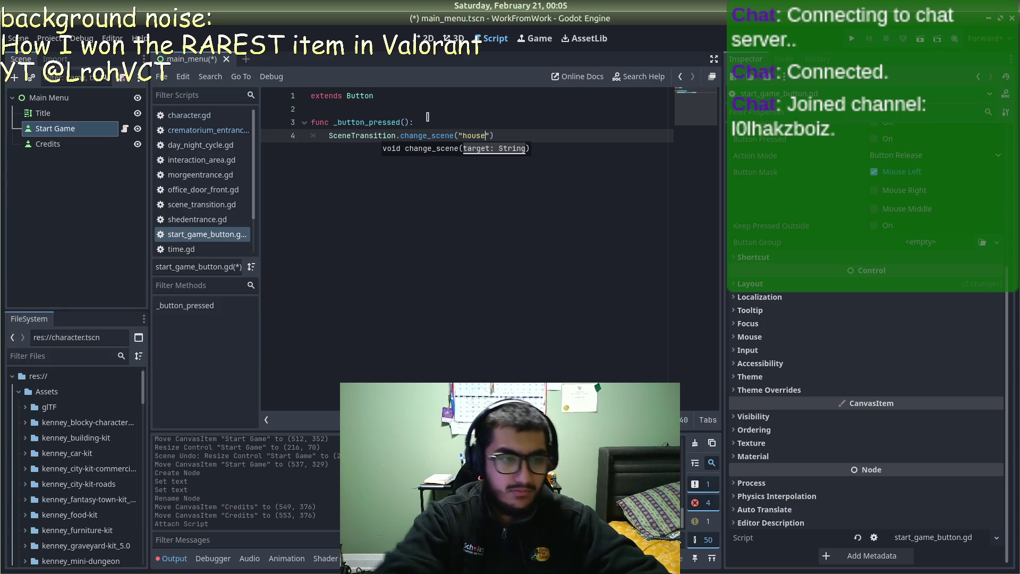
scroll(72, 425, down, 10)
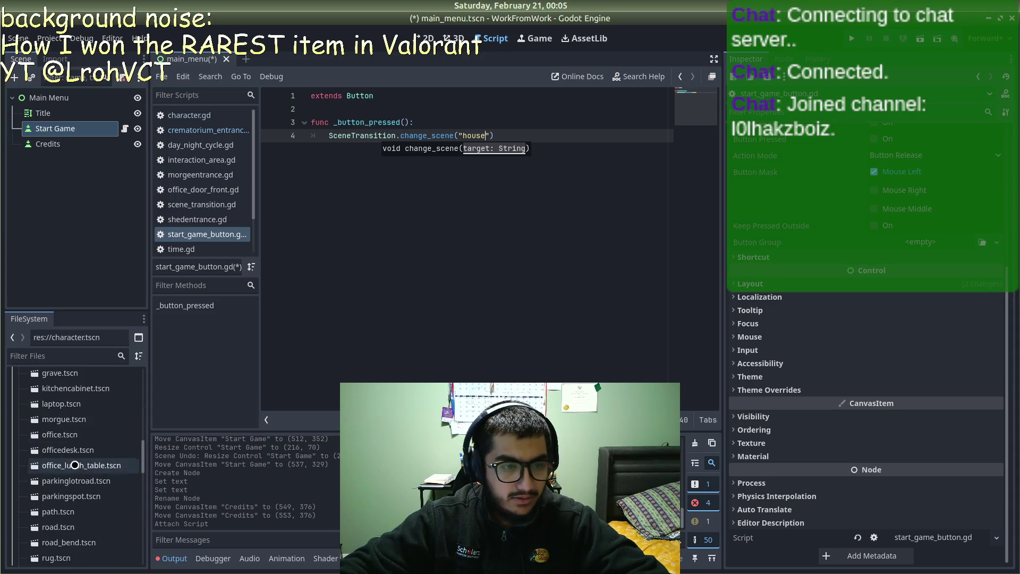
scroll(73, 494, down, 5)
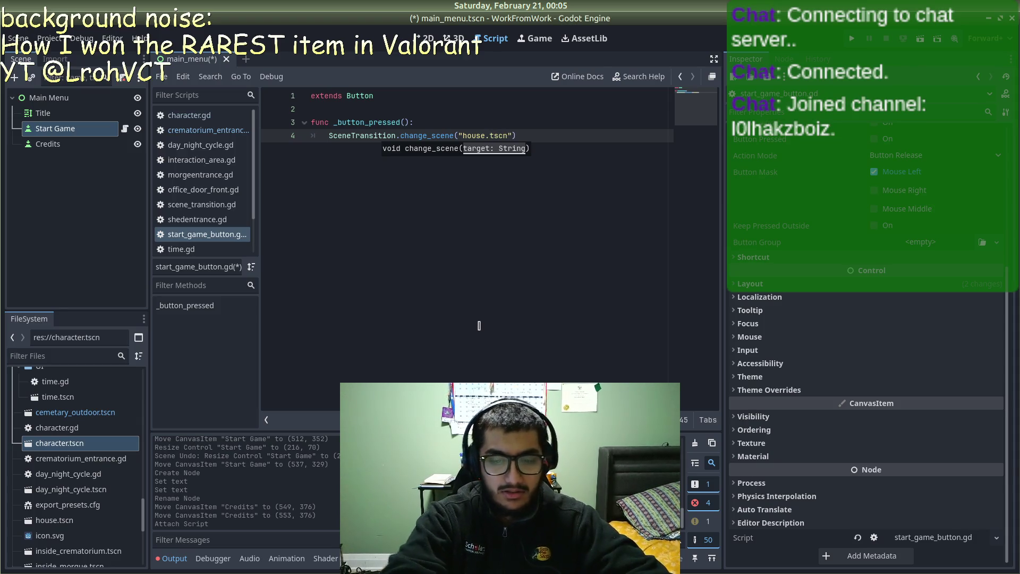
key(Left)
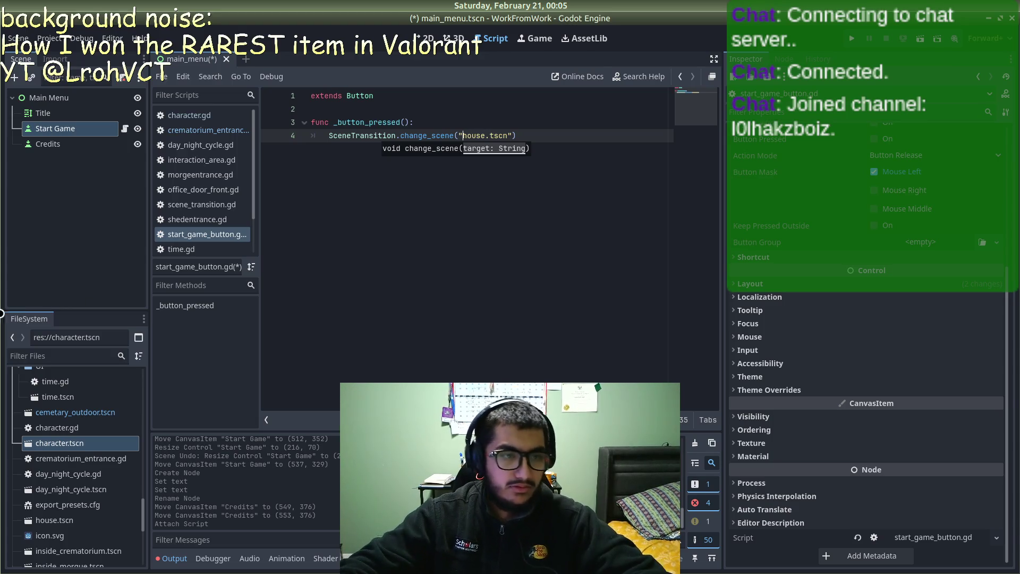
text(re)
text(s://)
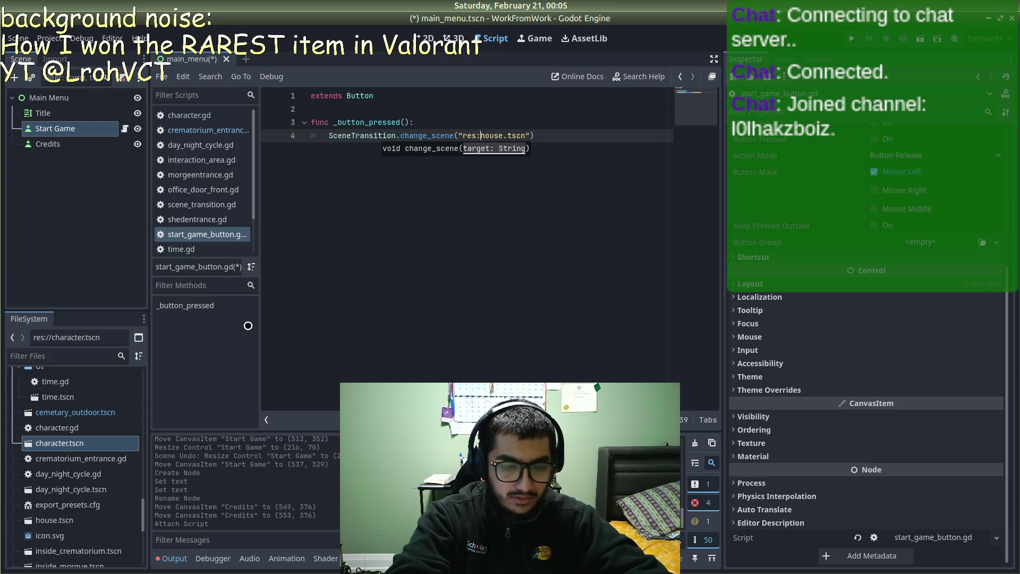
key(ctrl+s)
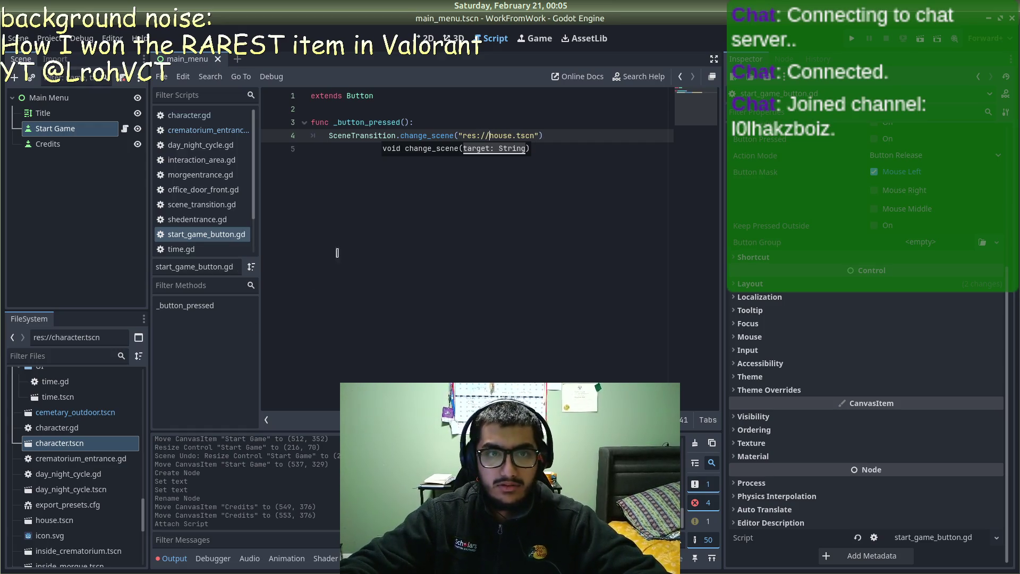
click(81, 38)
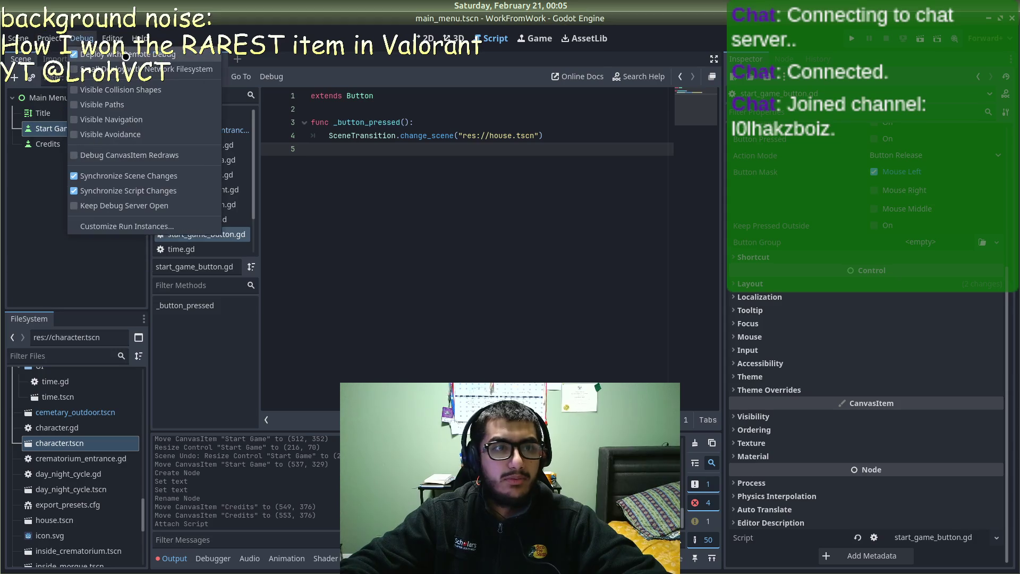
Step: Change Project Settings' Run main scene from res://cemetery_outdoor.tscn to main_menu.tscn
click(50, 38)
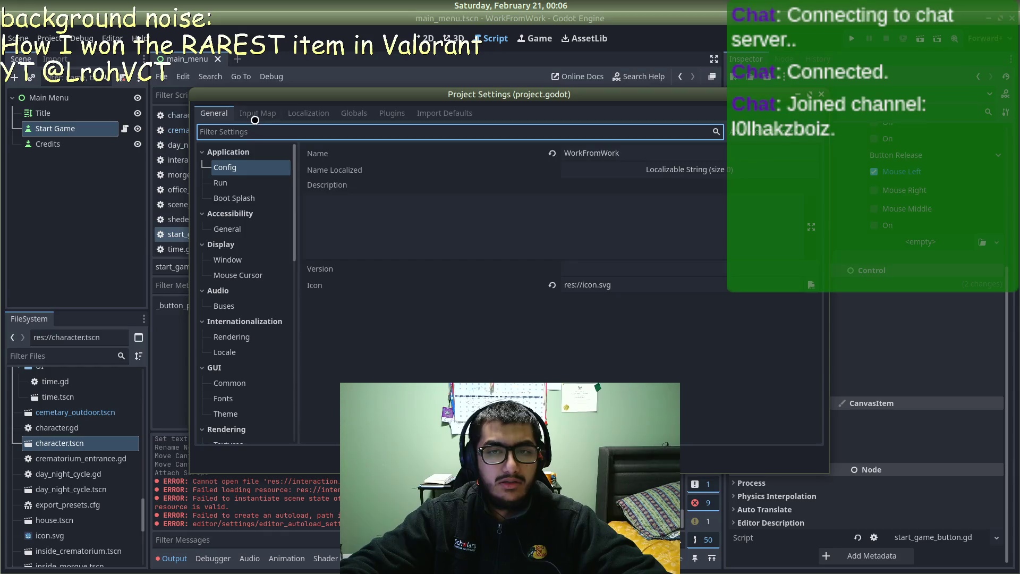
click(248, 116)
click(231, 115)
click(235, 187)
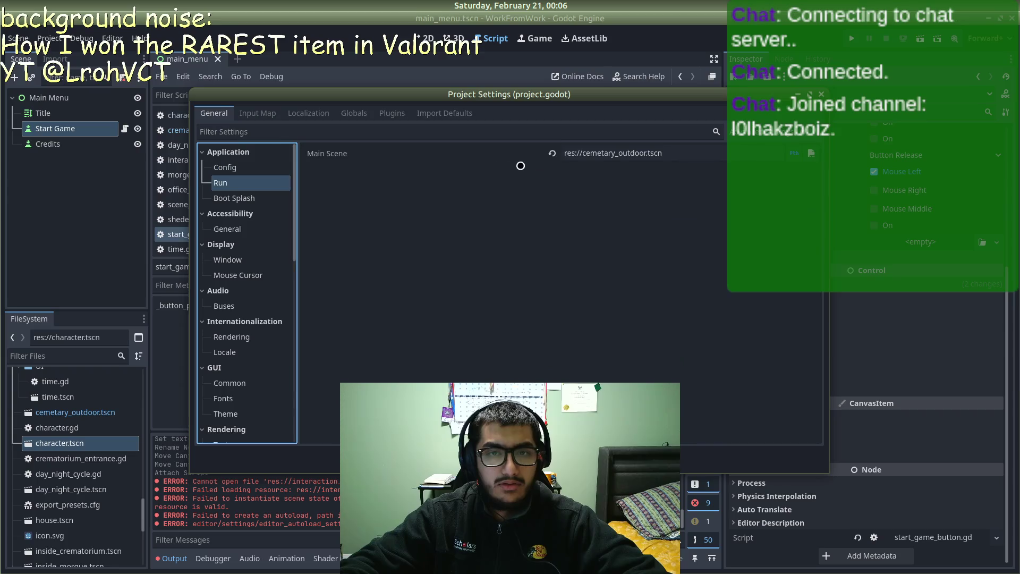
drag(637, 152, 587, 154)
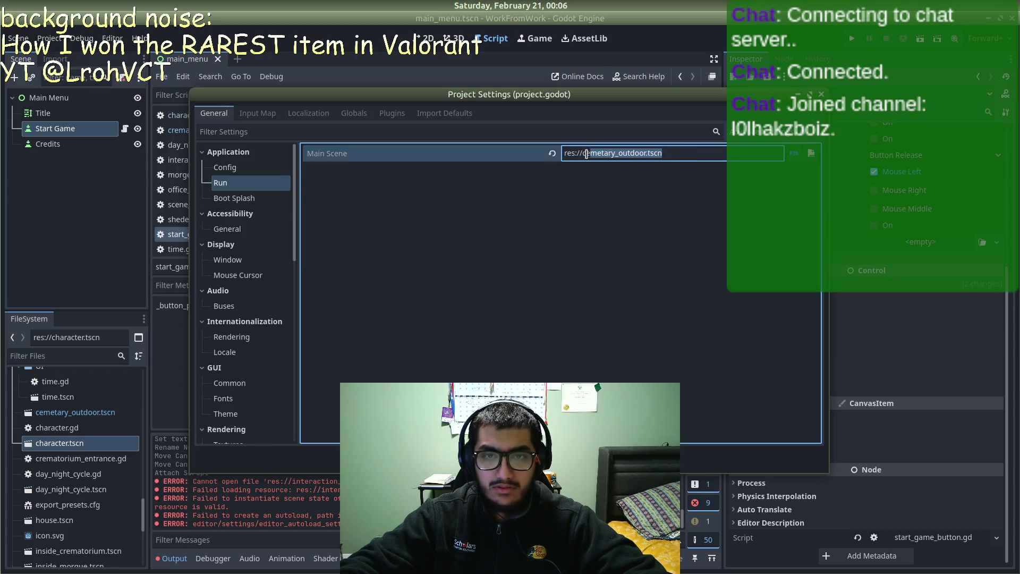
key(BackSpace)
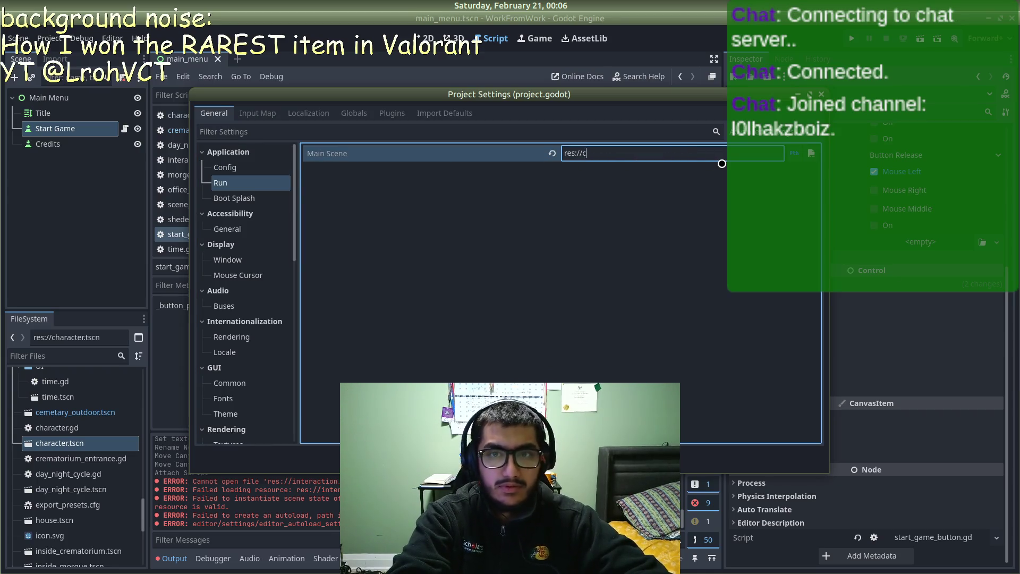
text(mainmen)
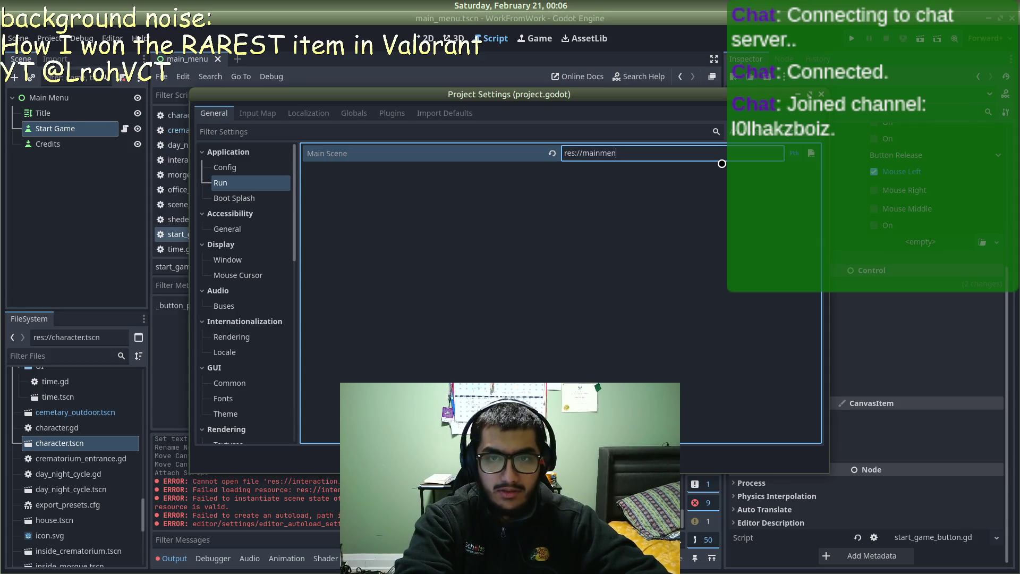
text(u)
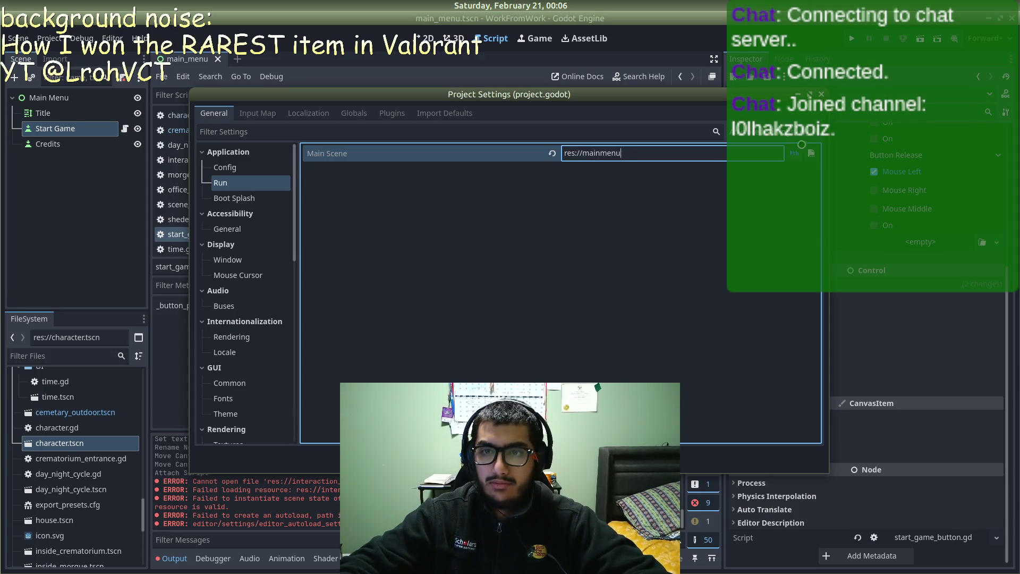
key(Return)
click(811, 153)
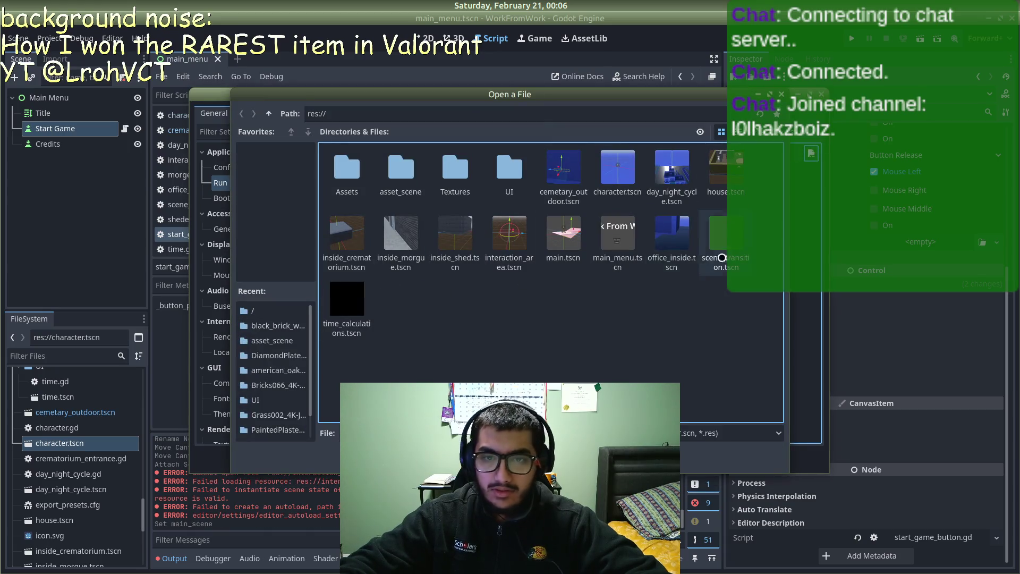
double_click(632, 244)
key(Escape)
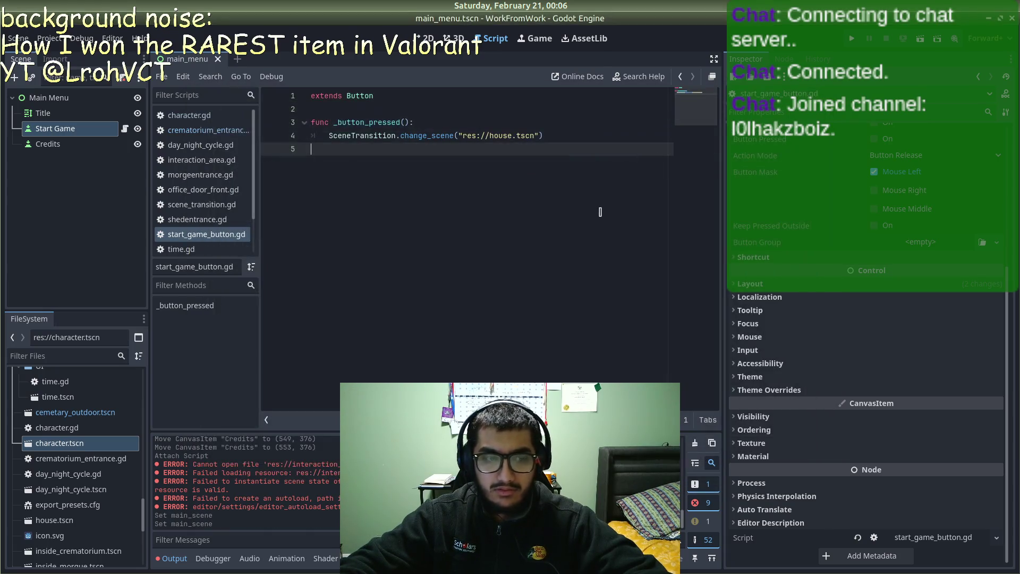
click(851, 40)
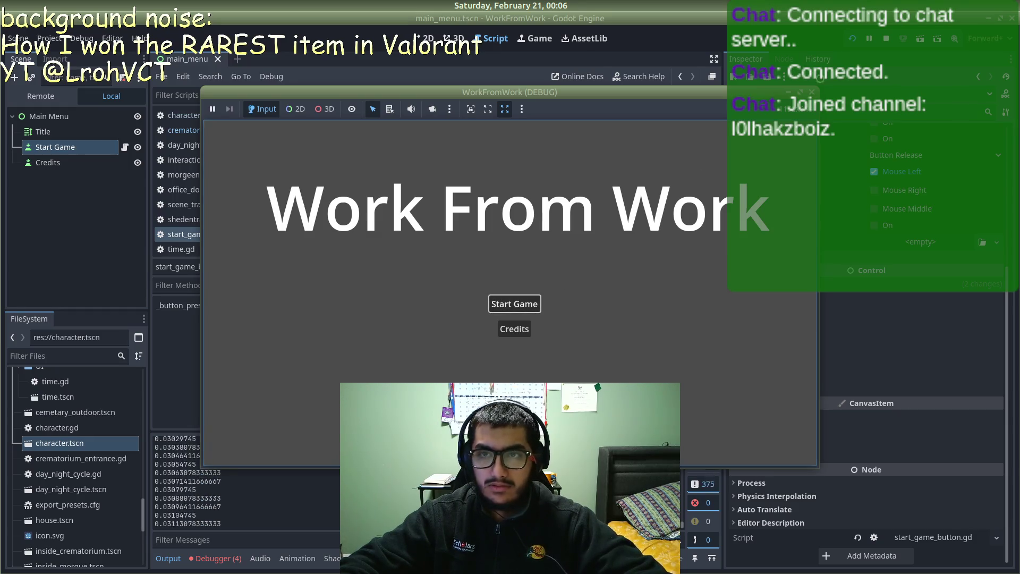
key(F8)
key(alt+Tab)
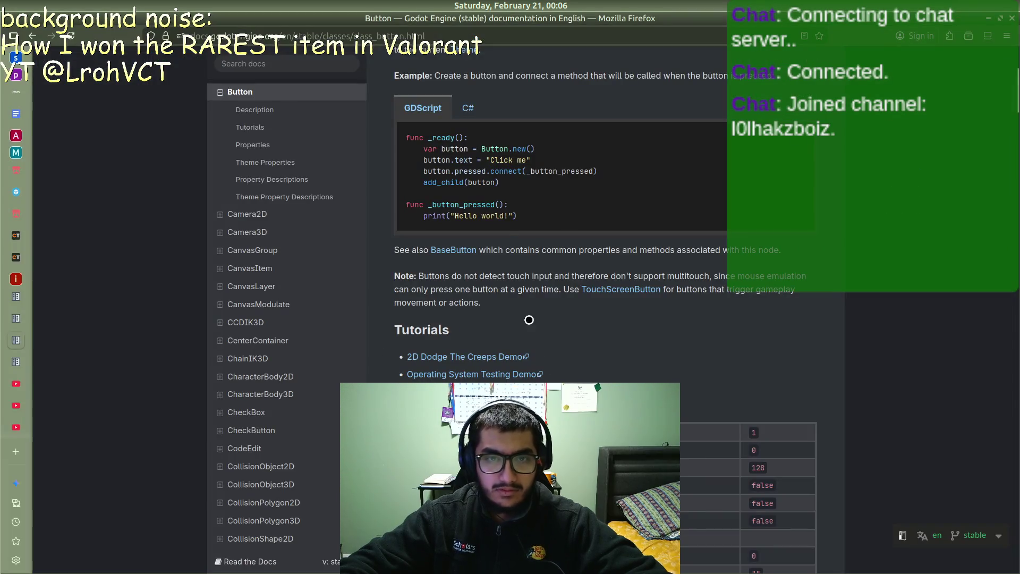
key(alt+Tab)
key(alt+Tab)
key(alt+Tab)
key(alt+Tab)
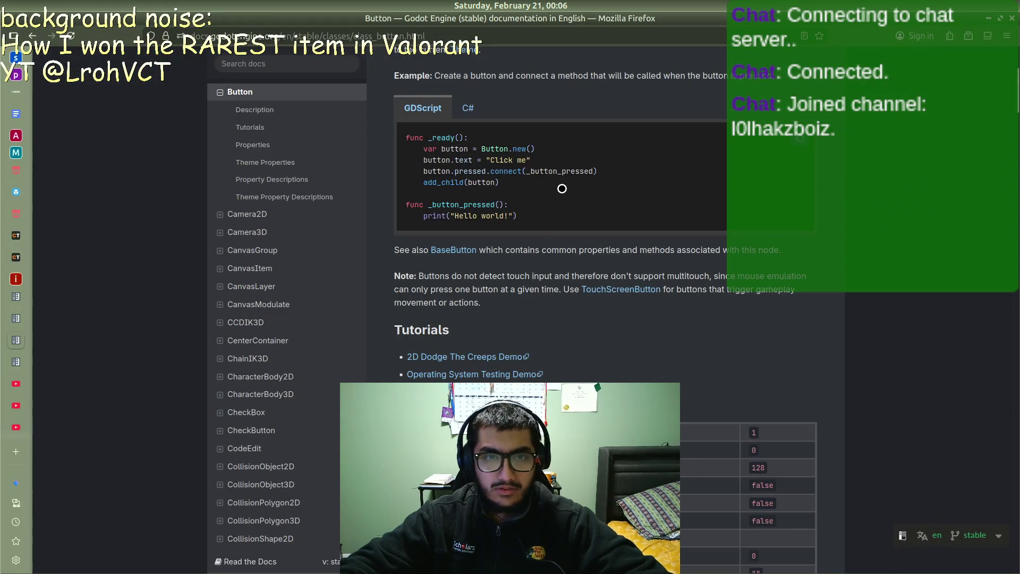
key(alt+Tab)
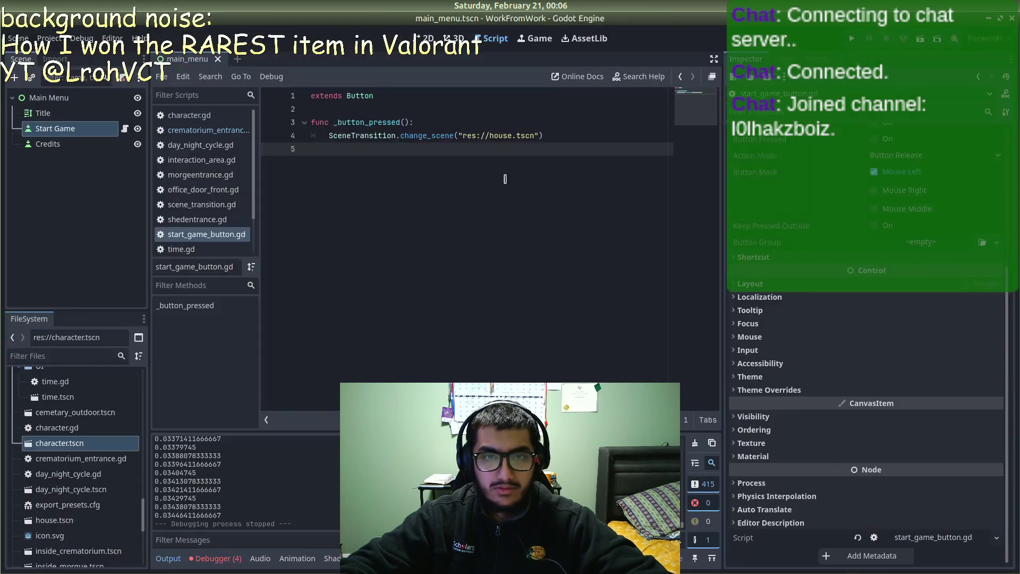
Step: Add a func _ready(): header below extends Button
click(395, 98)
key(Return)
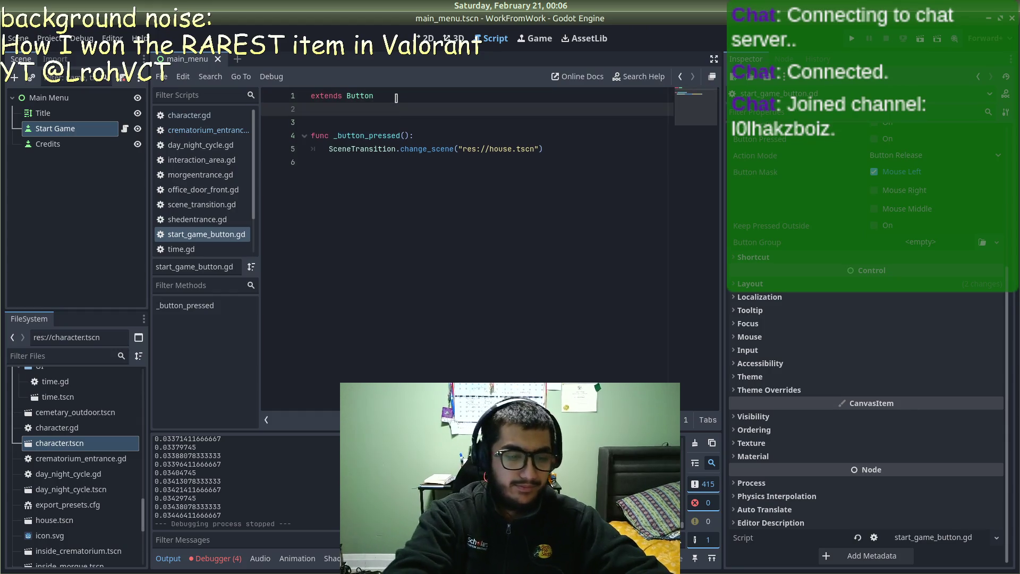
text(f)
key(alt+Tab)
key(alt+Tab)
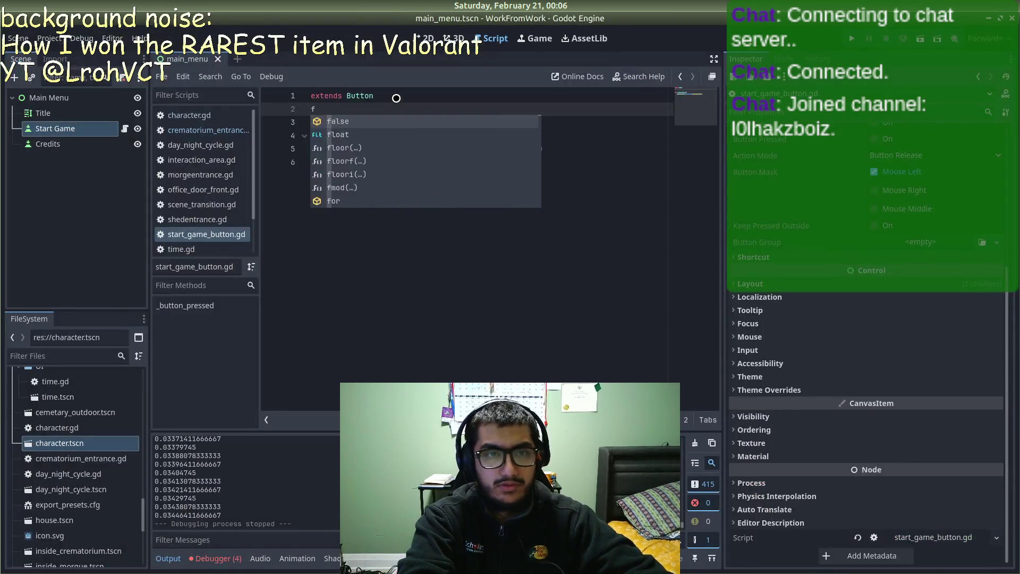
key(Return)
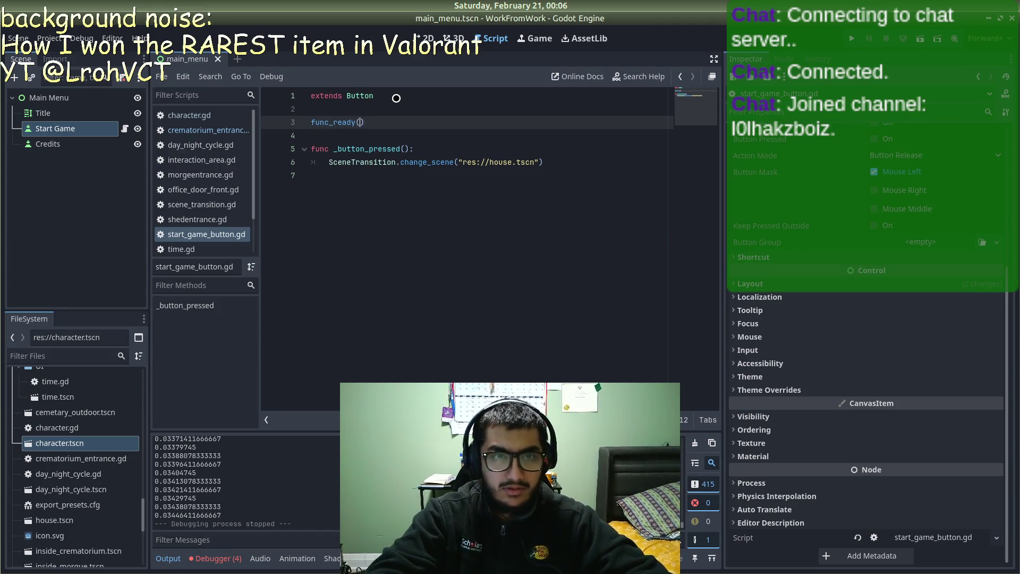
key(BackSpace)
key(BackSpace)
key(BackSpace)
text(_r)
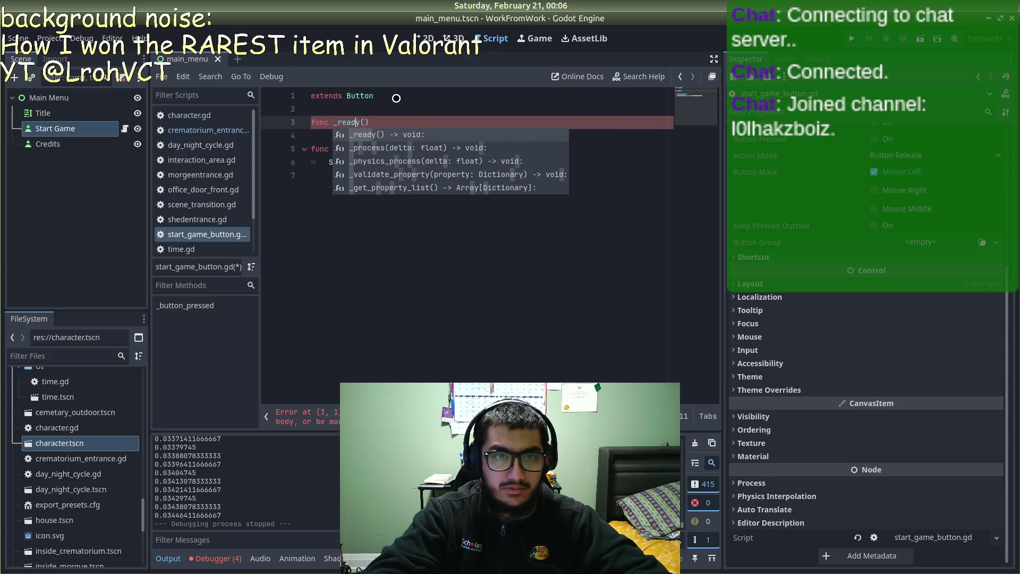
key(Return)
Step: Declare var button = Button.new() inside _ready, following the docs example
key(alt+Tab)
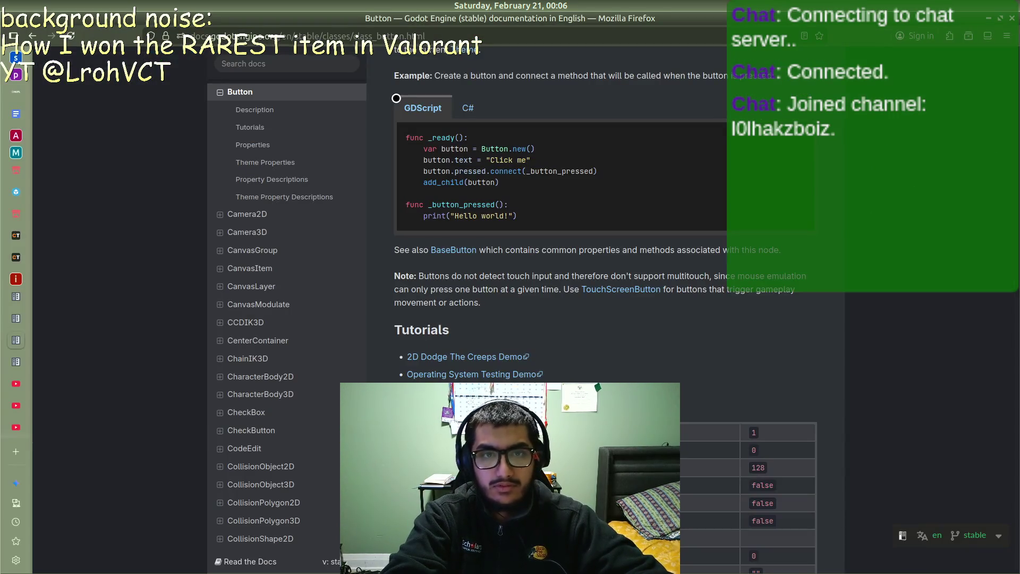
key(alt+Tab)
text(but)
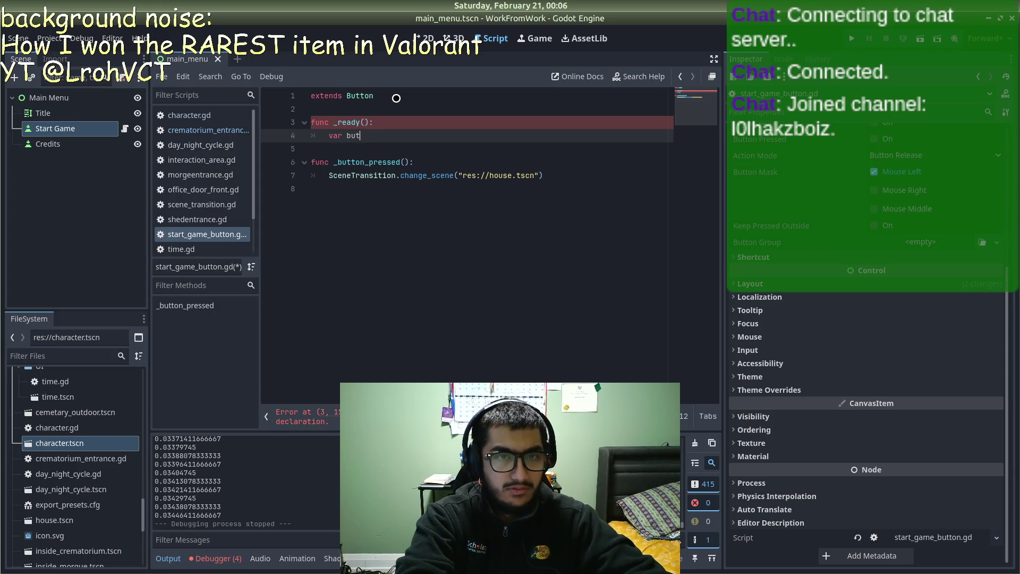
key(alt+Tab)
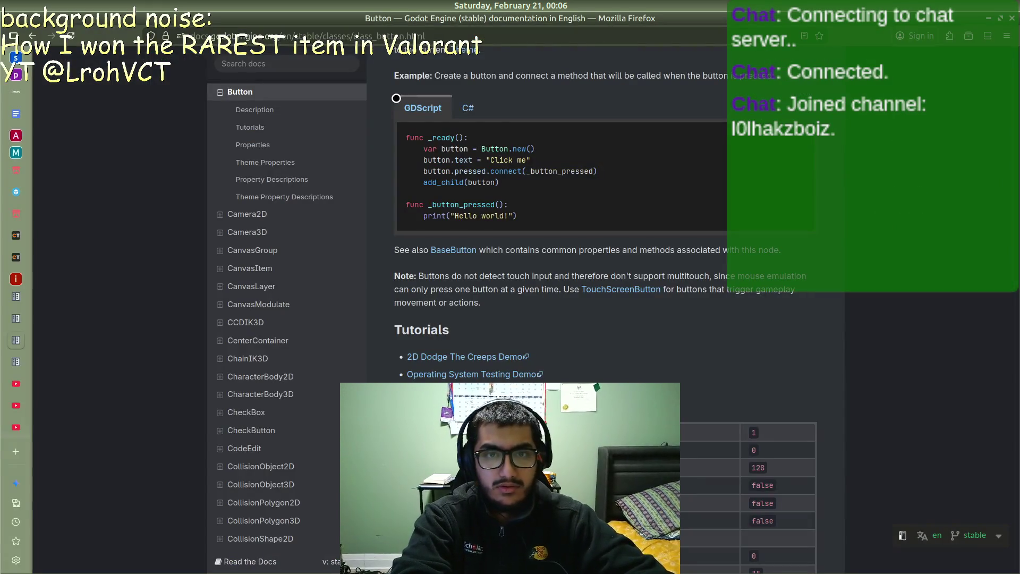
key(alt+Tab)
text(= Button.new())
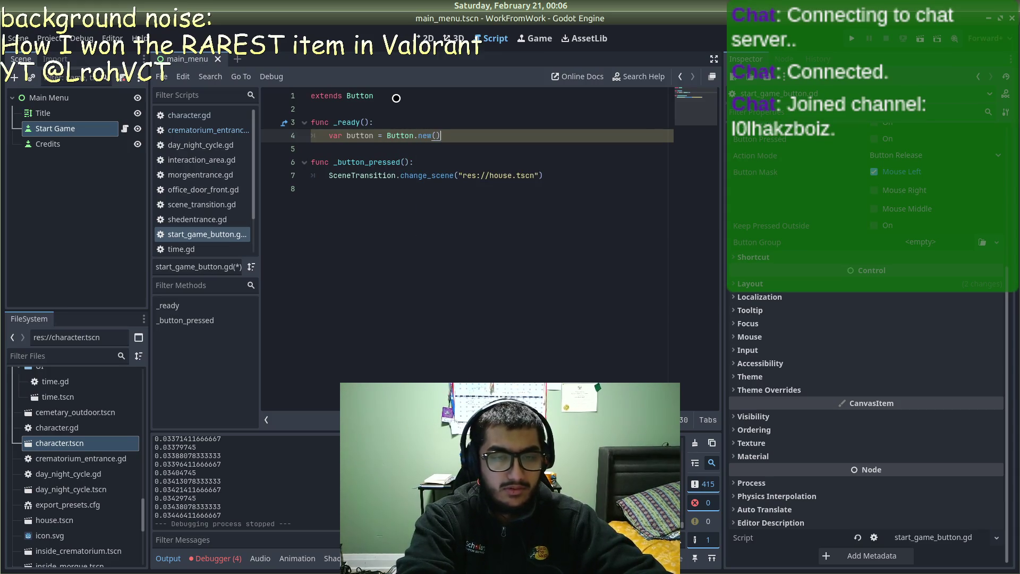
Step: Add the line button.pressed.connect(_button_pressed())
key(alt+Tab)
key(alt+Tab)
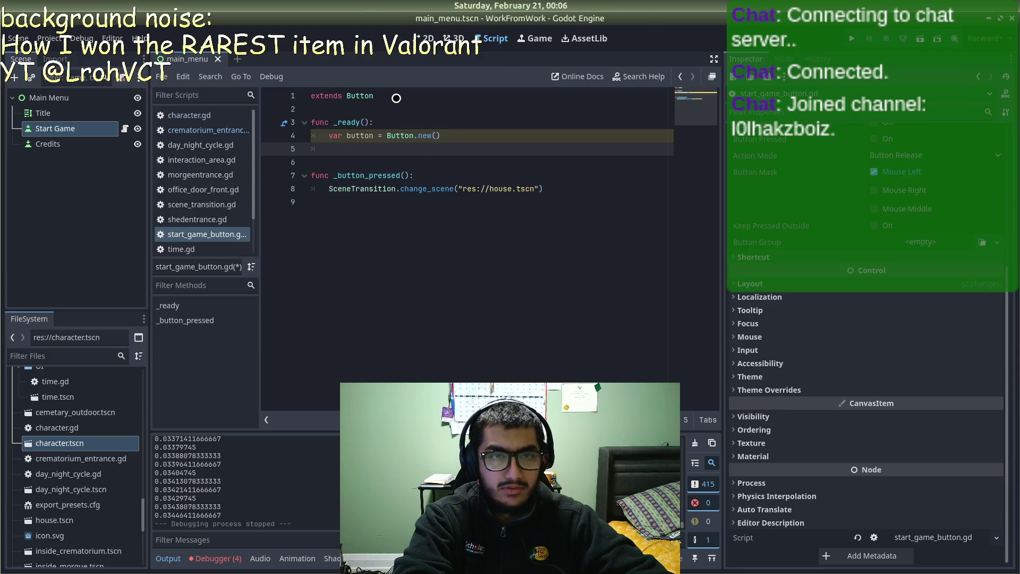
key(alt+Tab)
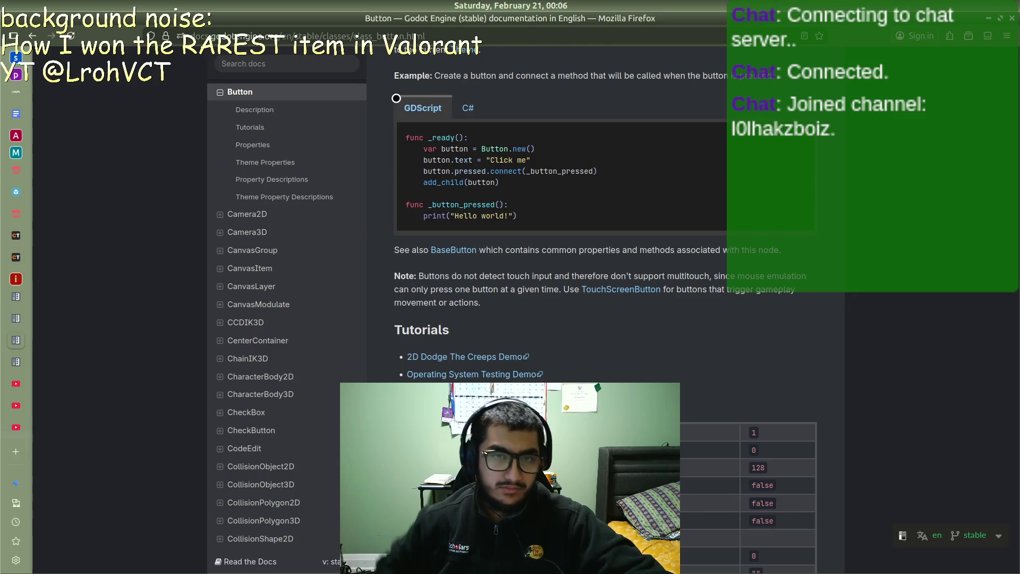
key(alt+Tab)
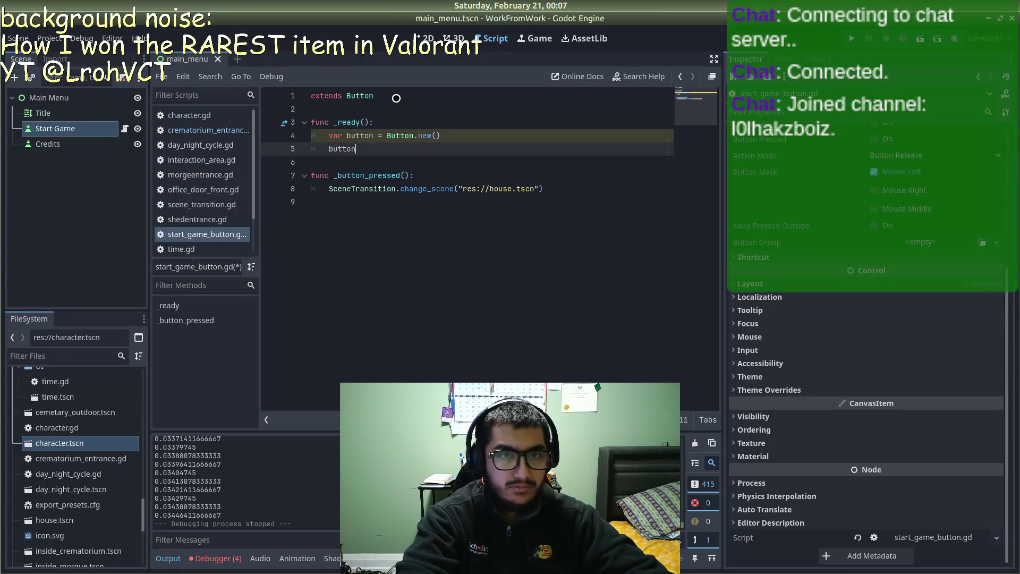
text(.pre)
key(Return)
key(alt+Tab)
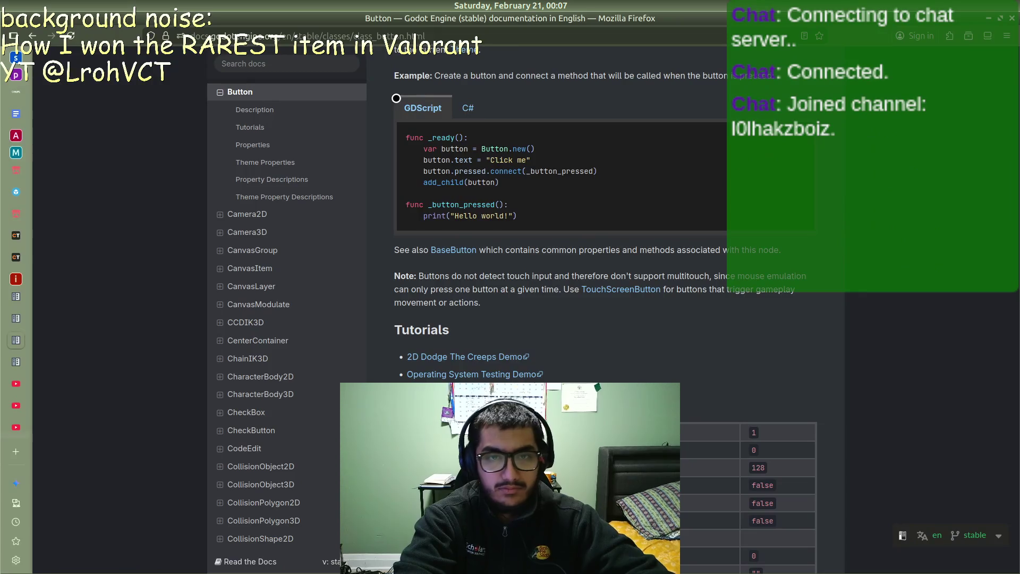
key(alt+Tab)
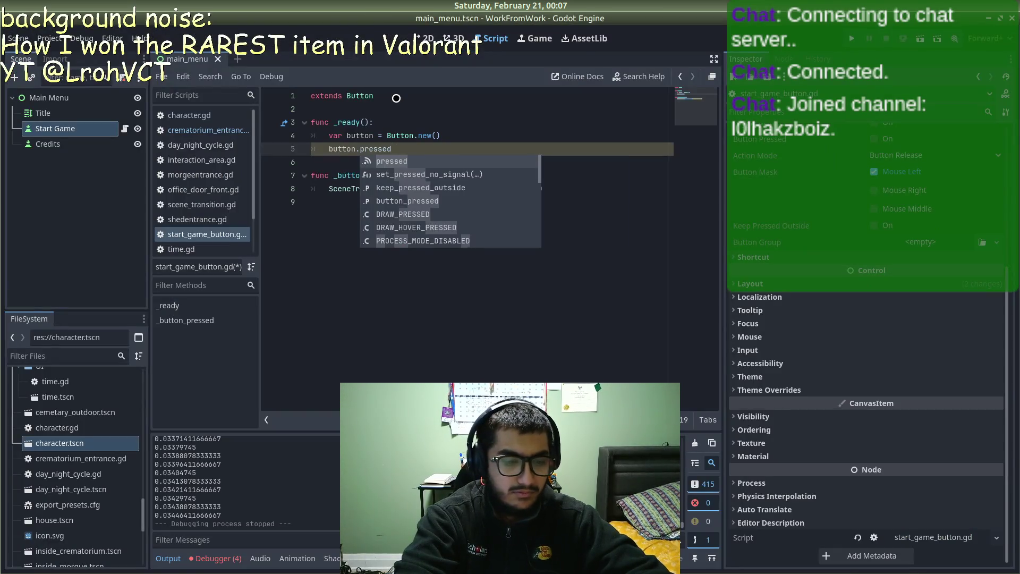
text(.conne)
key(Return)
key(alt+Tab)
key(alt+Tab)
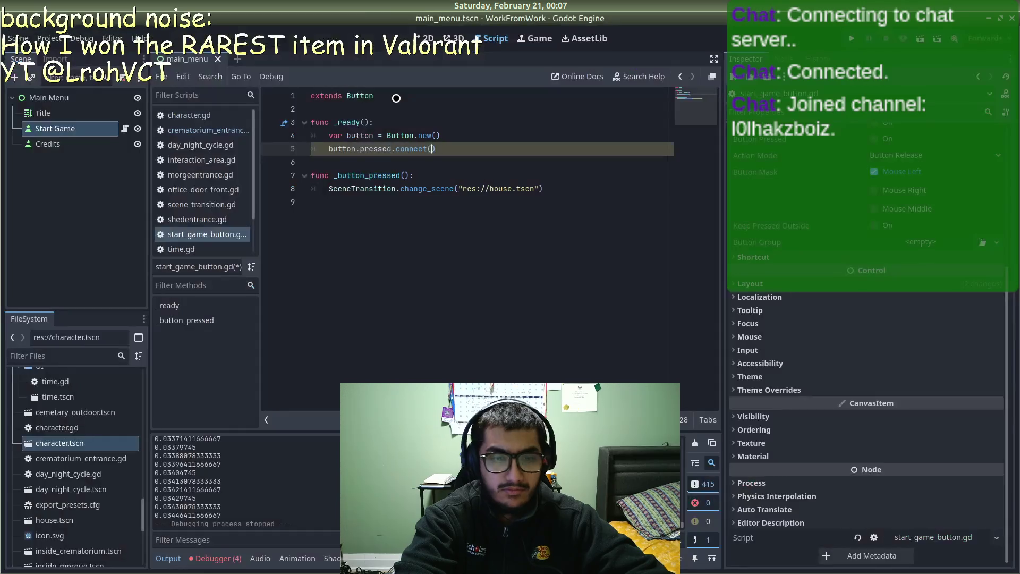
text(_button_pres)
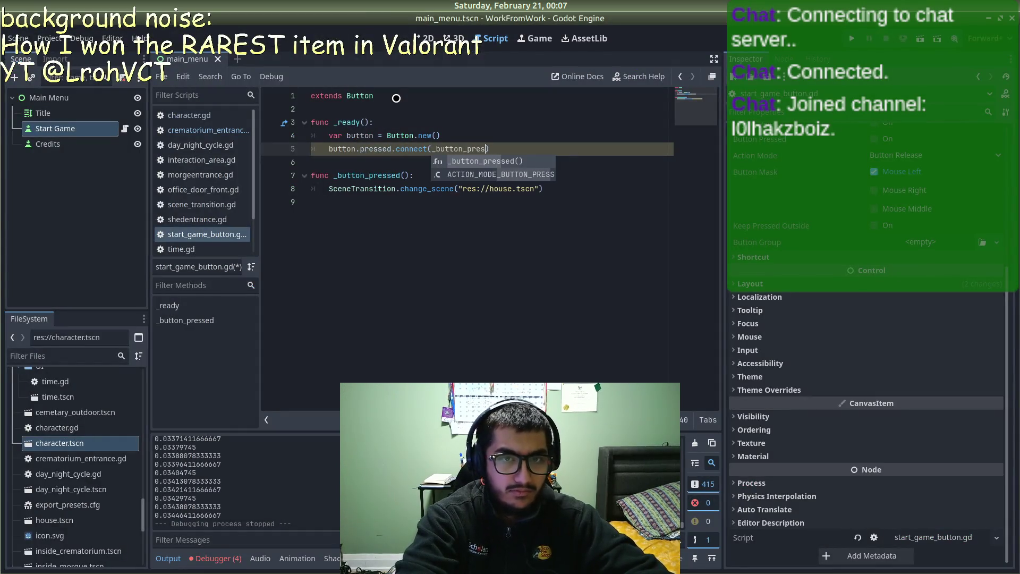
key(Return)
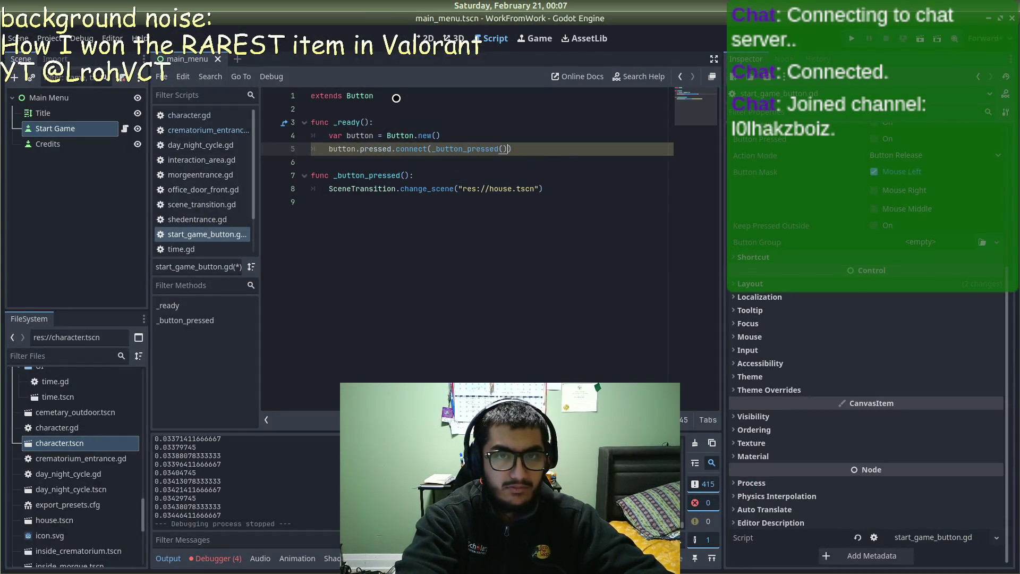
Step: Compare the code against the docs example and run the project
key(alt+Tab)
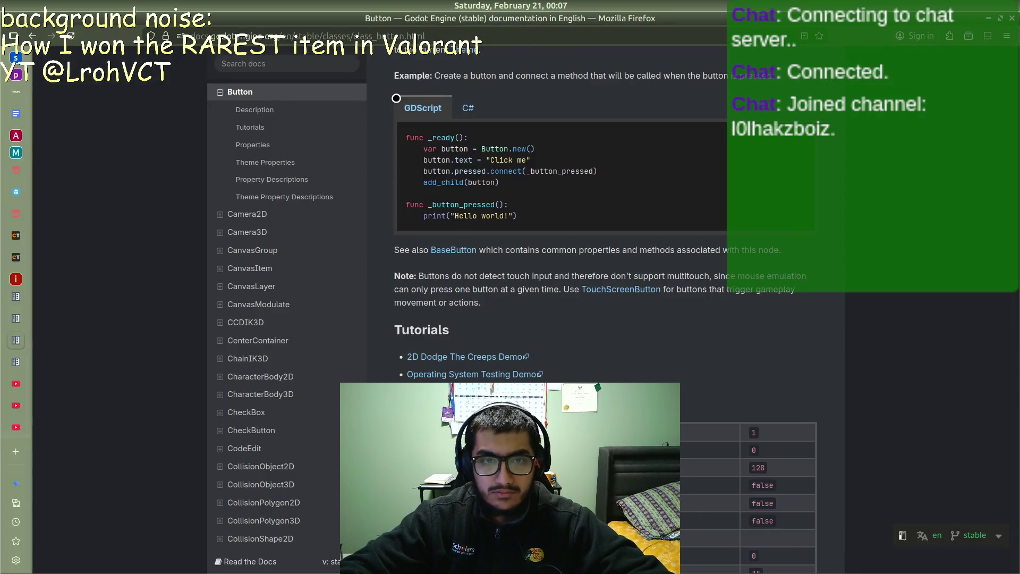
key(alt+Tab)
click(850, 32)
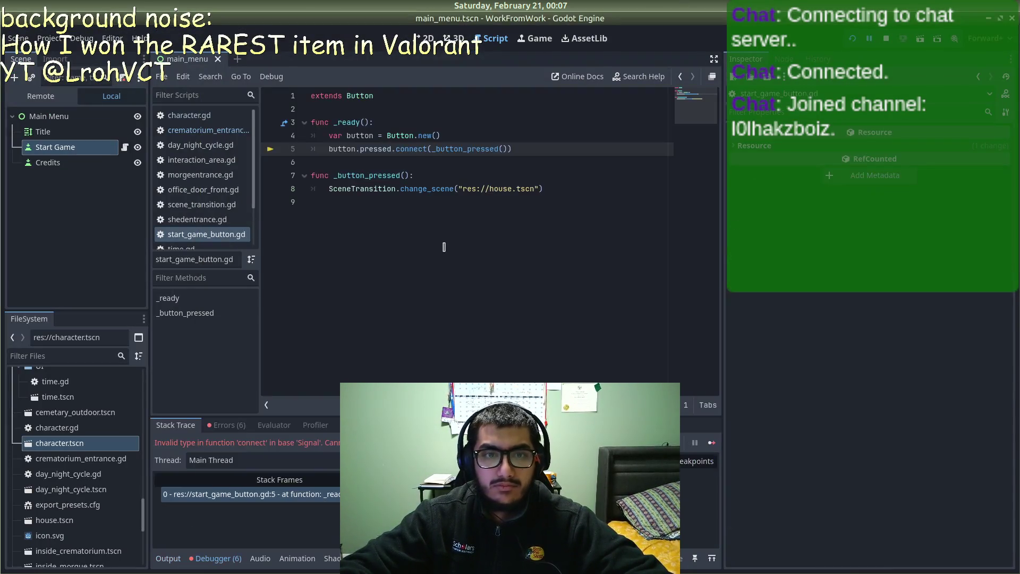
Step: Select and delete all the code in start_game_button.gd
click(444, 247)
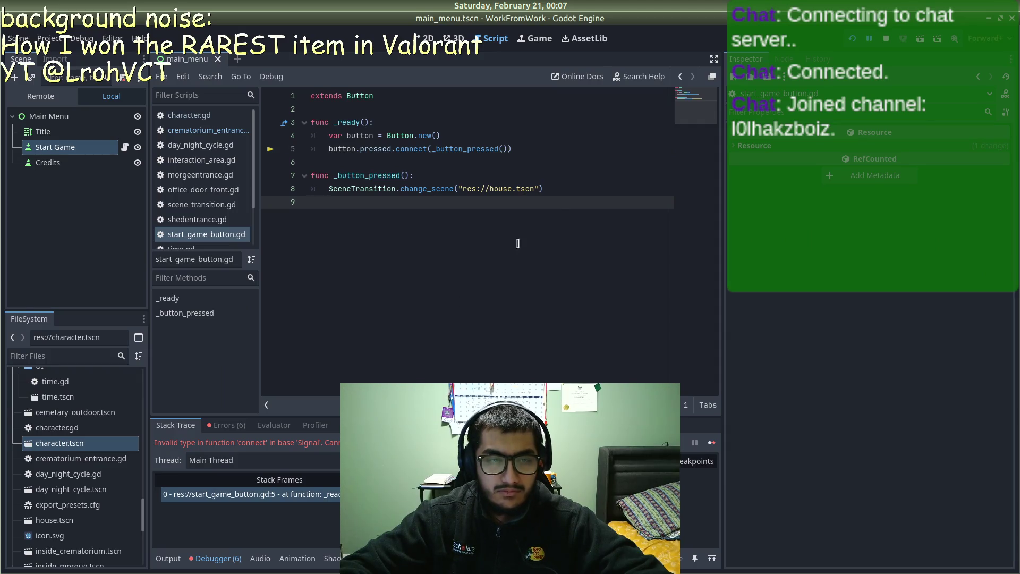
key(ctrl+a)
key(BackSpace)
Step: Close the running game window and switch to the Button docs in Firefox
key(alt+Tab)
key(alt+Tab)
key(alt+Tab)
key(alt+Tab)
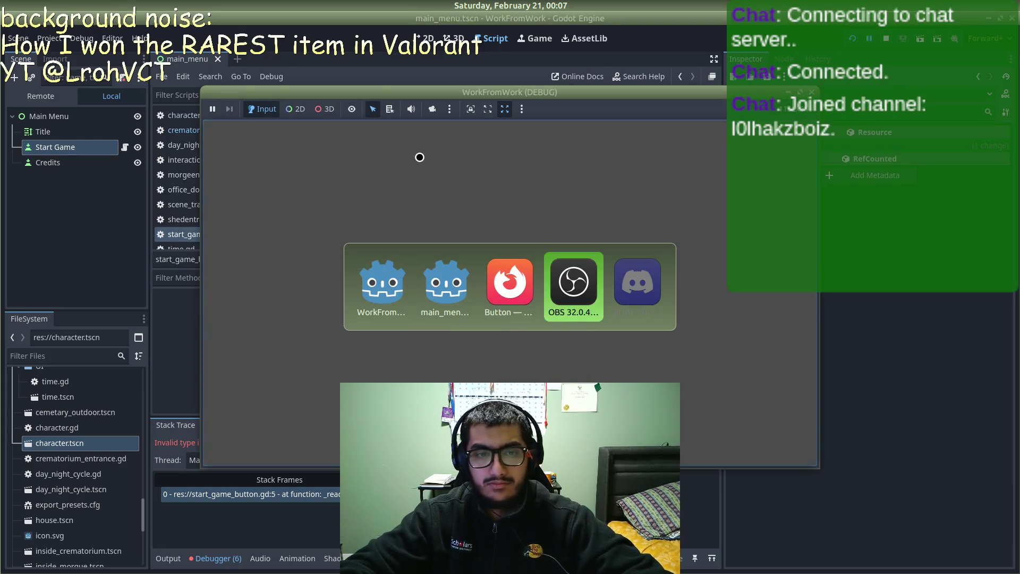
key(alt+Tab)
key(alt+Tab)
key(alt+Tab)
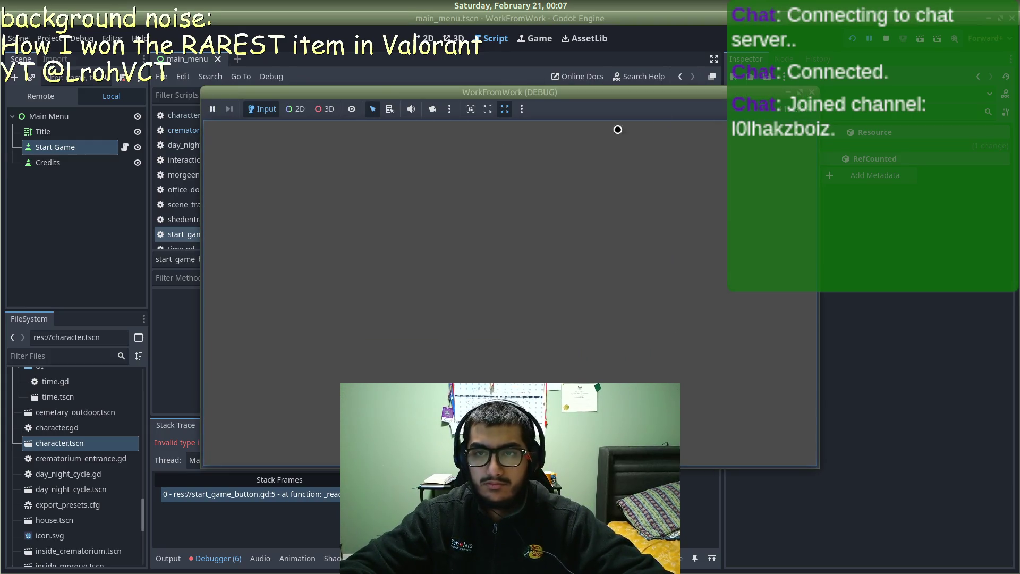
click(813, 92)
key(alt+Tab)
key(alt+Tab)
key(alt+Tab)
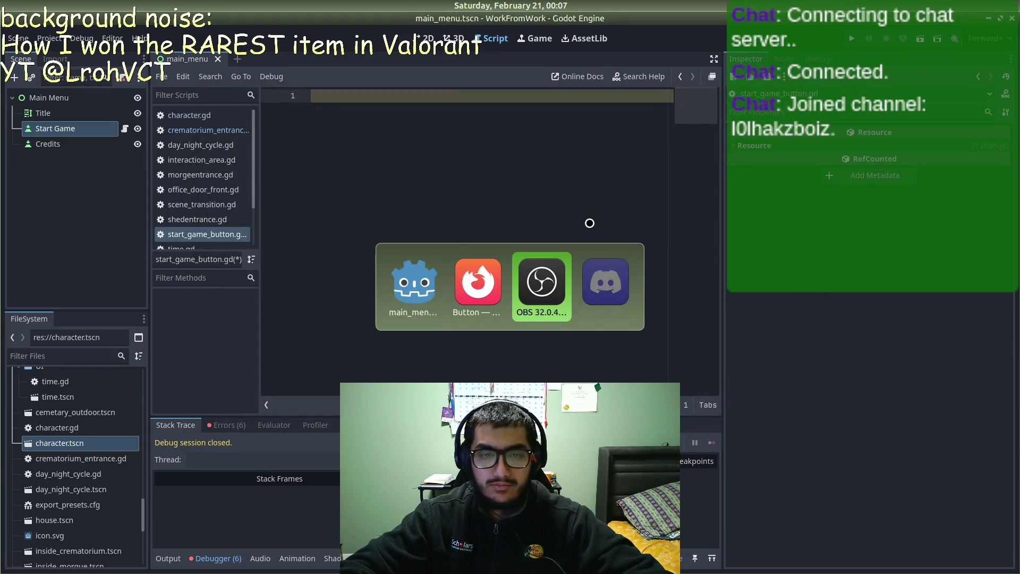
key(alt+Tab)
key(alt+Tab)
key(alt+Tab)
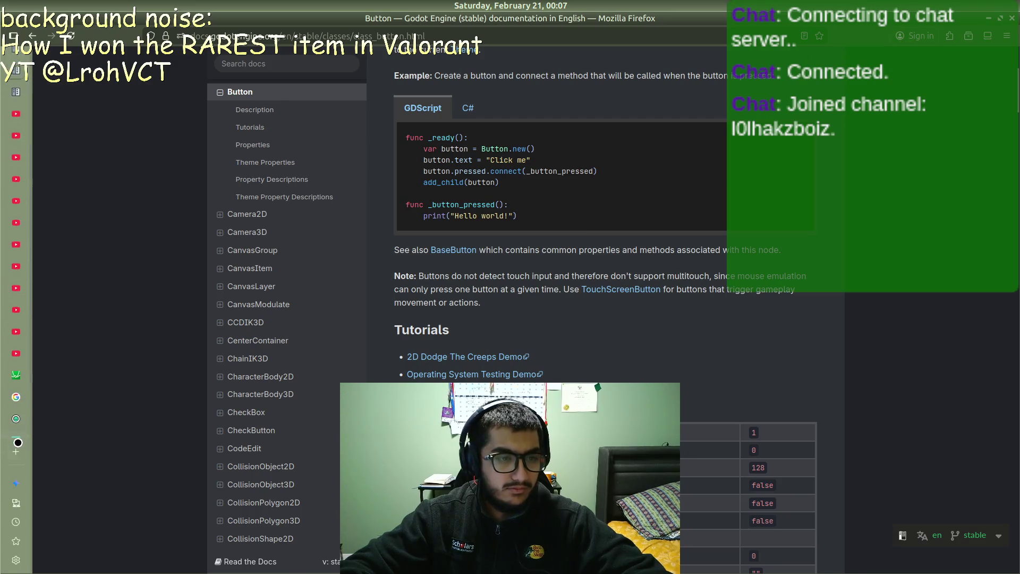
Step: Search 'buttons in godot' in a new tab and open the 'How to Use Buttons in Godot' video
click(16, 451)
text(buttons in godot)
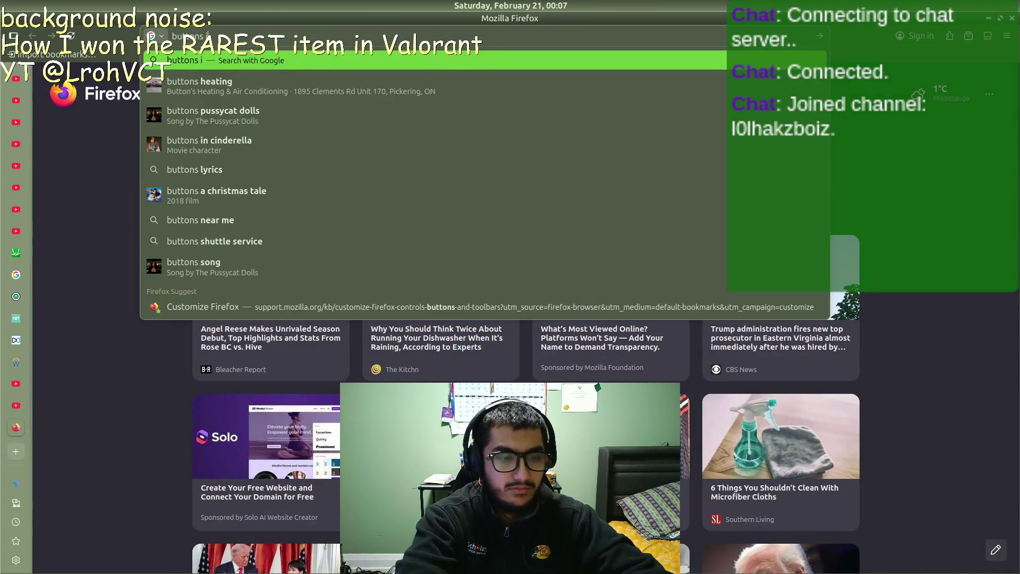
key(Return)
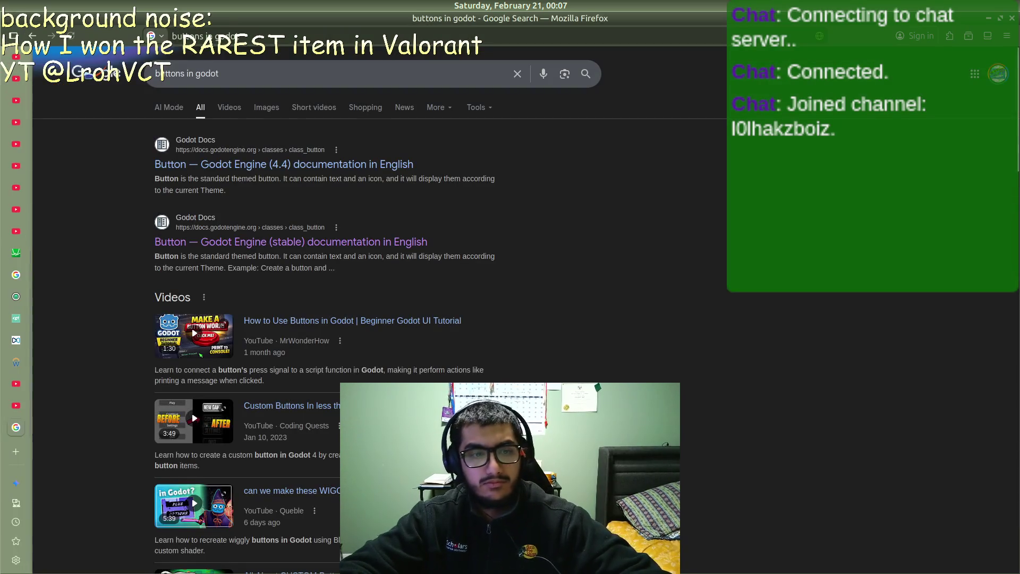
scroll(327, 327, down, 3)
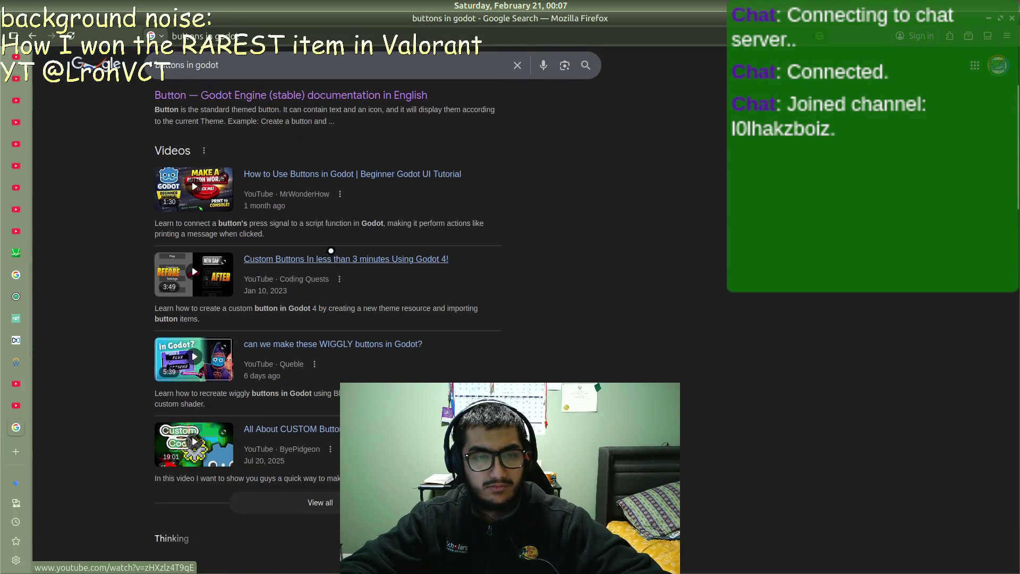
click(344, 210)
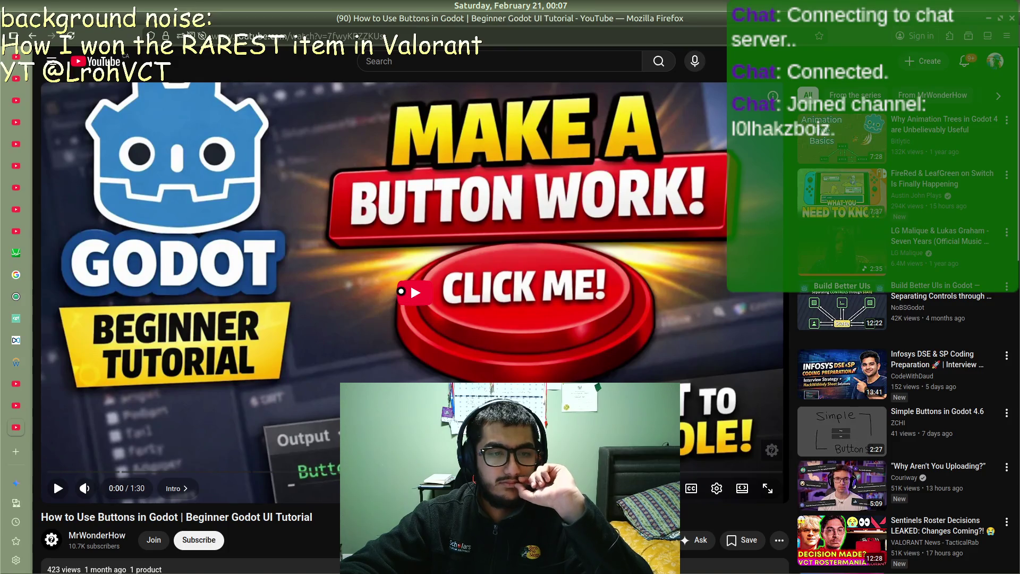
Step: Play the buttons tutorial, skip ahead to its 1:20 button-press test, pause, and return to Godot
click(410, 283)
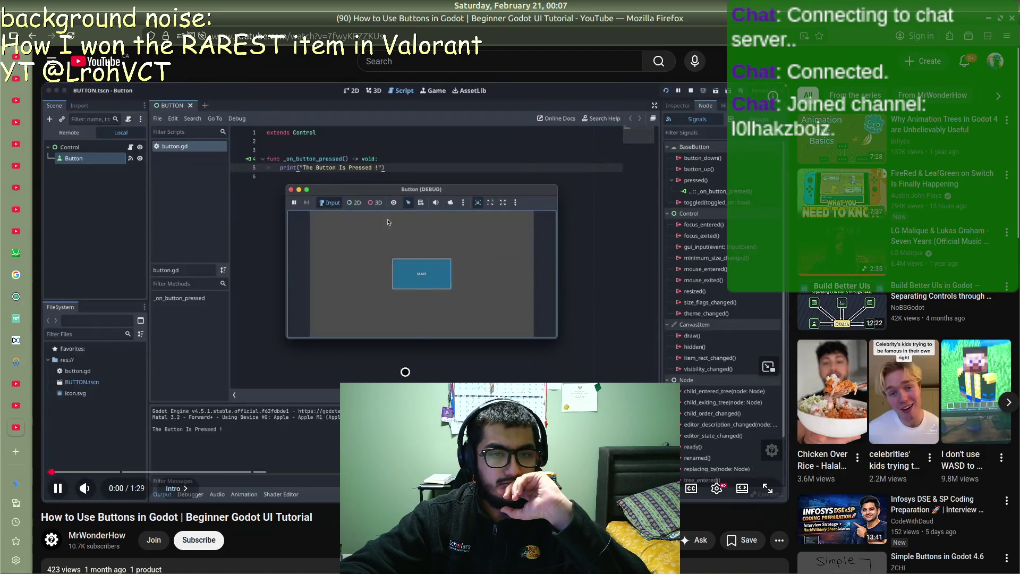
click(423, 314)
click(423, 318)
key(Right)
key(Right)
key(Right)
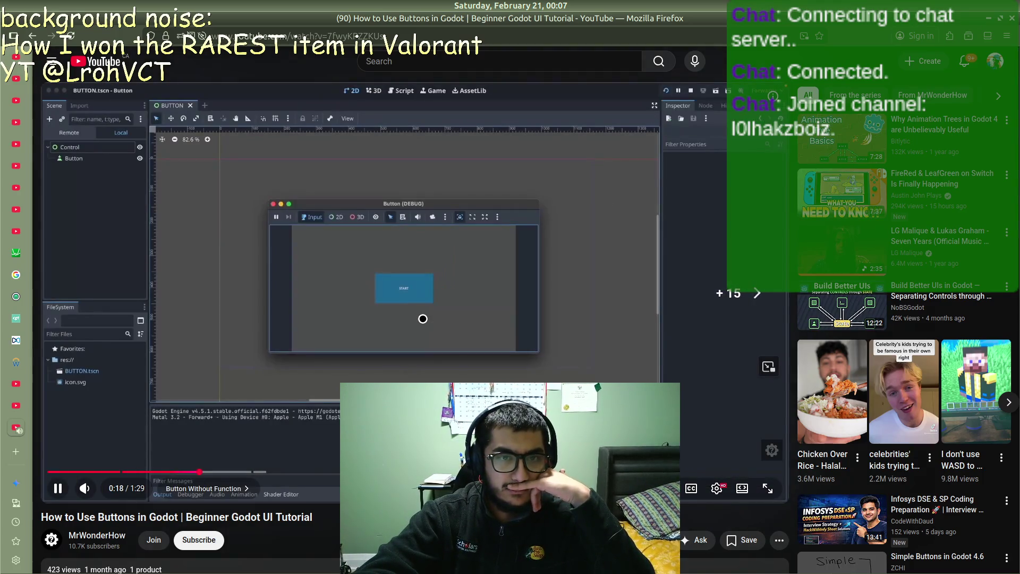
key(Right)
key(Right)
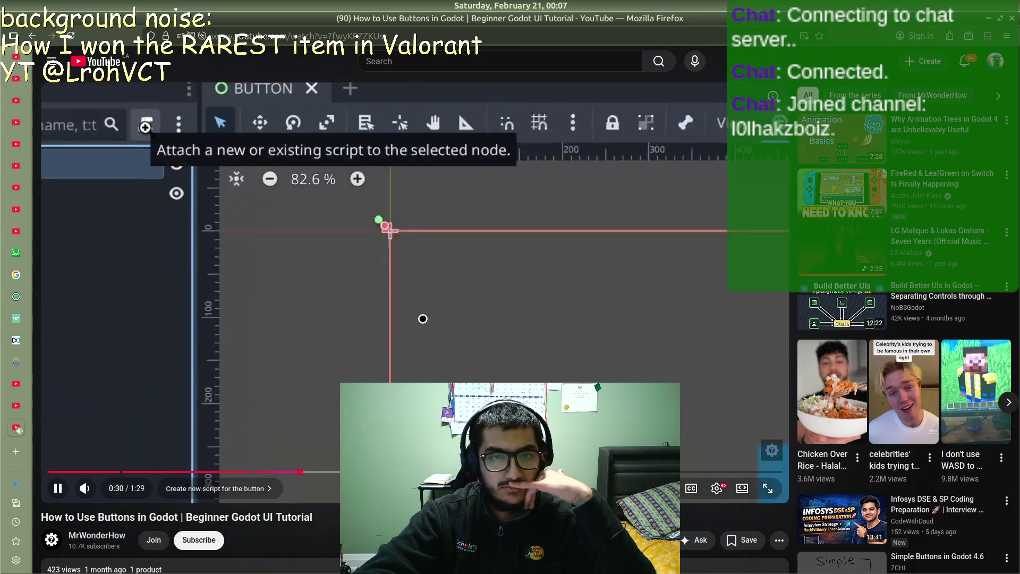
key(Right)
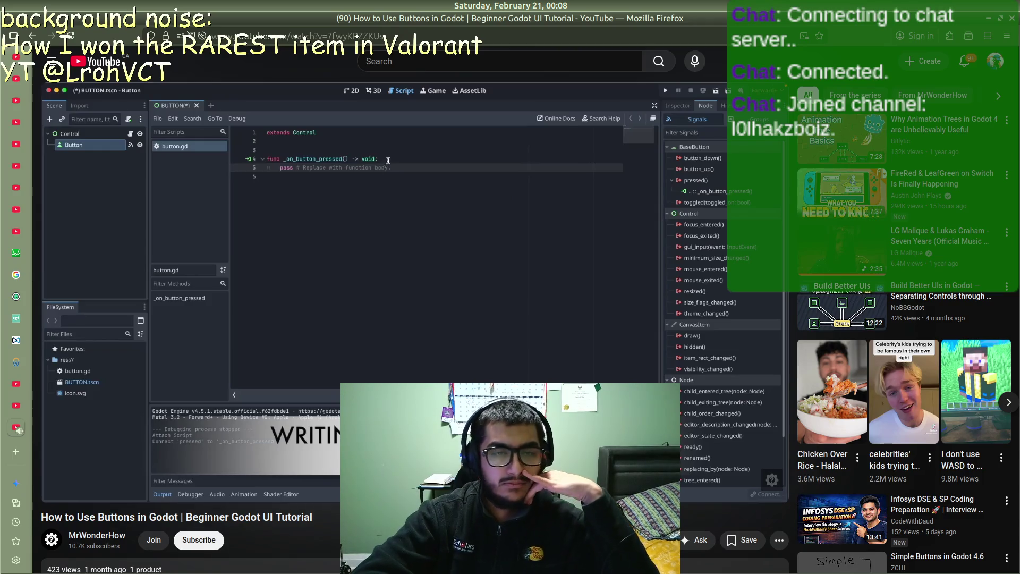
key(Right)
key(Right)
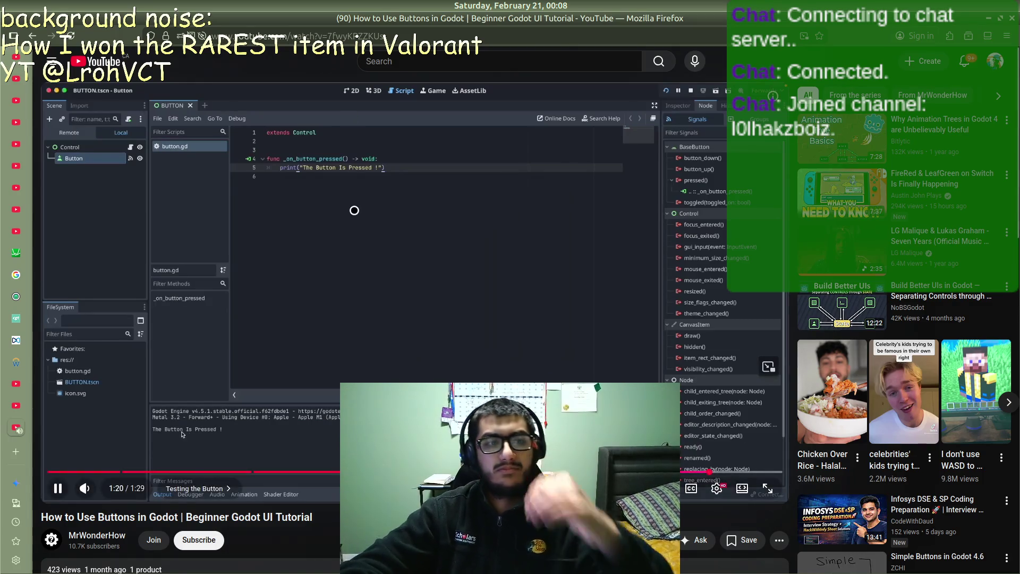
click(361, 209)
key(alt+Tab)
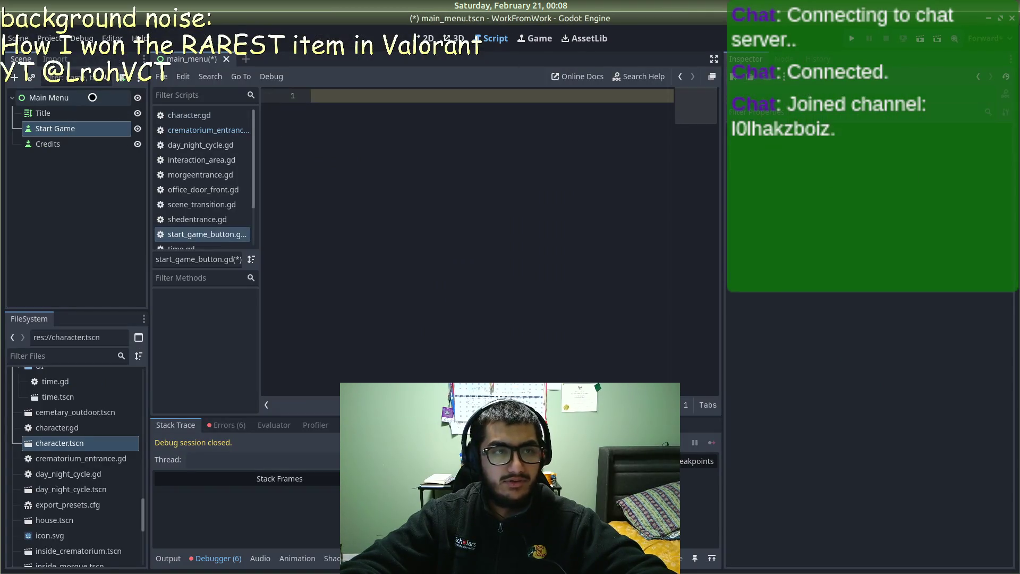
Step: Attach a new main_menu.gd script to Main Menu and delete its template functions
click(124, 77)
click(1003, 386)
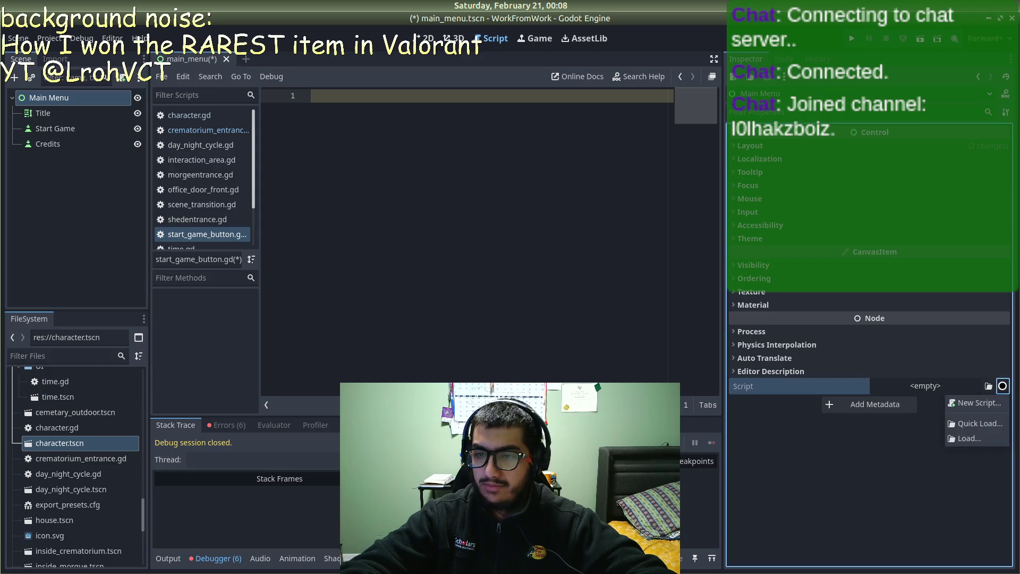
click(979, 402)
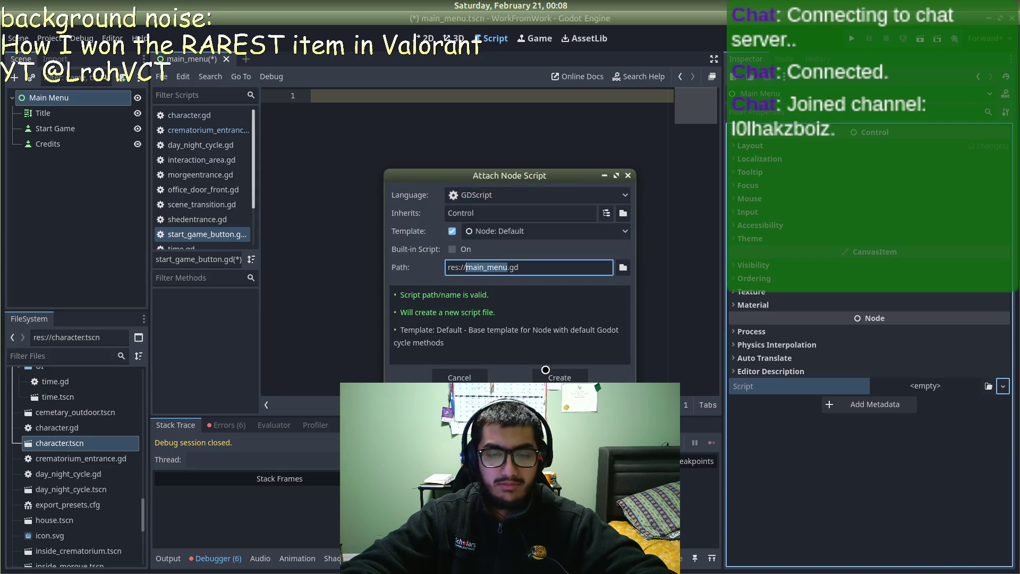
click(571, 375)
drag(410, 256, 283, 121)
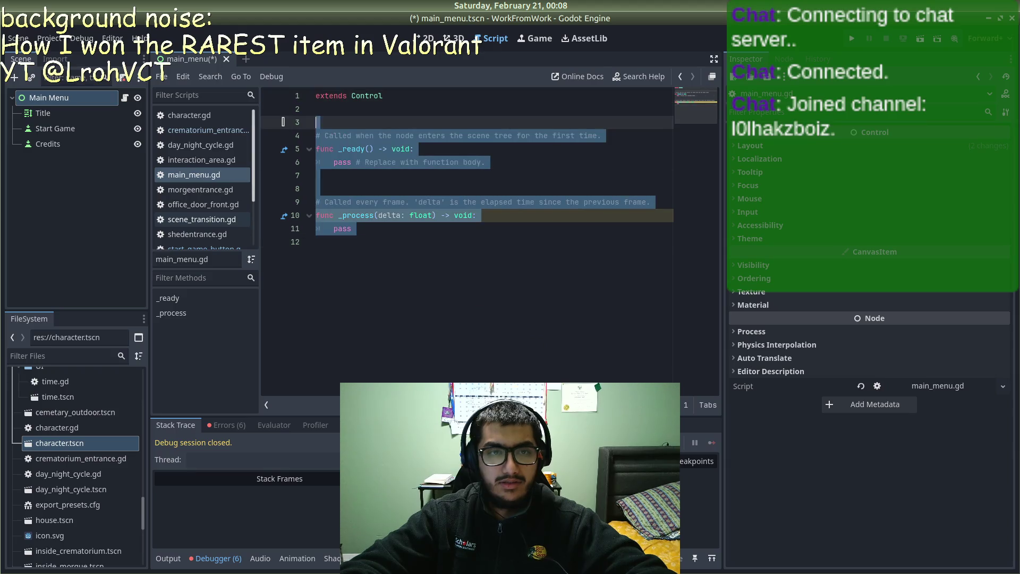
key(BackSpace)
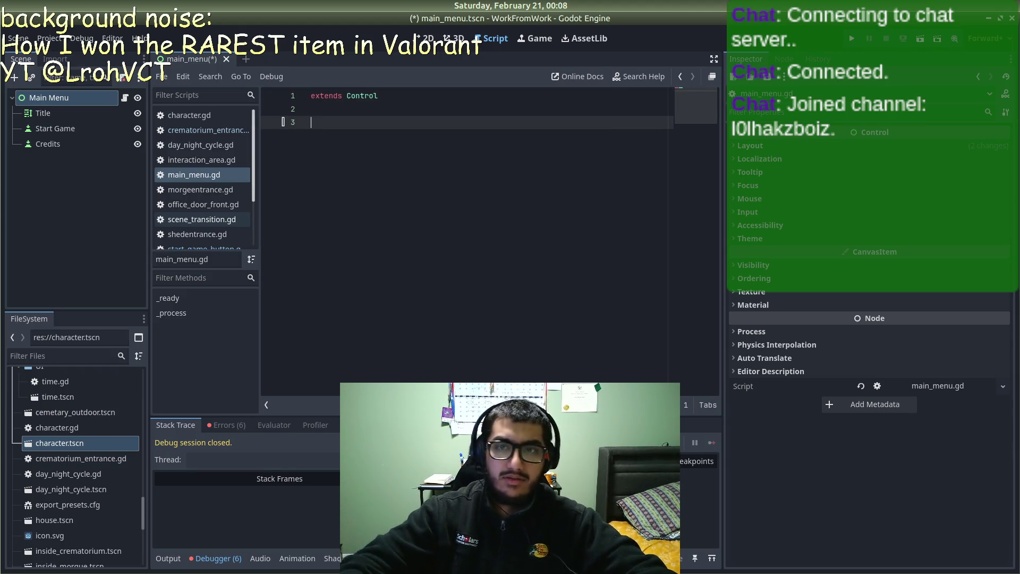
Step: Connect Start Game's pressed signal to _on_start_game_pressed and start replacing pass with 'SceneT'
click(75, 128)
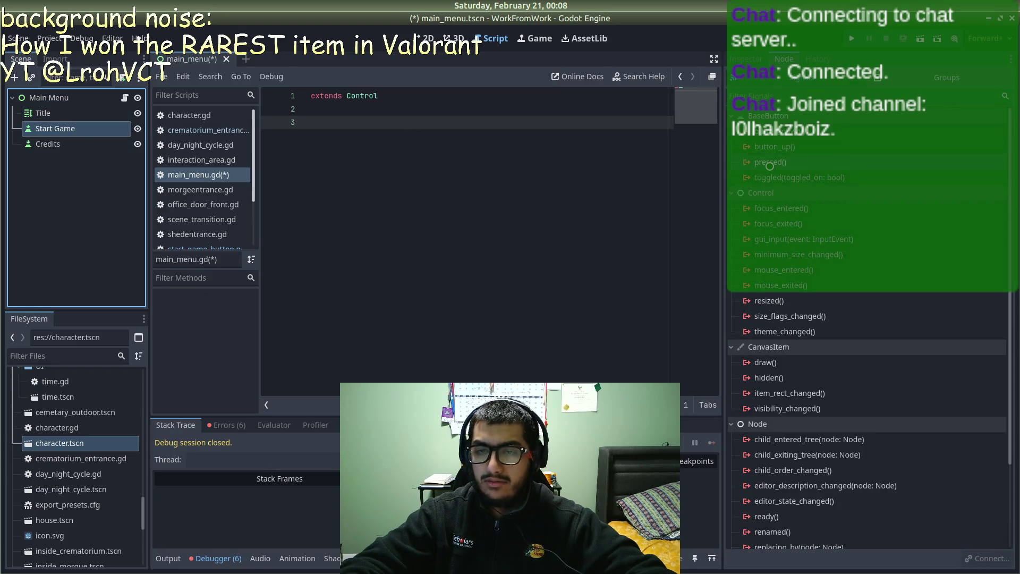
click(769, 164)
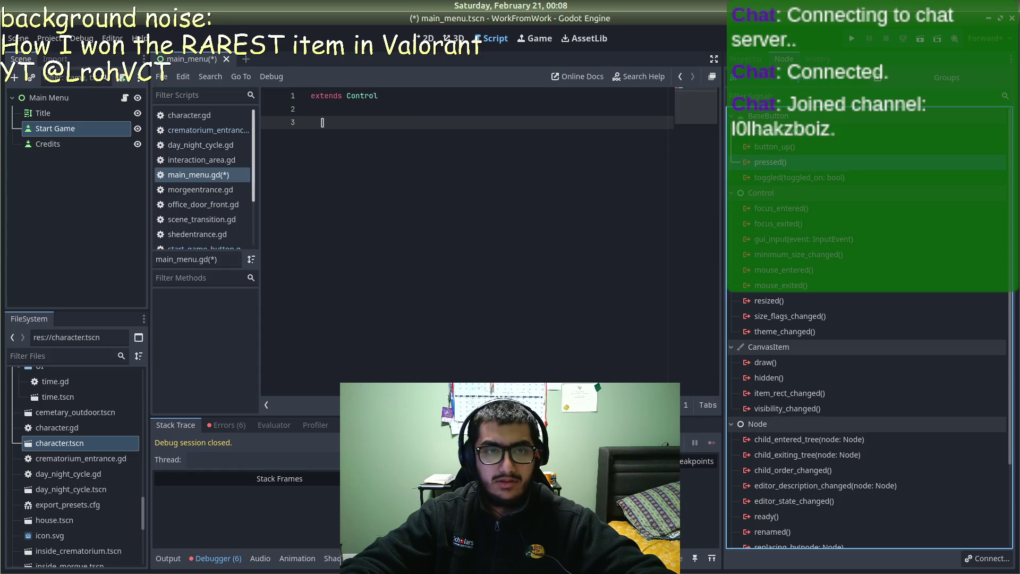
right_click(779, 166)
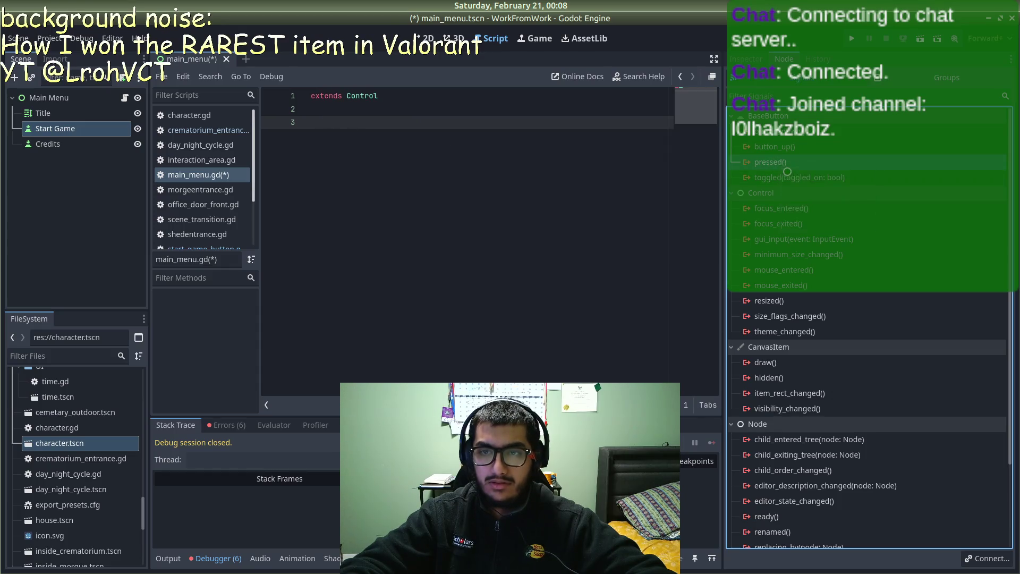
click(787, 173)
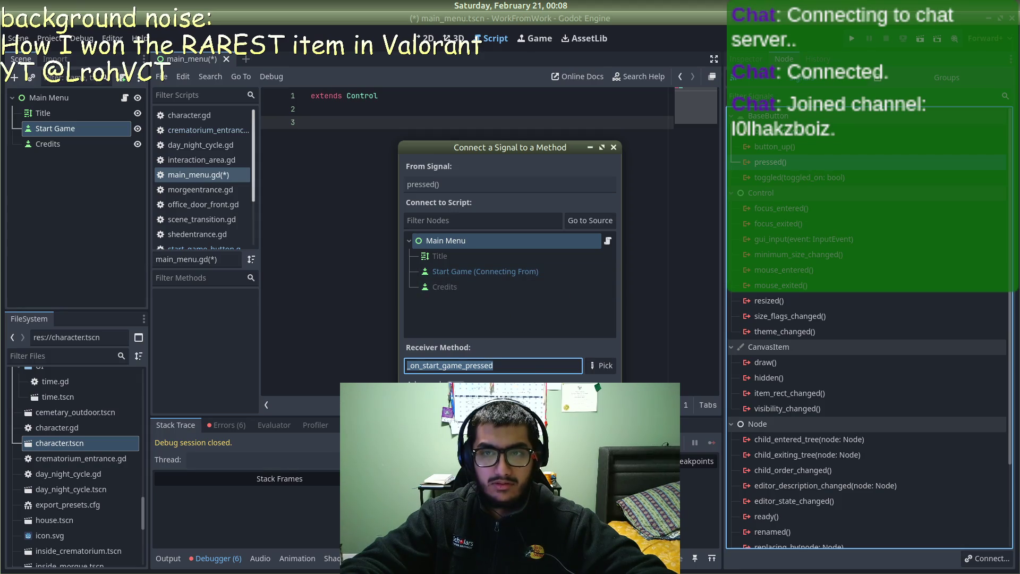
key(Return)
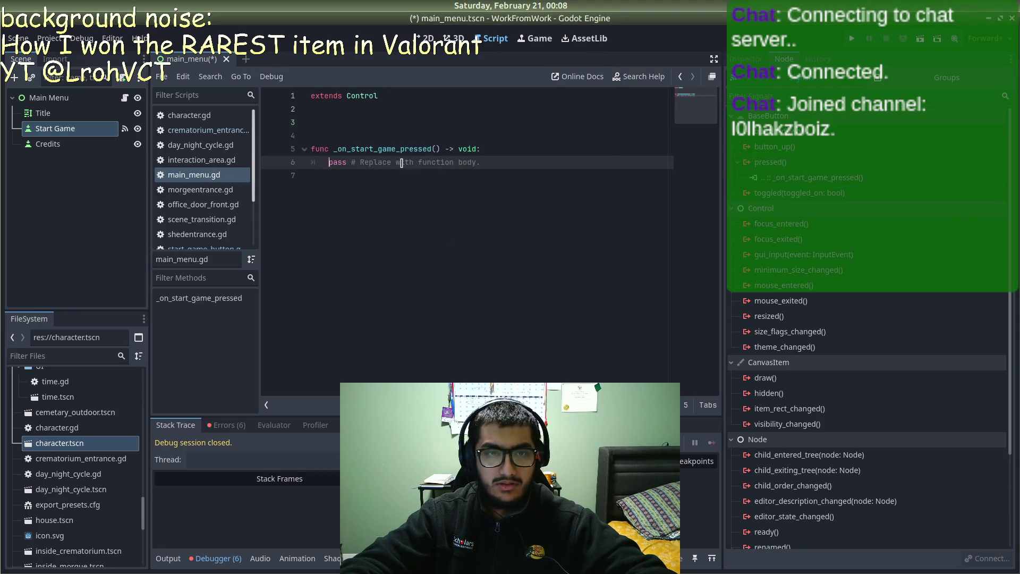
drag(477, 159, 335, 161)
text(Scene)
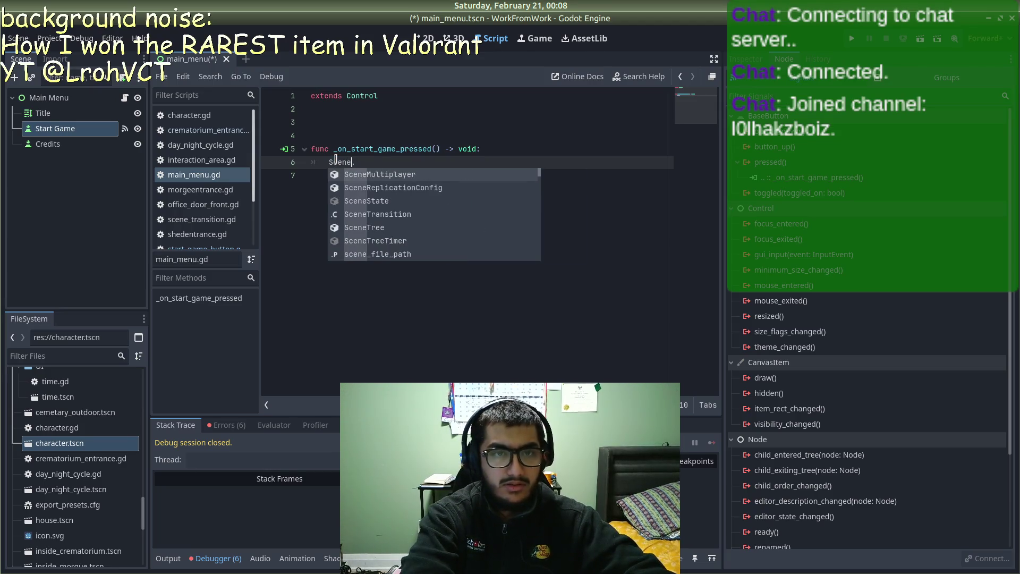
text(T)
Step: Complete the handler as SceneTransition.change_scene("res://house.tscn"), save main_menu.gd, and run with F5
key(Return)
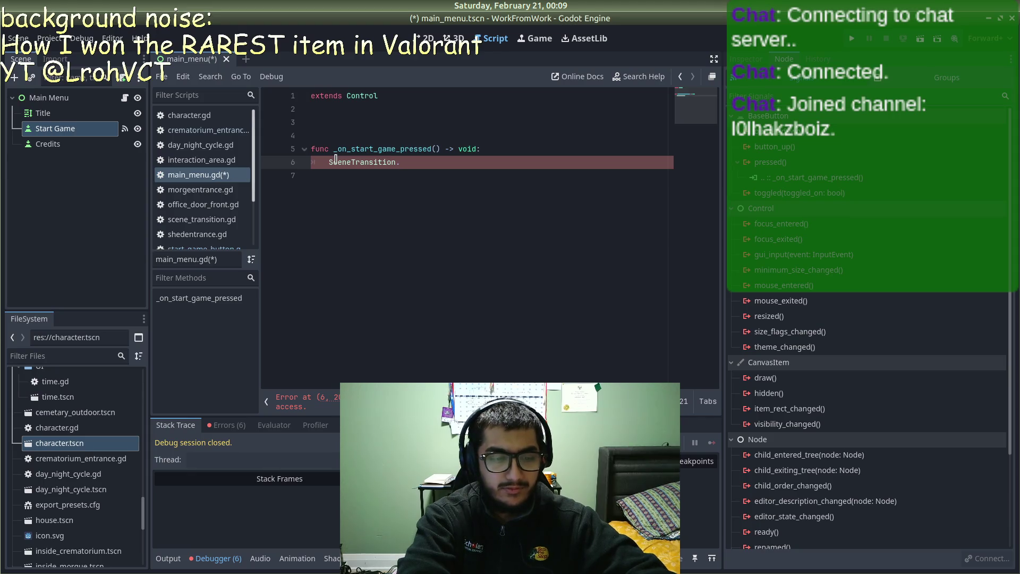
text(change_scene(res))
key(Return)
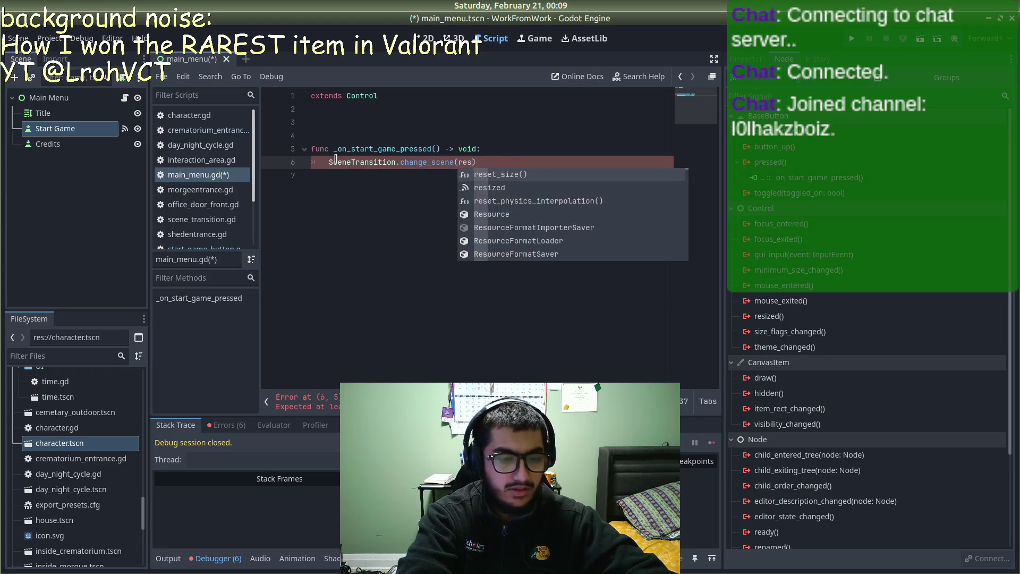
key(BackSpace)
key(BackSpace)
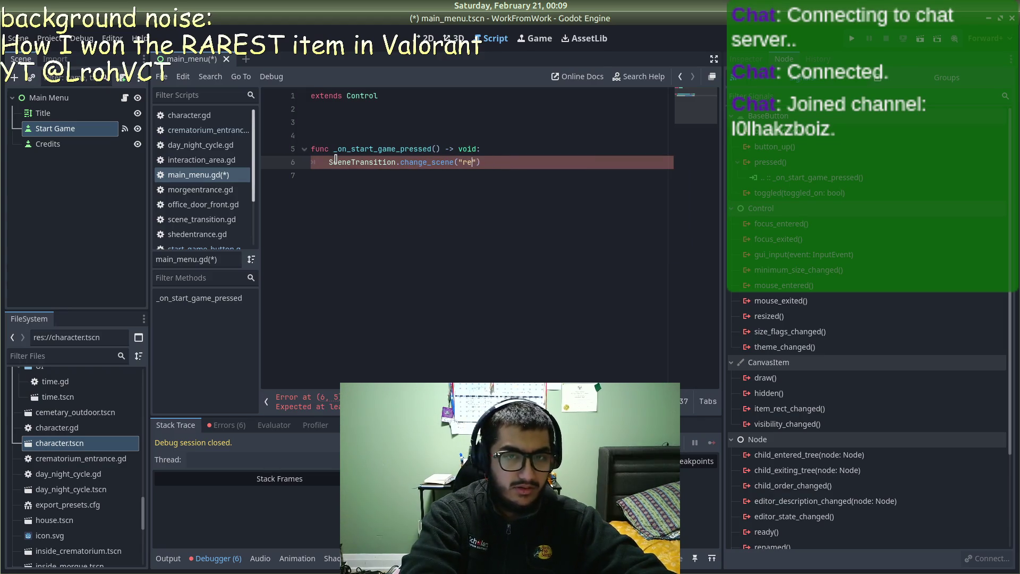
text(s://h)
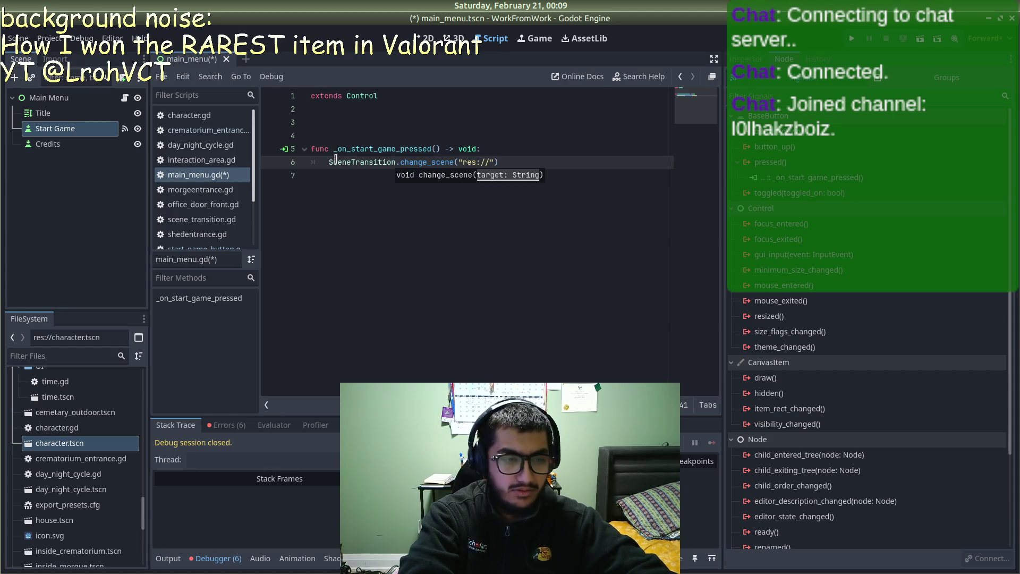
text(ouse)
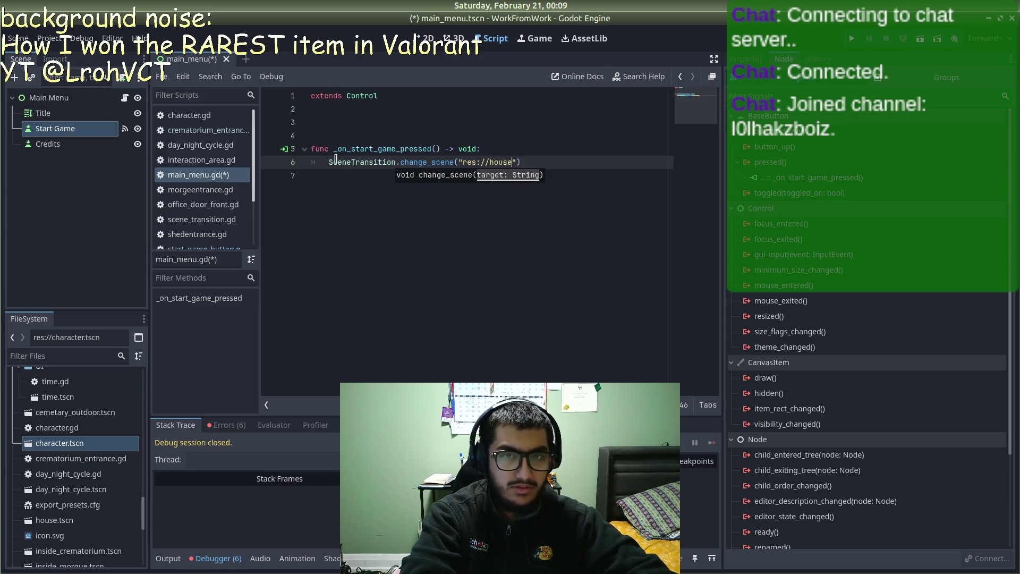
text(.tscn)
key(ctrl+s)
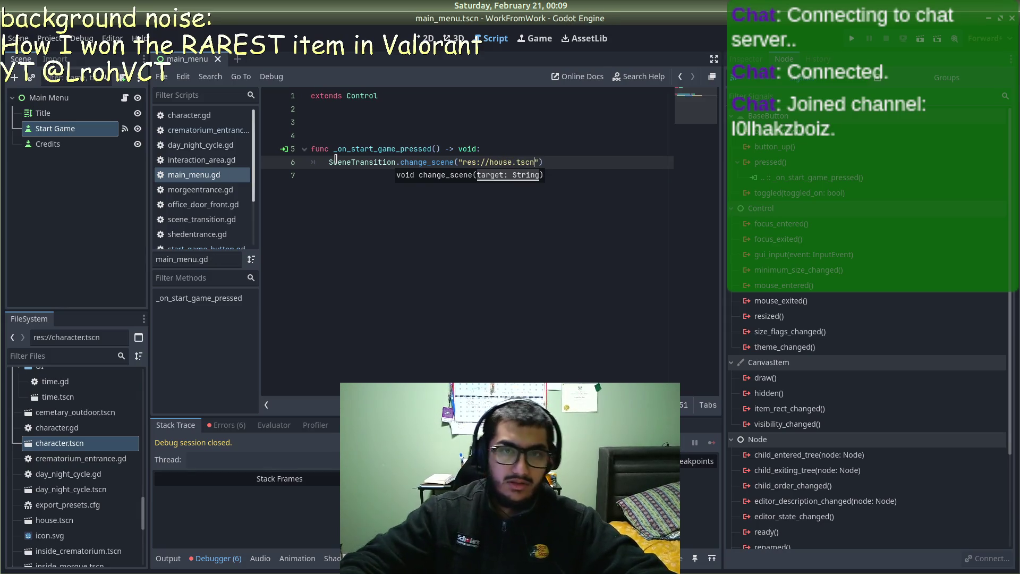
key(F5)
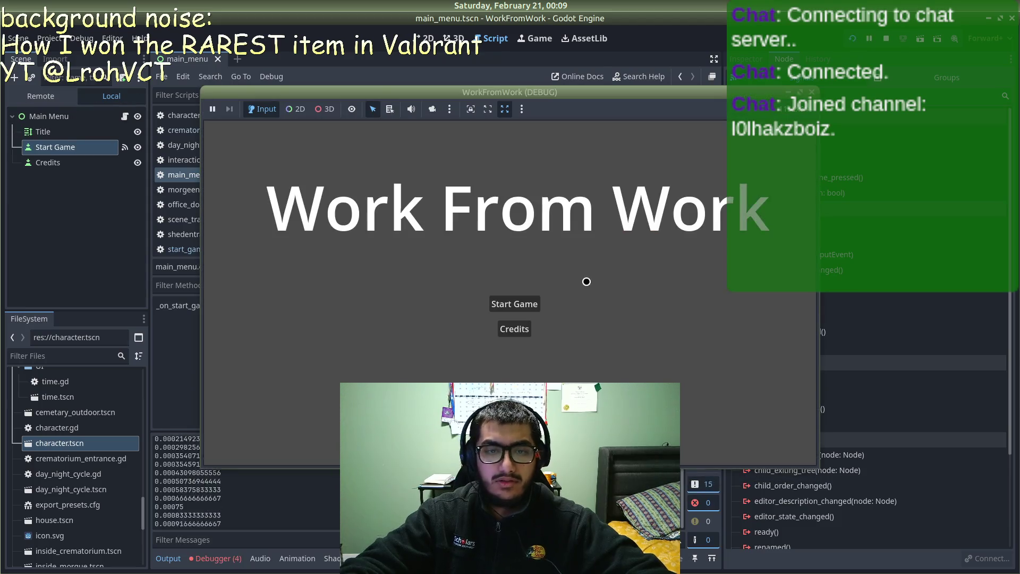
Step: Press Start Game in the test run to reach the house scene, then stop, rerun and stop the game
click(498, 304)
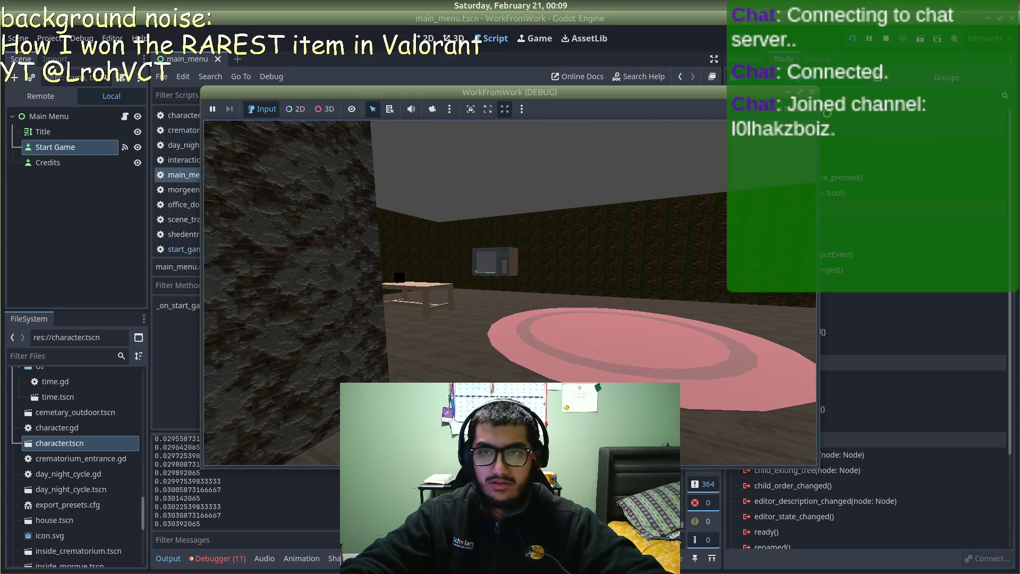
key(F8)
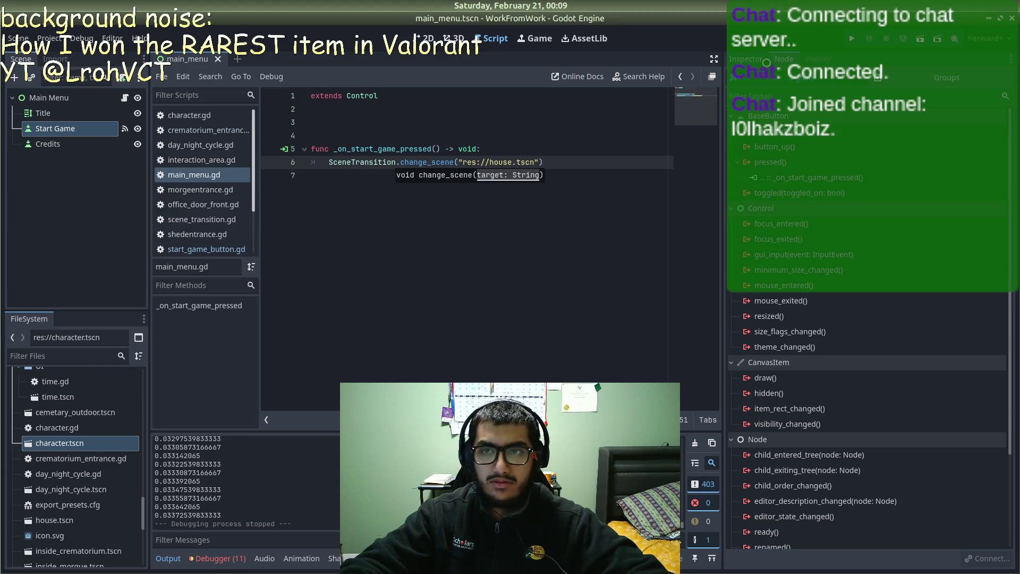
key(F5)
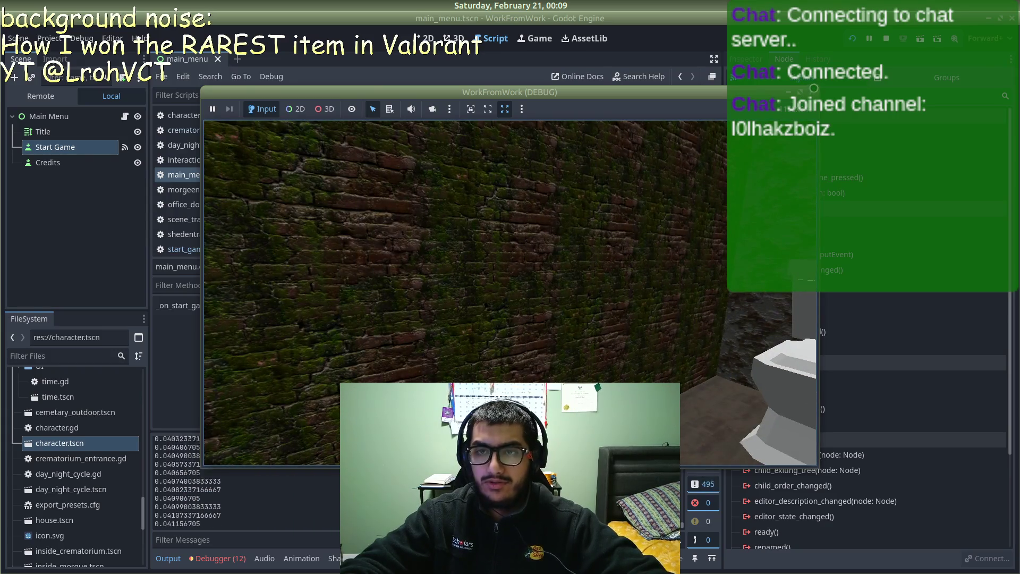
key(F8)
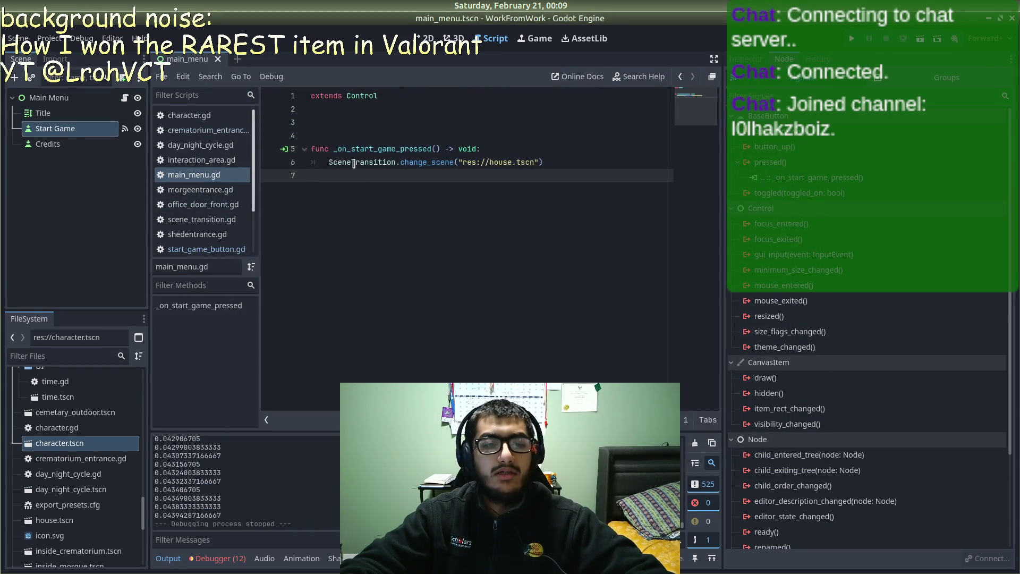
Step: Delete the extra blank line below 'extends Control'
click(335, 135)
key(BackSpace)
key(BackSpace)
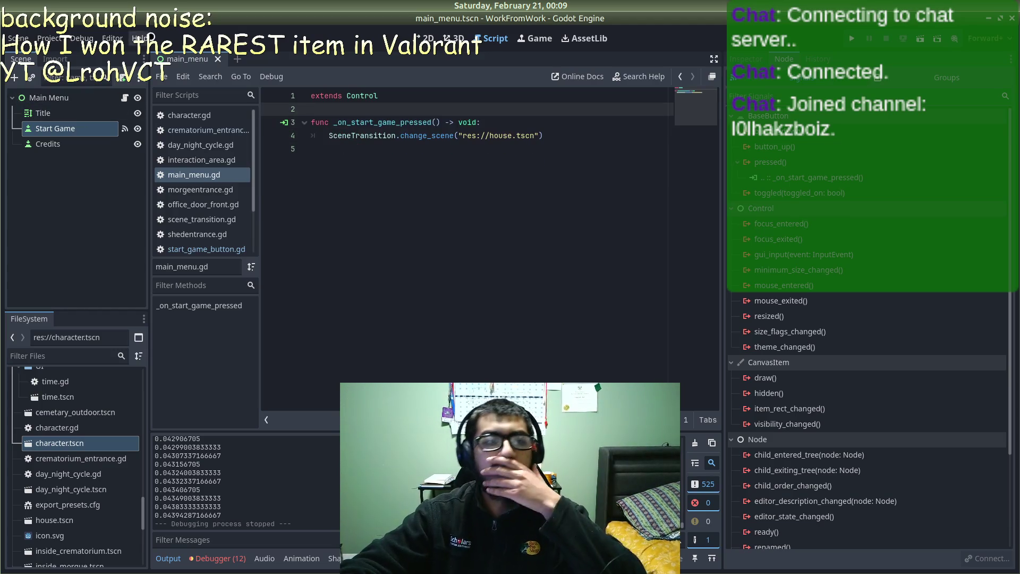
scroll(73, 428, up, 1)
scroll(74, 451, down, 5)
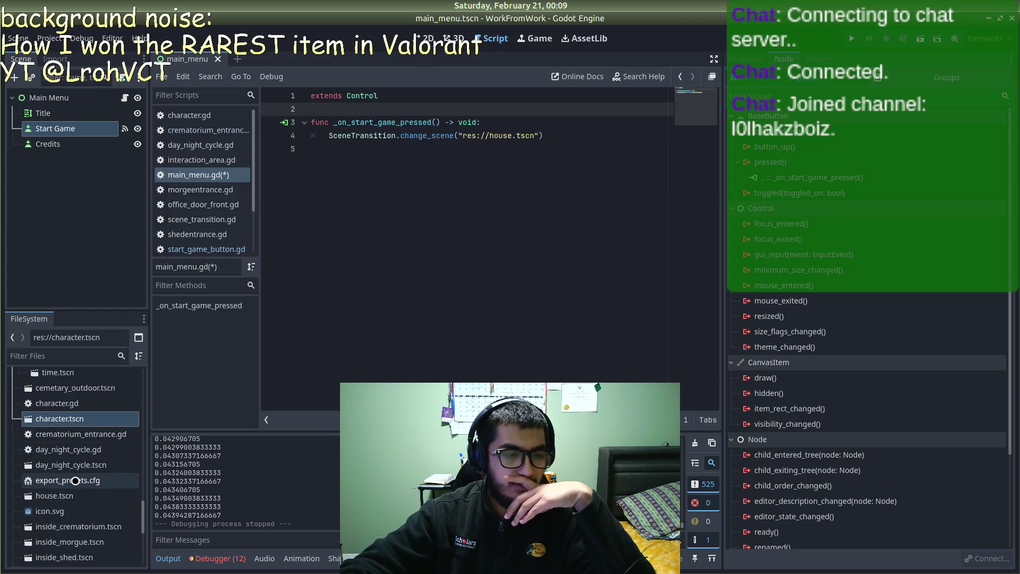
scroll(77, 510, down, 6)
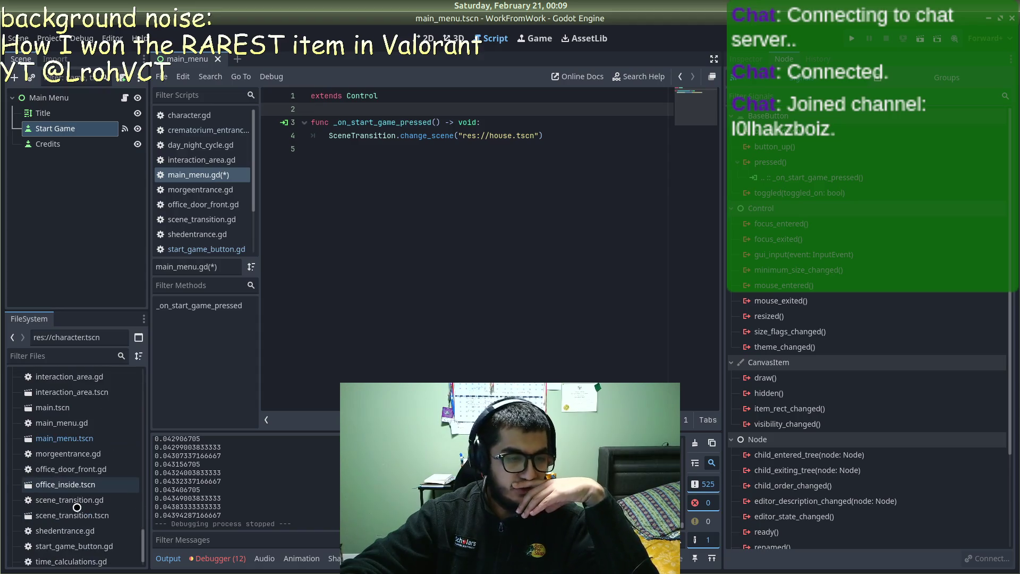
Step: Open the time_calculations scene and its time_calculations.gd script
click(85, 541)
double_click(82, 554)
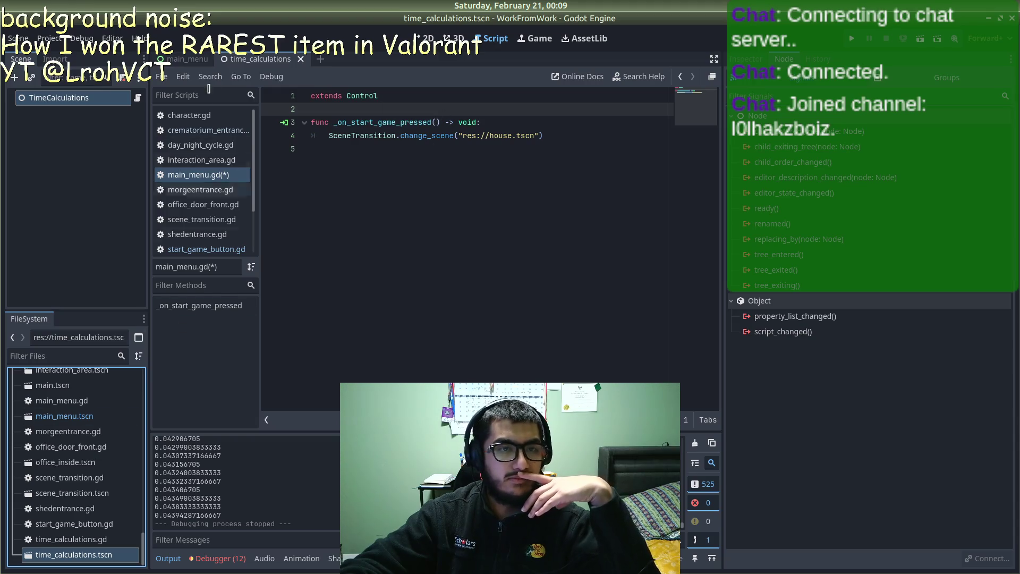
scroll(218, 190, down, 1)
scroll(210, 175, down, 3)
click(207, 219)
Step: Start a new first line inside the _ready function
scroll(410, 212, up, 4)
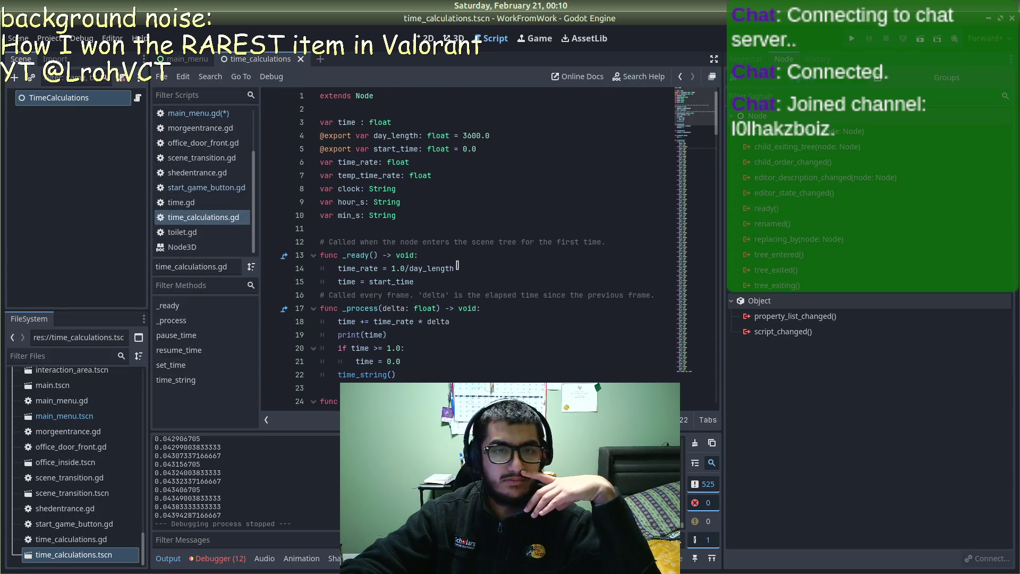
click(474, 256)
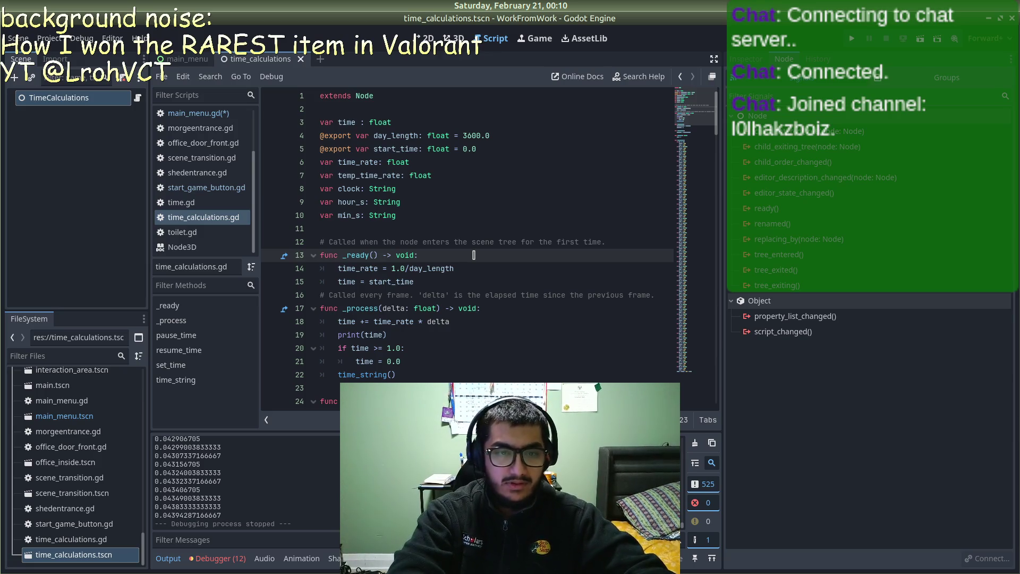
key(Return)
Step: Add a pause_time() call in _ready and save time_calculations.gd
text(pause_ti)
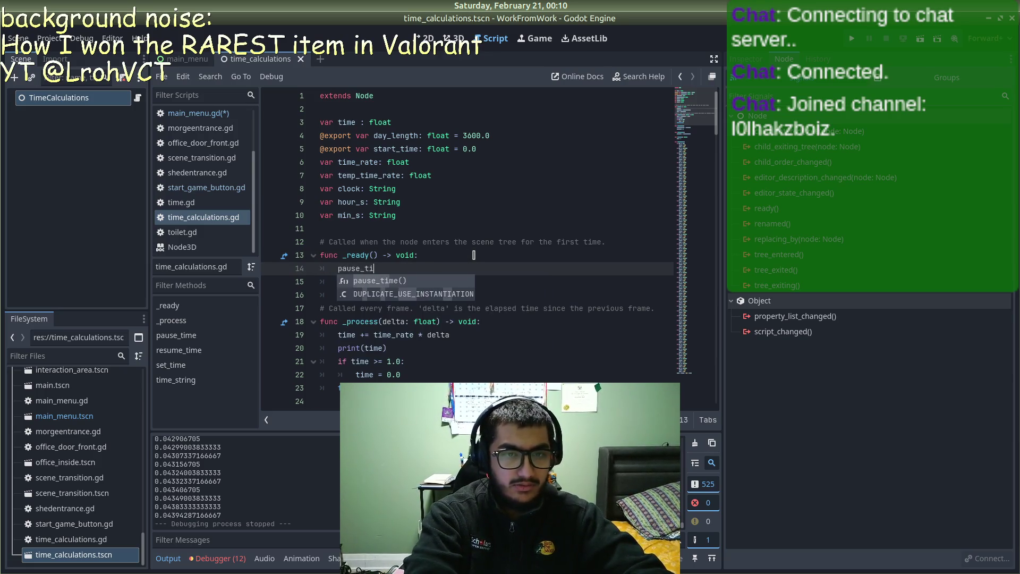
key(Return)
key(ctrl+s)
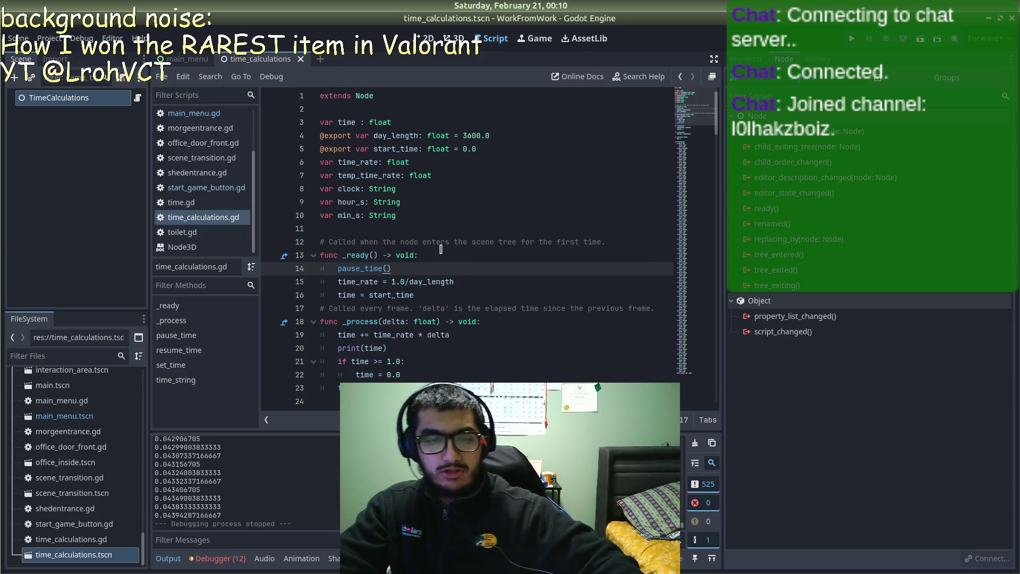
Step: In main_menu.gd's start-game handler, add TimeCalculations.set_time(31/48.0) and save
scroll(440, 250, down, 2)
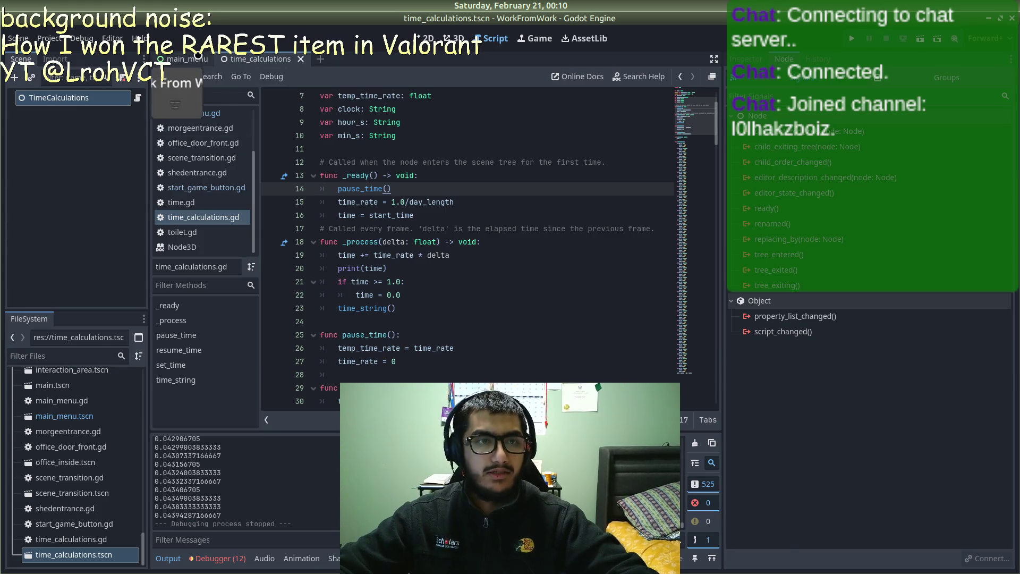
click(198, 54)
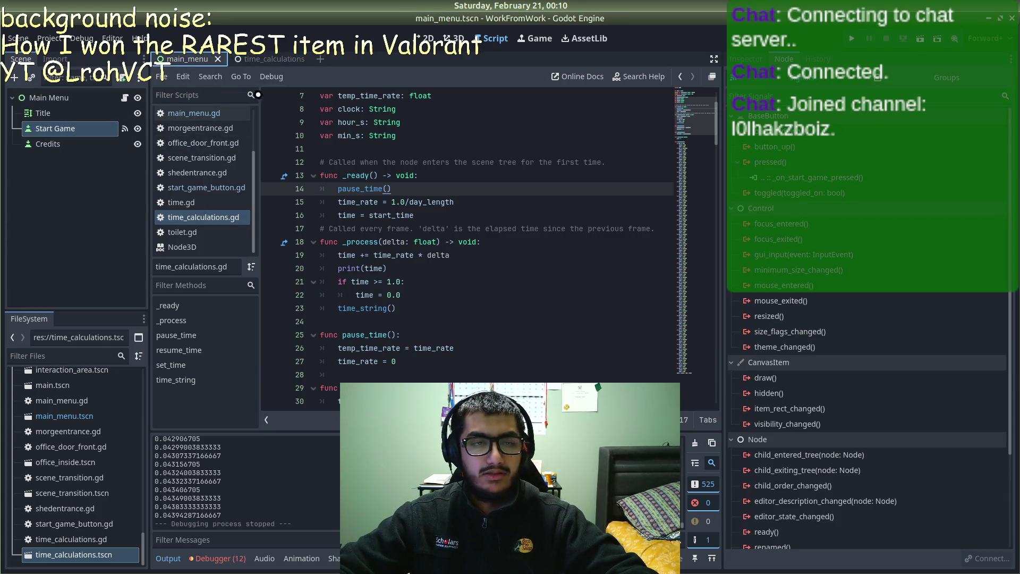
click(213, 119)
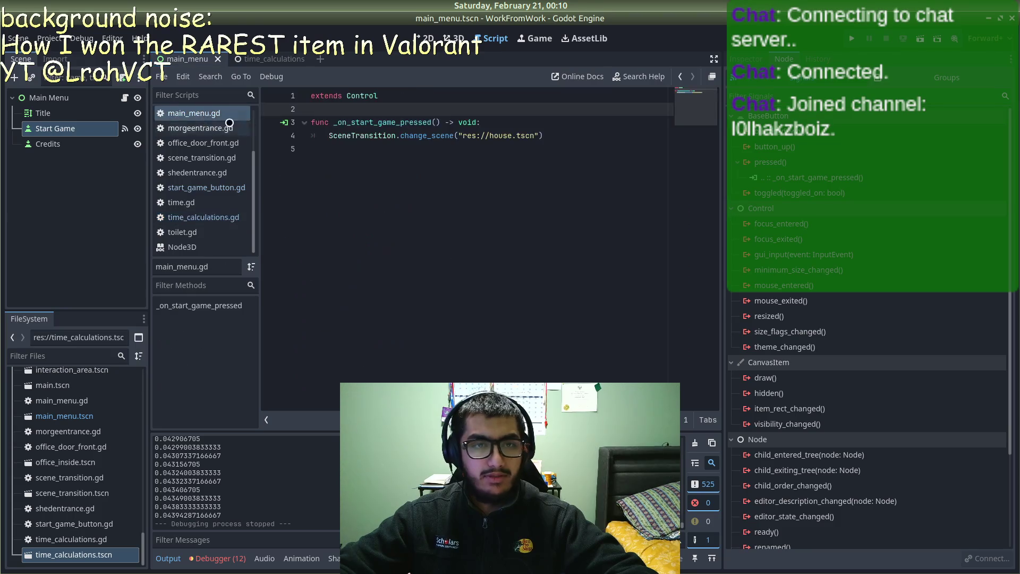
click(523, 121)
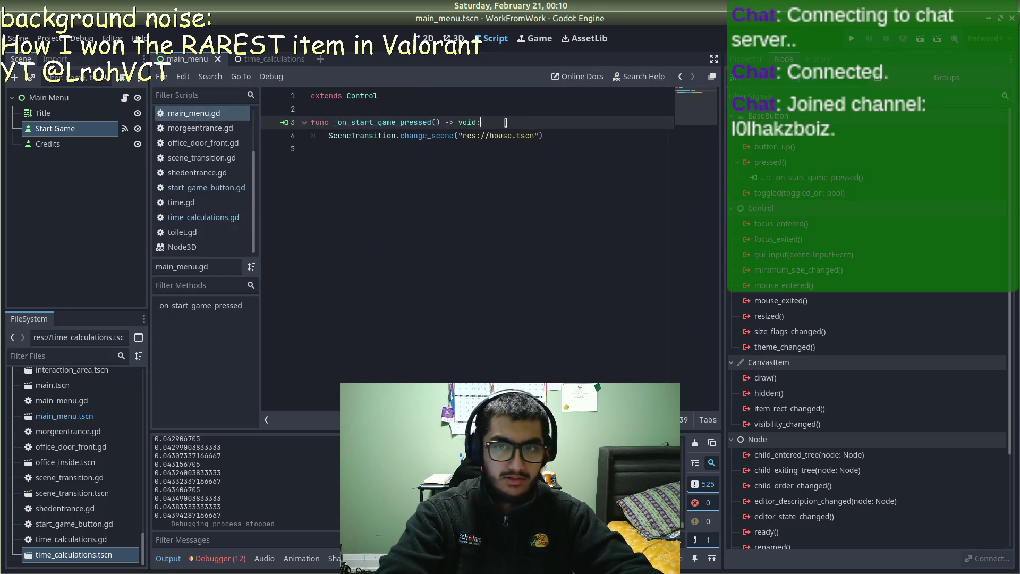
key(Return)
text(Time)
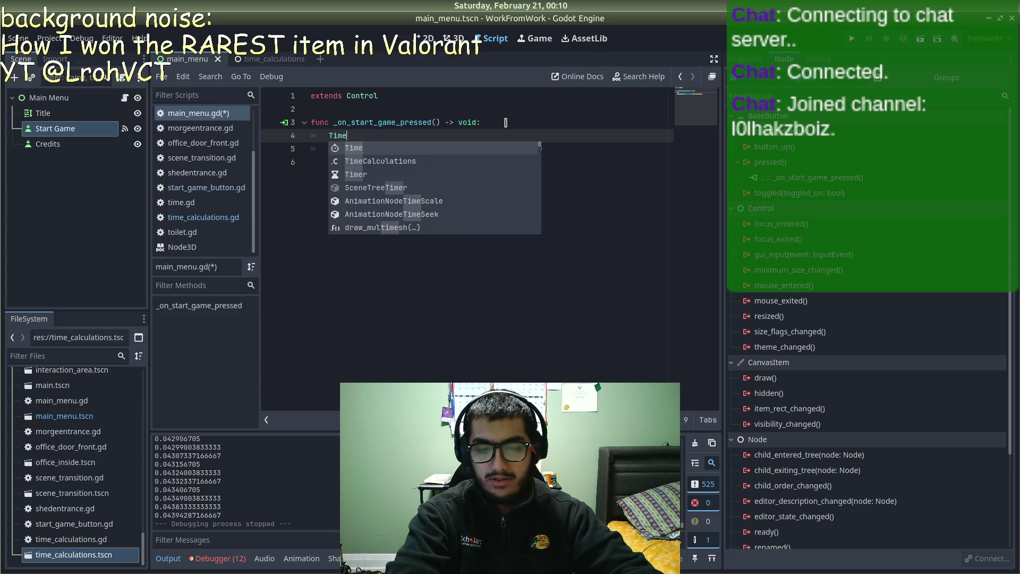
key(Down)
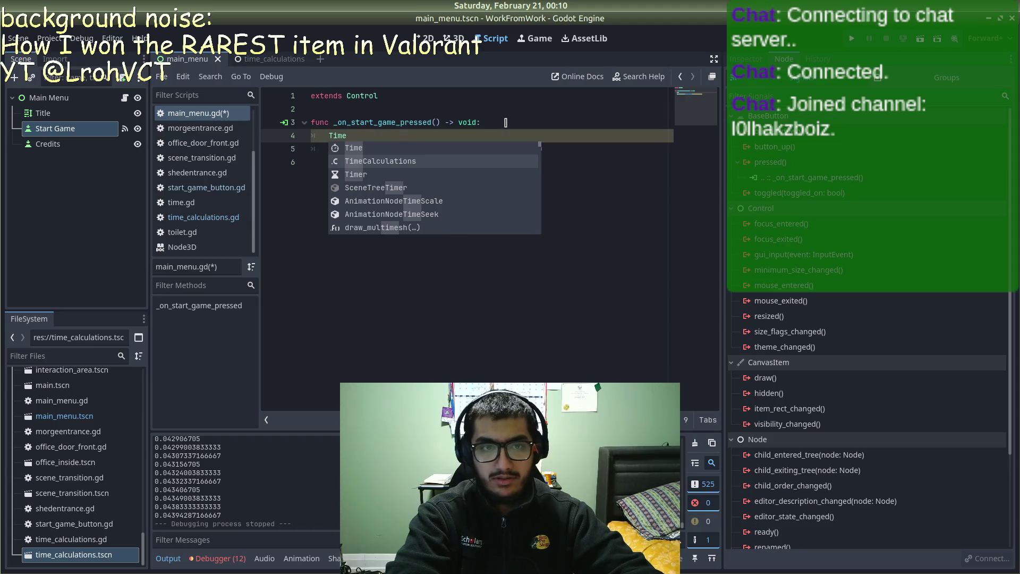
key(Return)
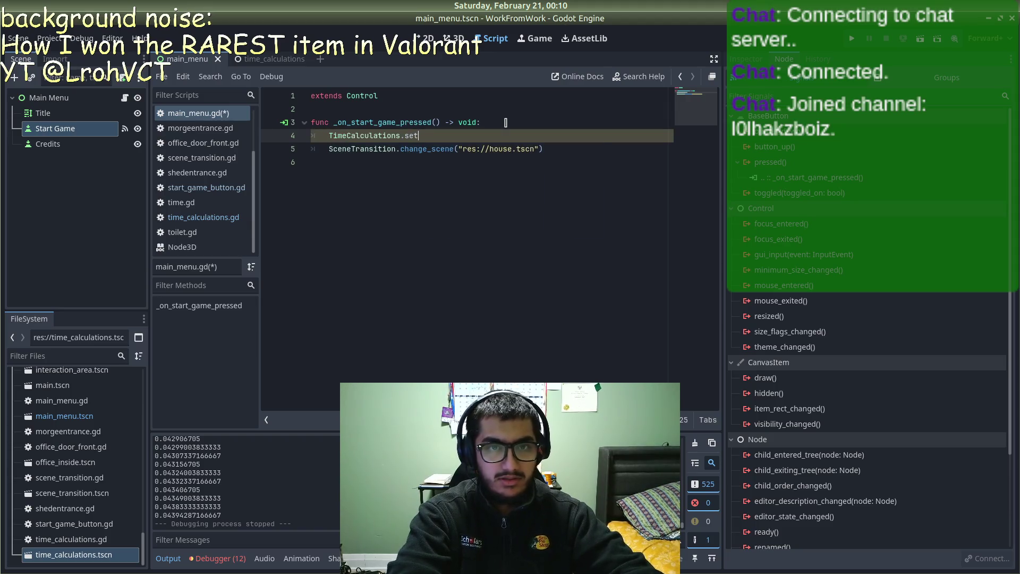
key(Return)
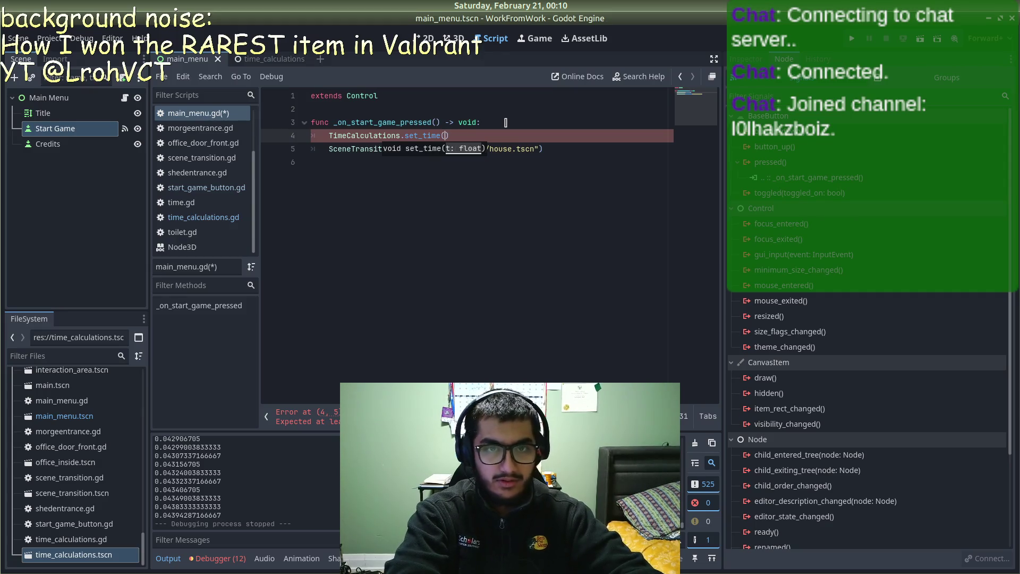
key(BackSpace)
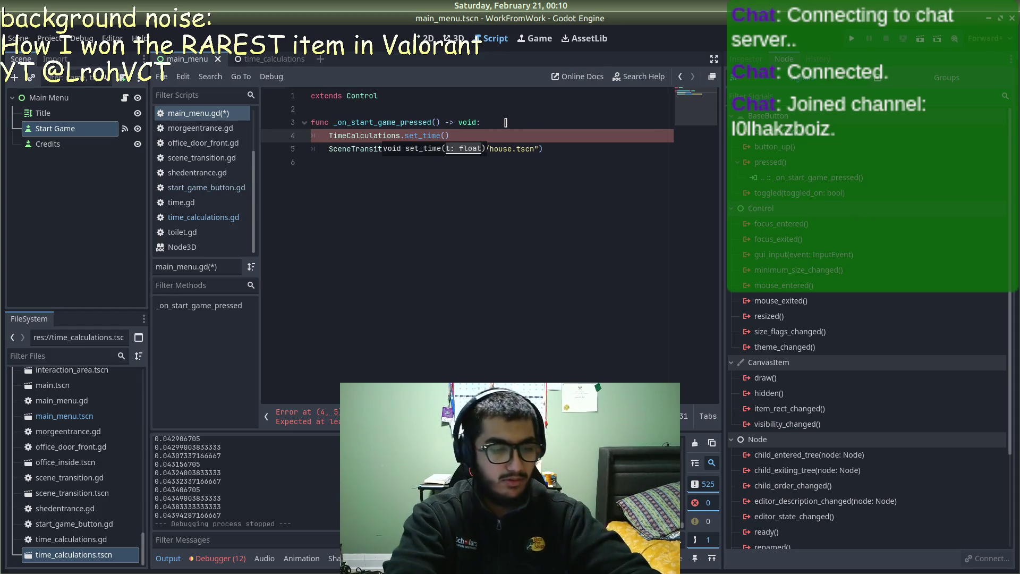
text(31.)
text(48.0)
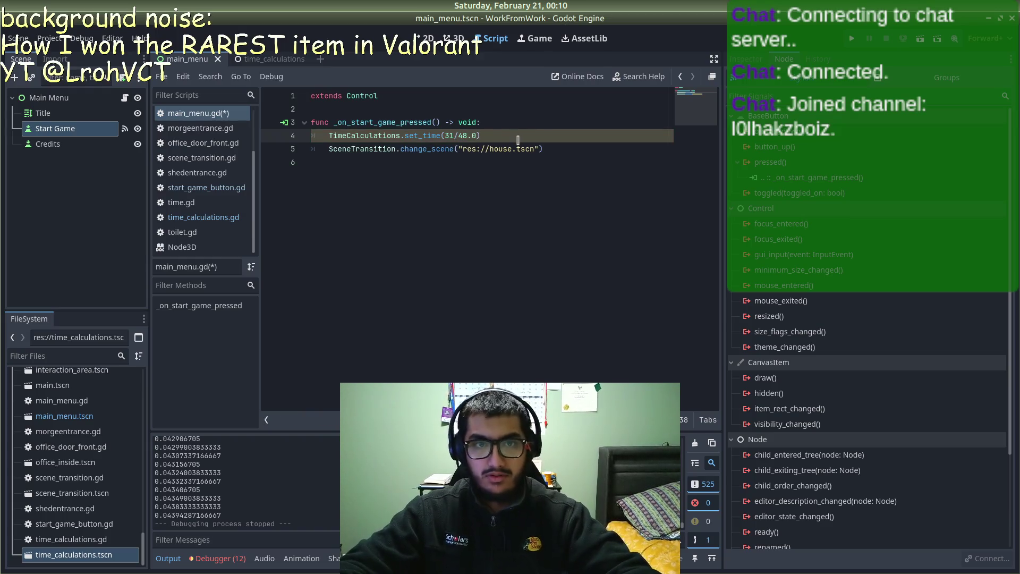
key(ctrl+s)
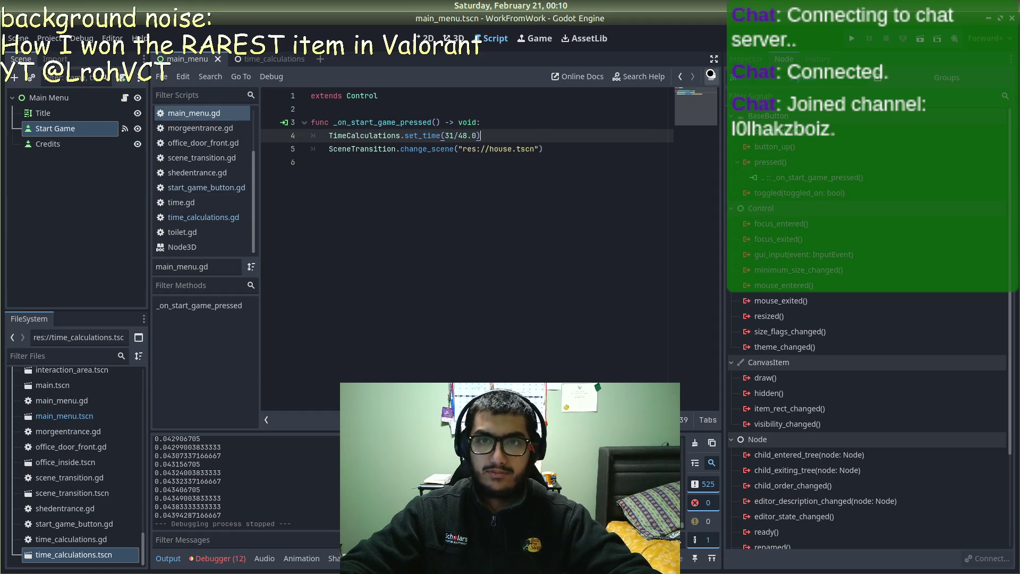
Step: Add TimeCalculations.resume_time() below the set_time call and save main_menu.gd
key(Return)
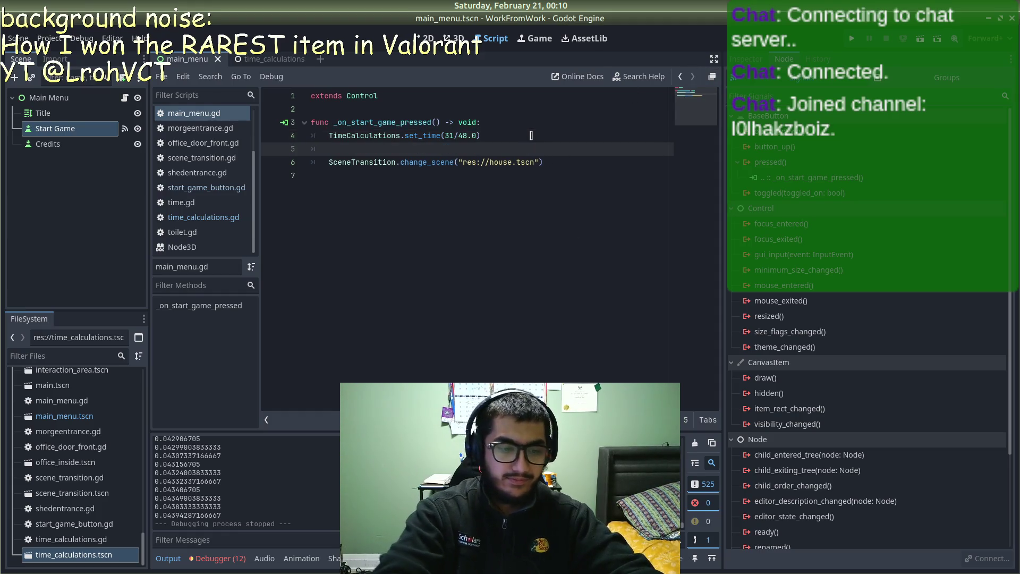
text(Time)
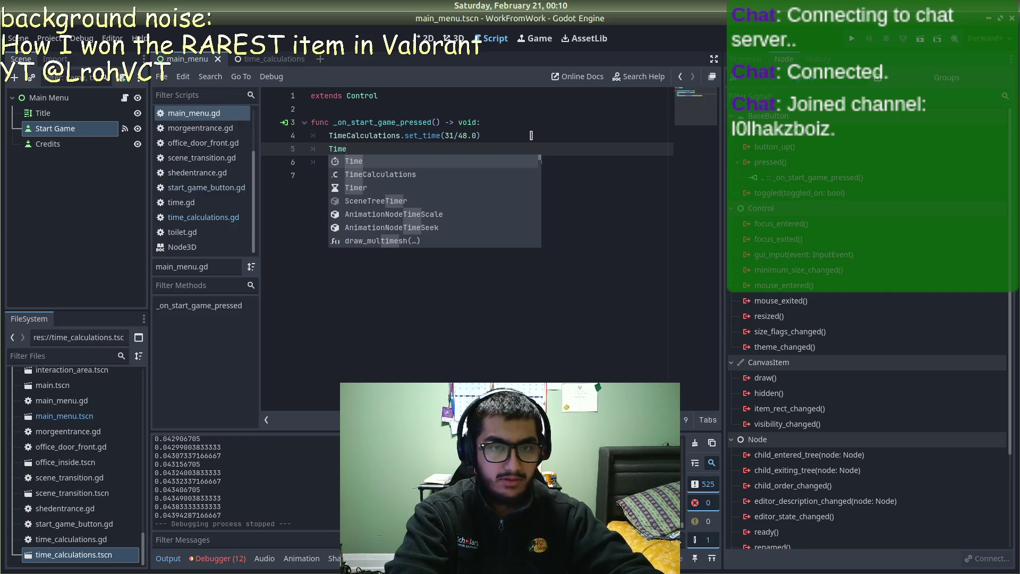
key(Down)
key(Return)
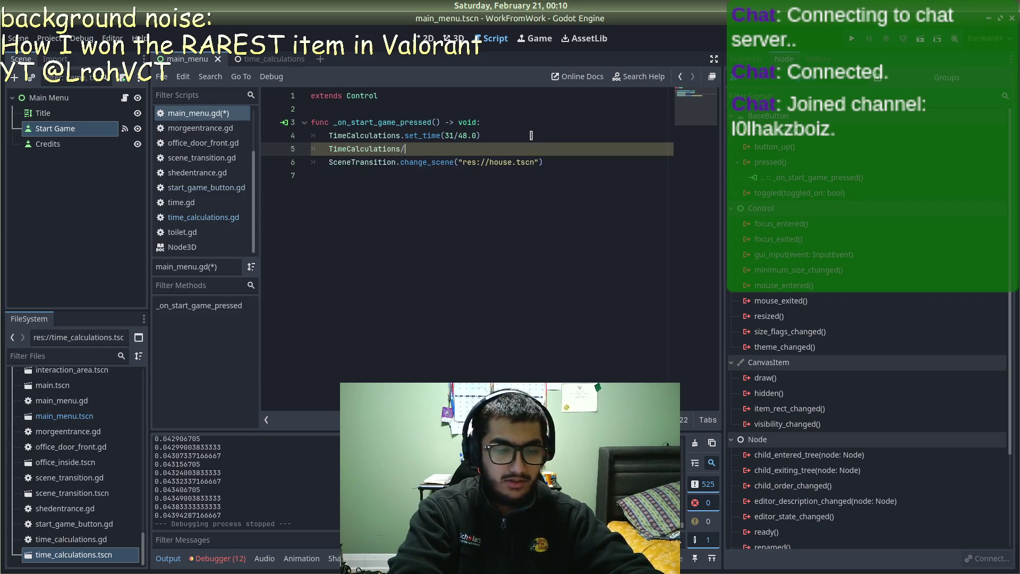
text(re)
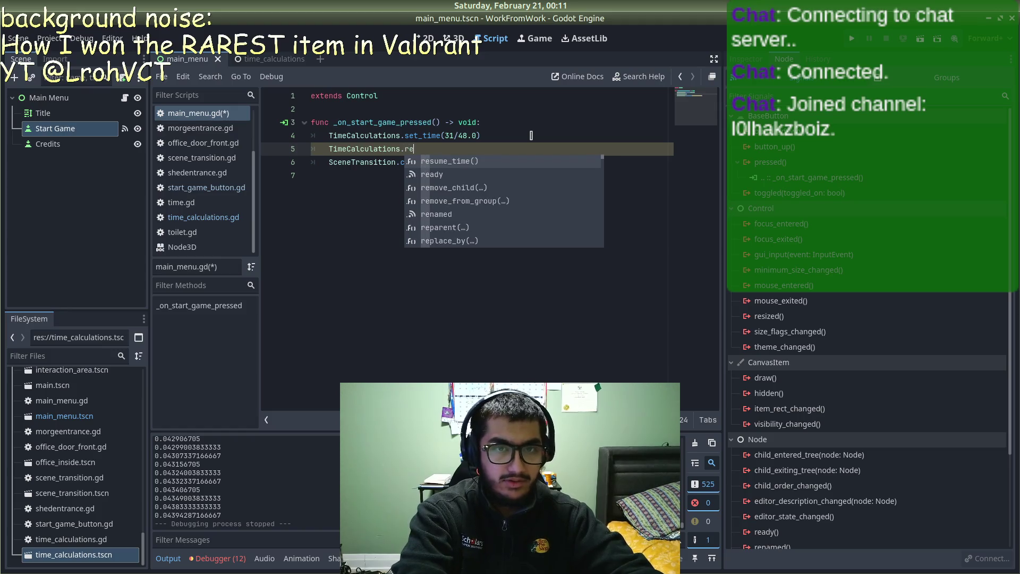
key(Return)
key(ctrl+s)
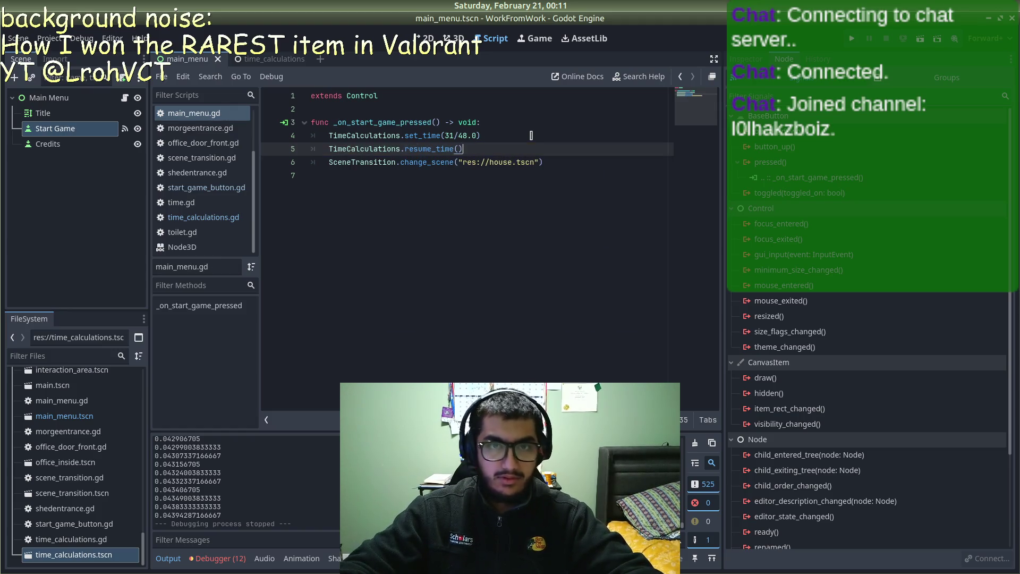
click(253, 57)
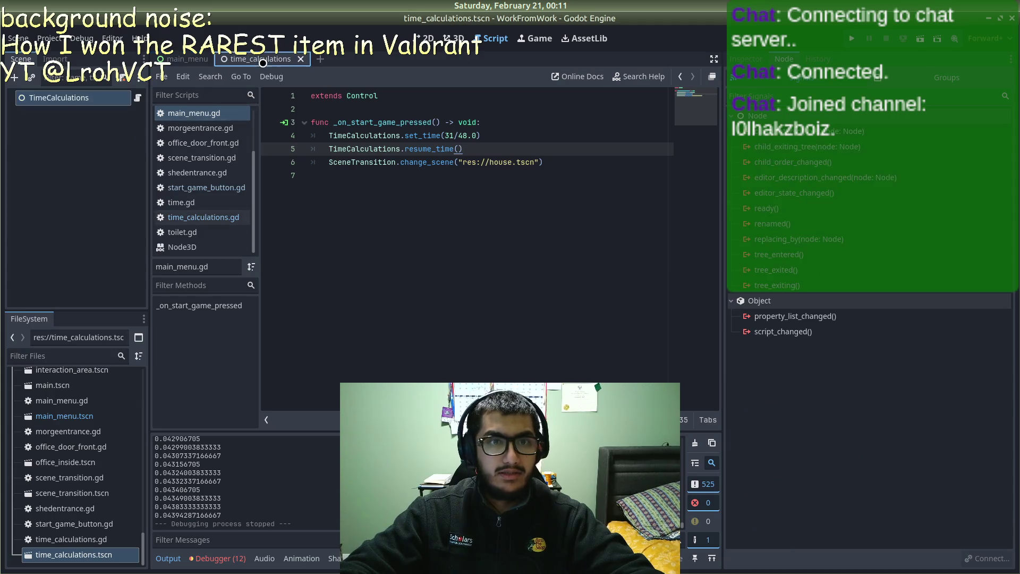
Step: Open time_calculations.gd and do a quick test run of the game
click(198, 218)
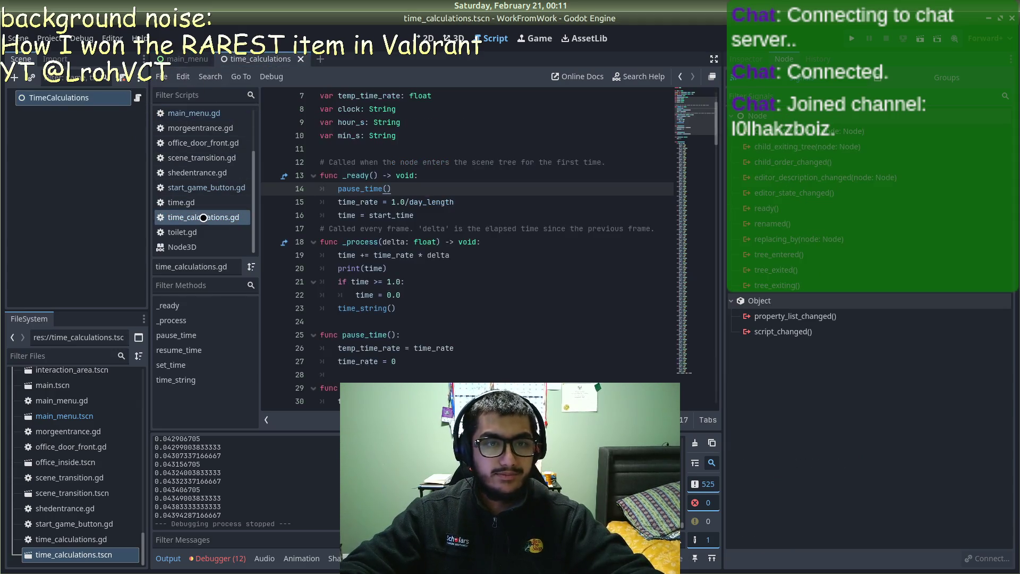
scroll(425, 239, down, 5)
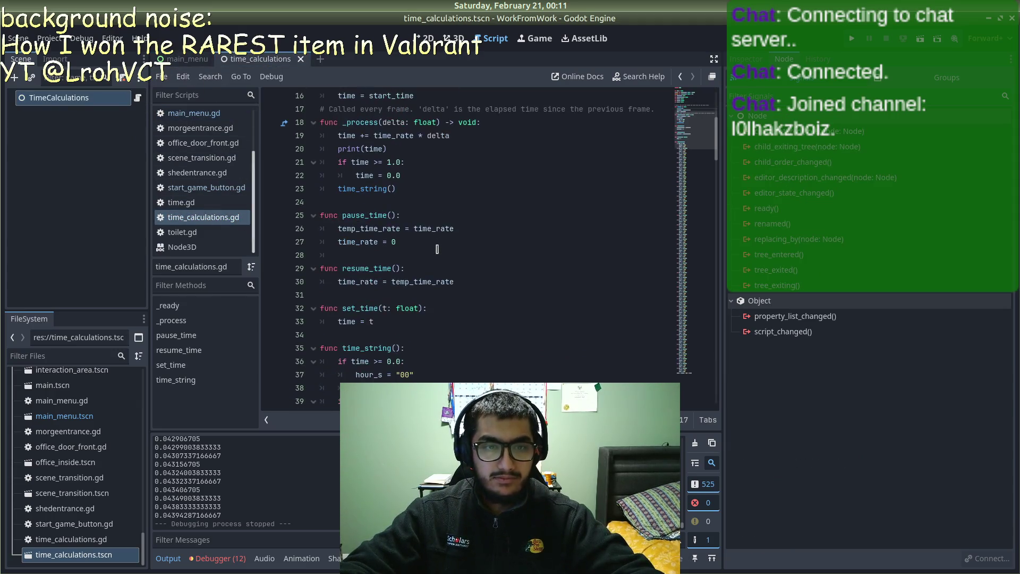
click(419, 322)
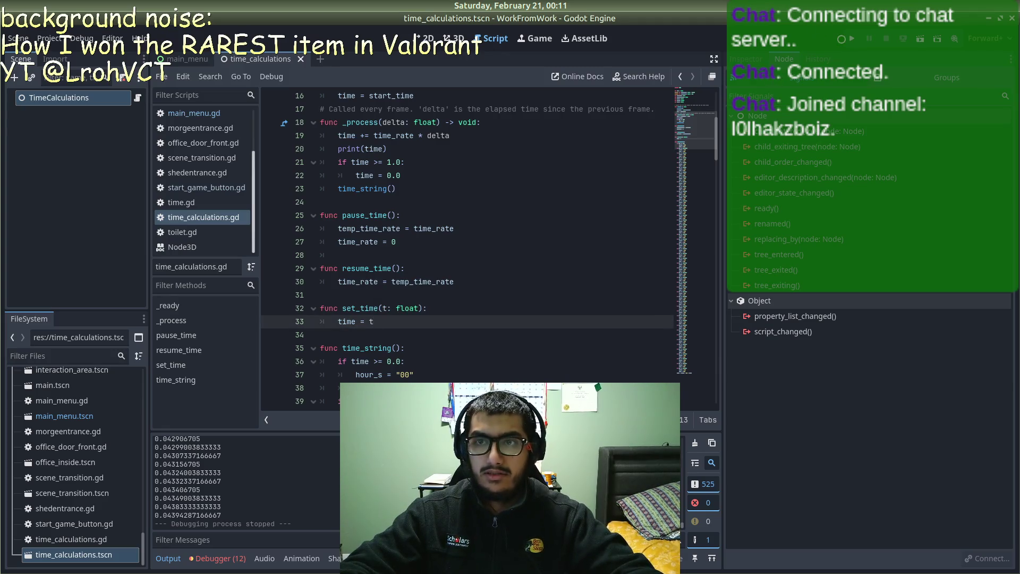
key(F5)
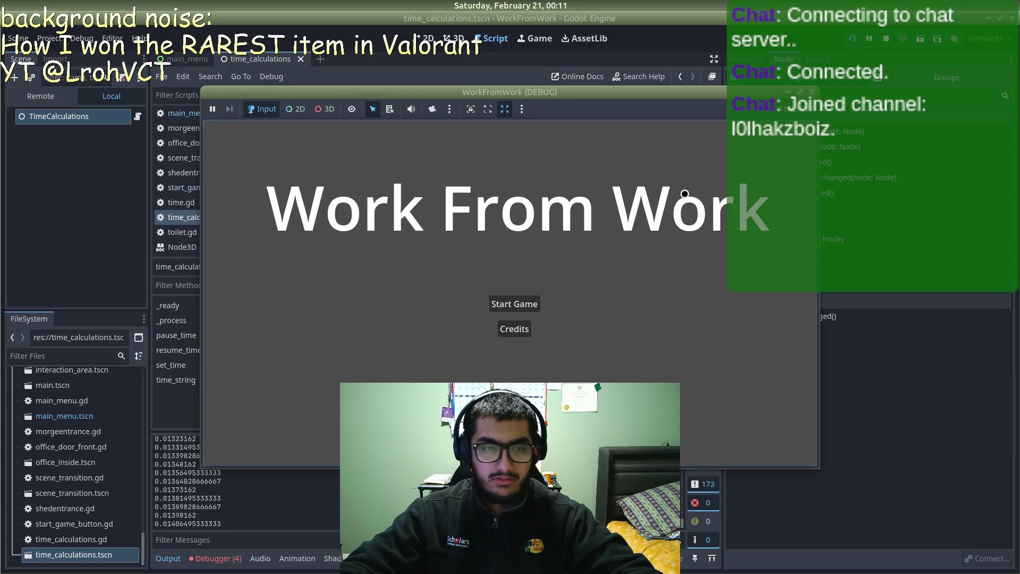
key(F8)
Step: Remove the pause_time() call from the top of _ready and save
scroll(430, 239, up, 2)
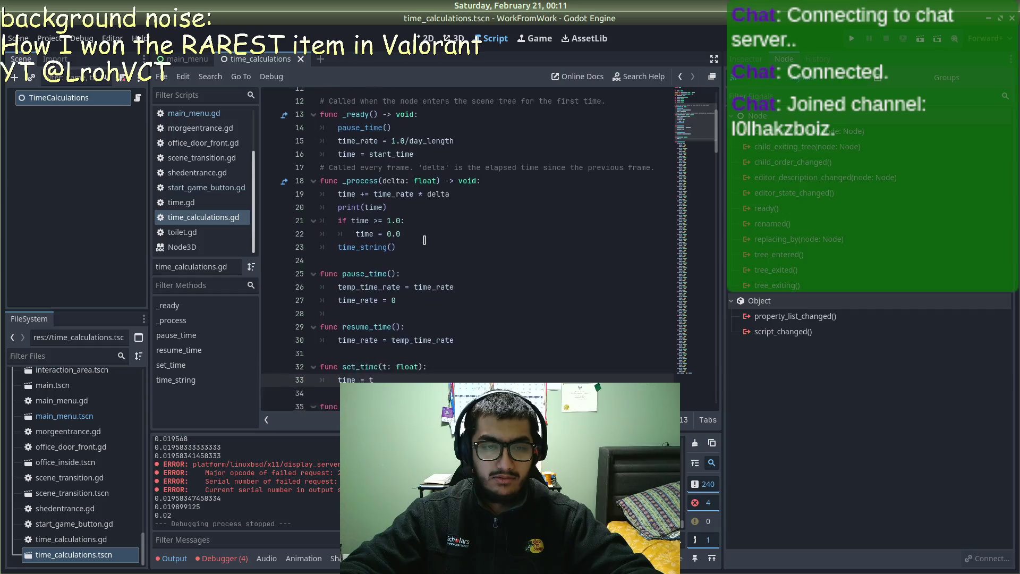
scroll(430, 239, down, 4)
scroll(430, 239, up, 1)
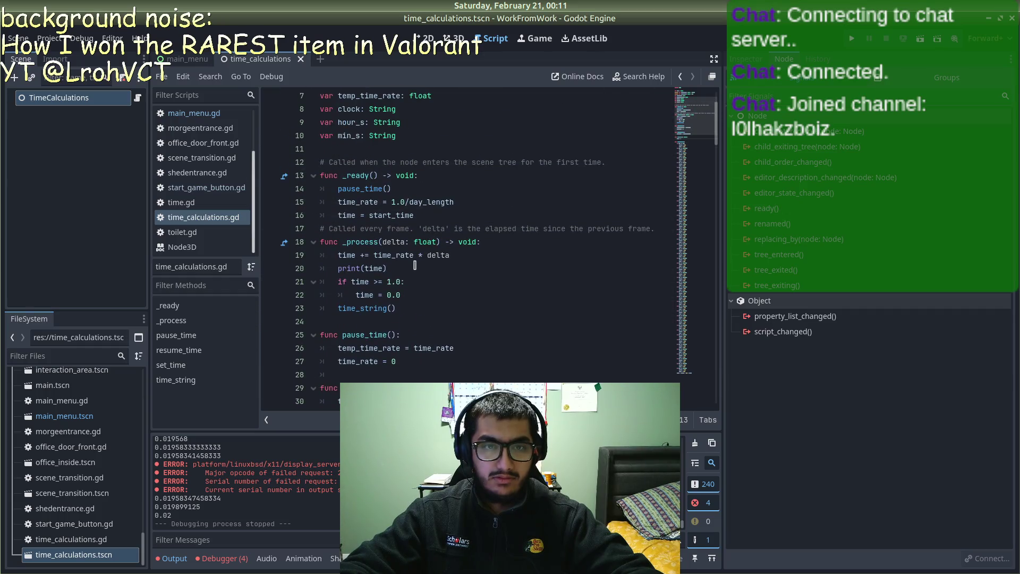
scroll(453, 243, up, 2)
drag(412, 268, 327, 267)
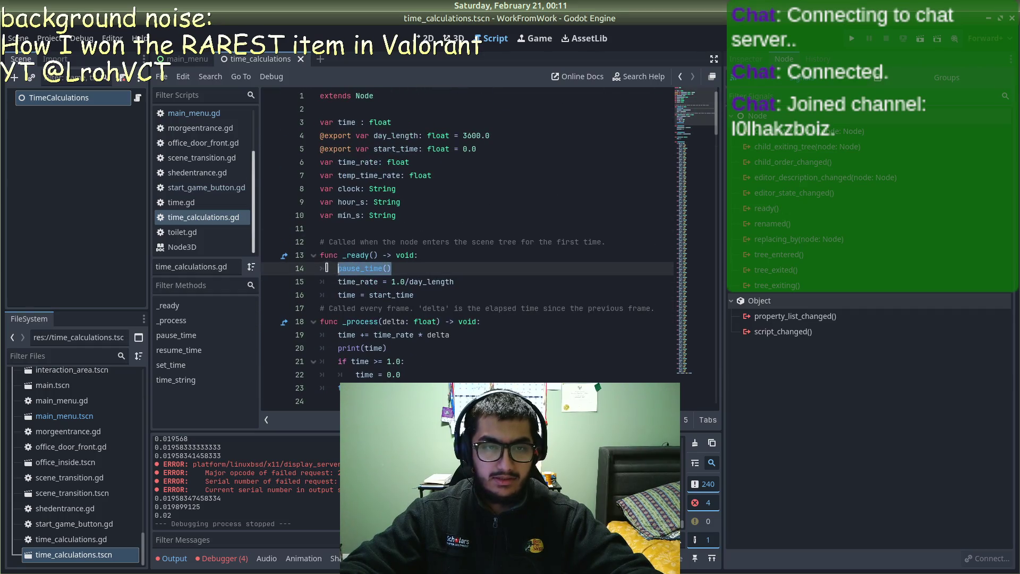
key(BackSpace)
key(BackSpace)
key(ctrl+s)
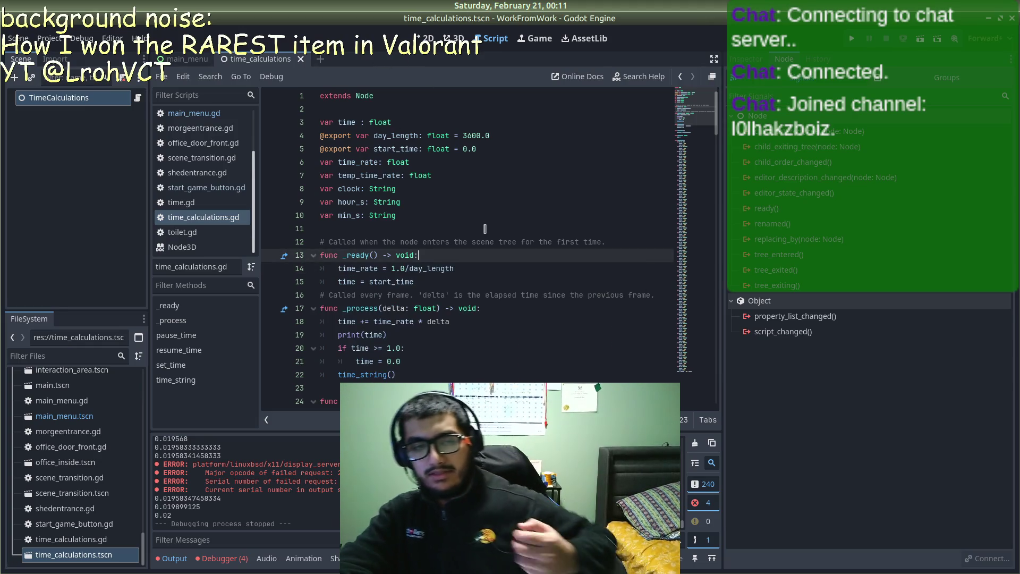
Step: Insert pause_time() on a new line after 'time = start_time'
scroll(484, 229, down, 1)
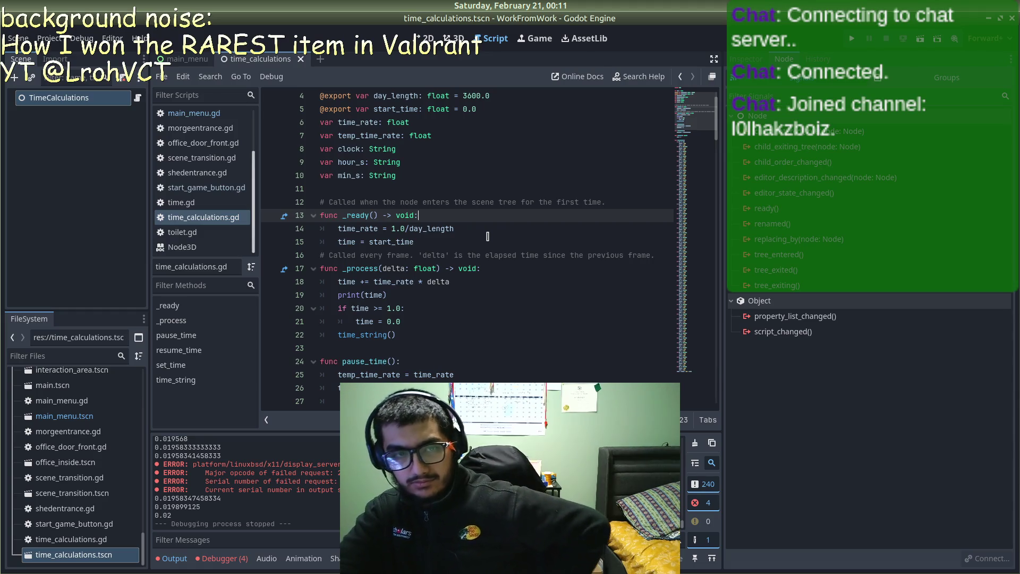
scroll(487, 236, down, 1)
click(427, 203)
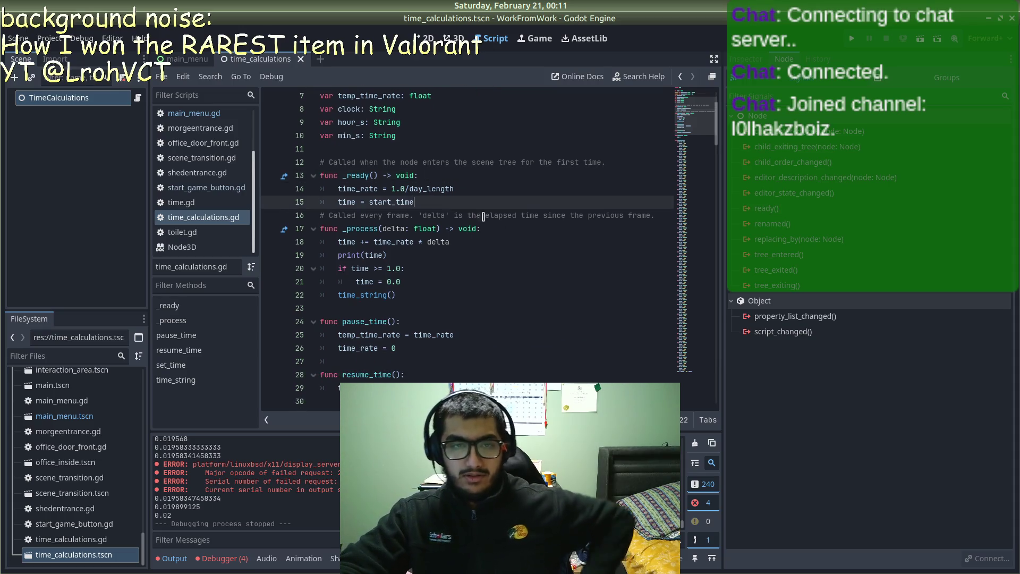
key(Return)
text(e_tui)
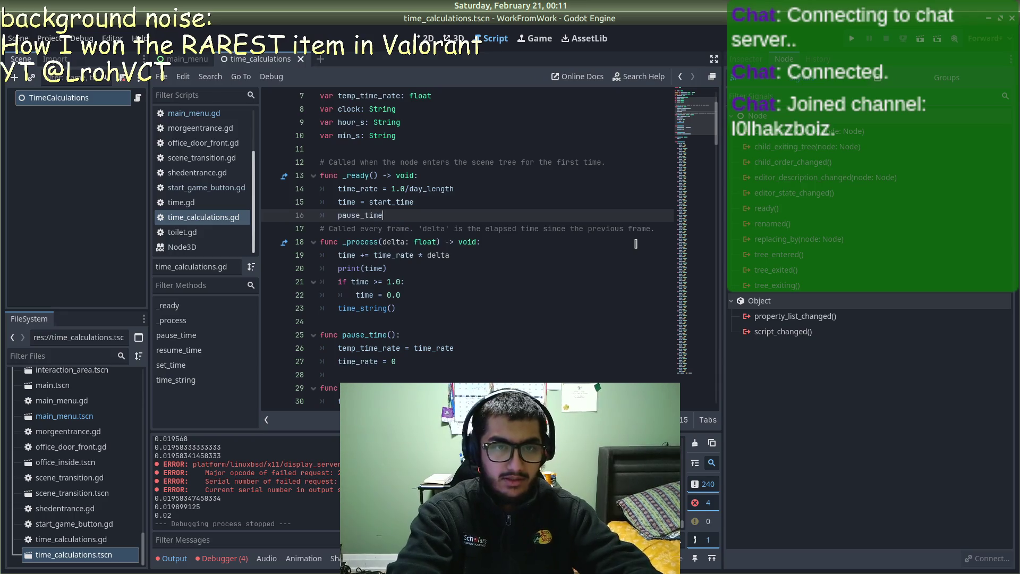
key(Return)
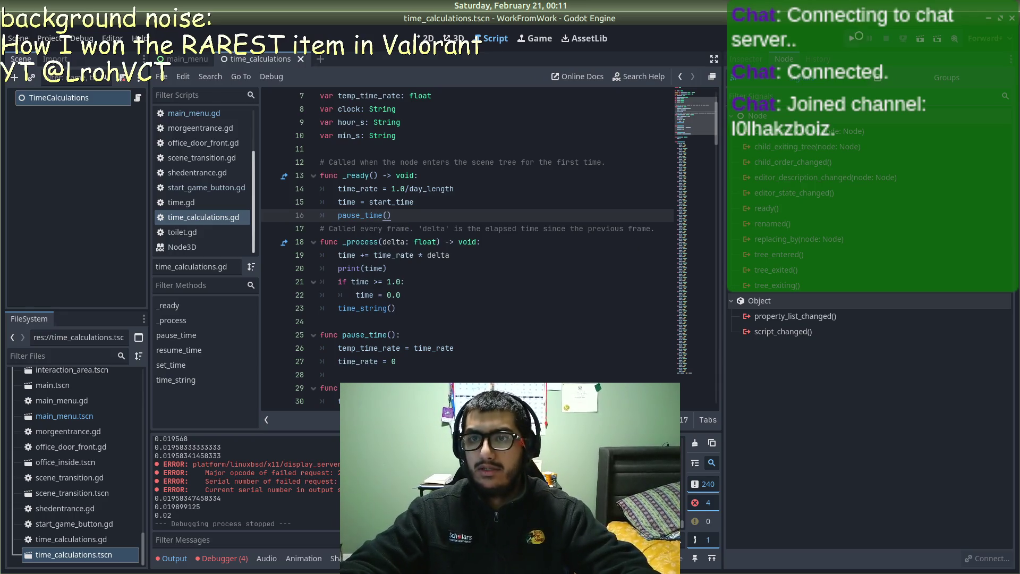
Step: Test-run the game through Start Game, then stop it
key(F5)
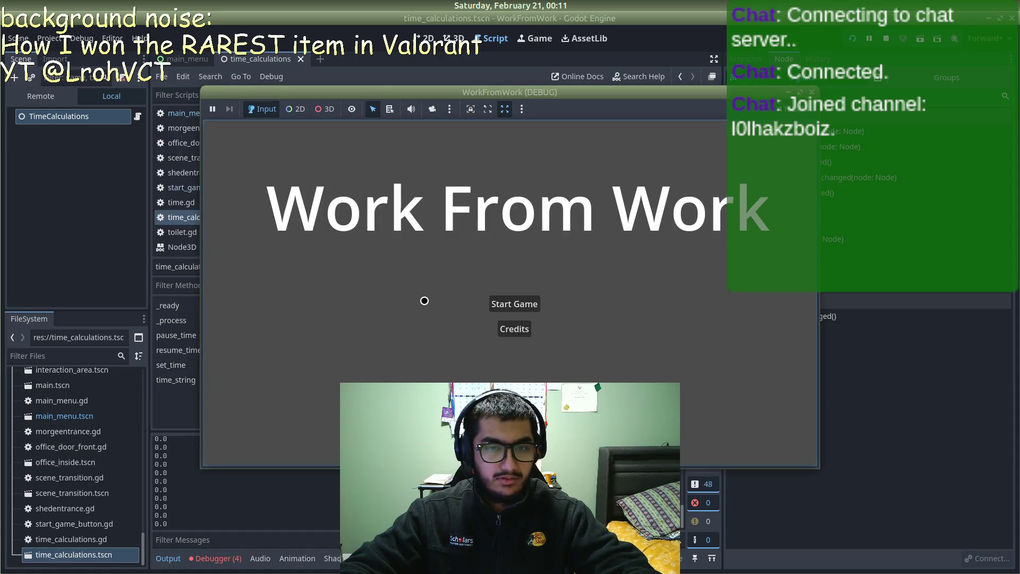
click(505, 304)
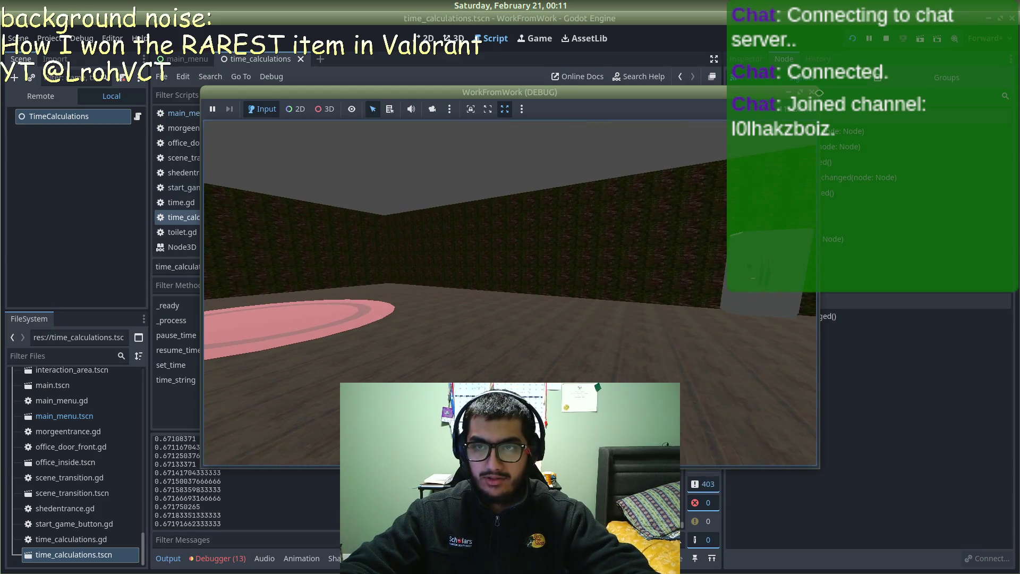
key(F8)
click(186, 58)
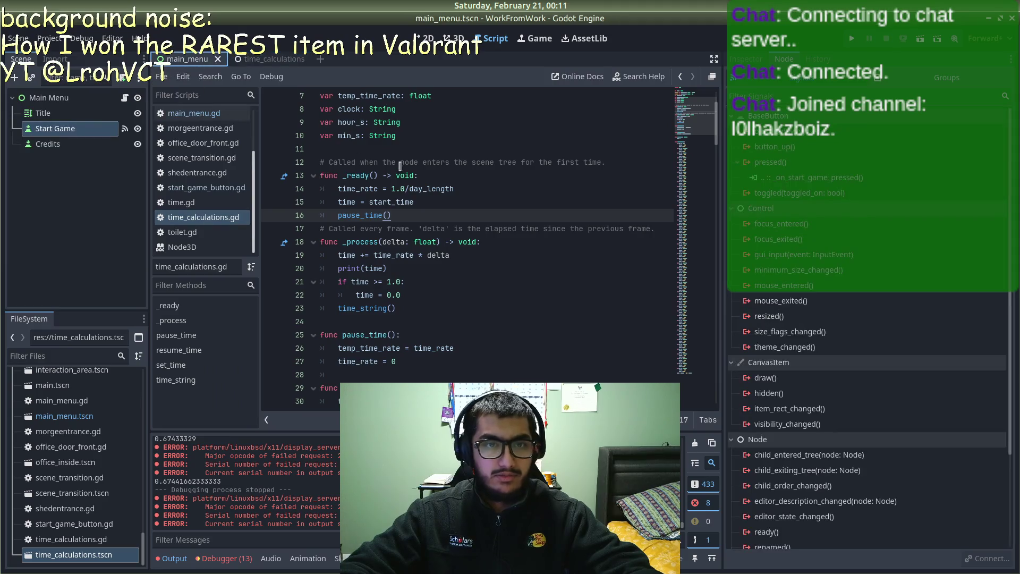
Step: Move the set_time(31/48.0) and resume_time() lines below the change_scene call
click(246, 60)
click(212, 113)
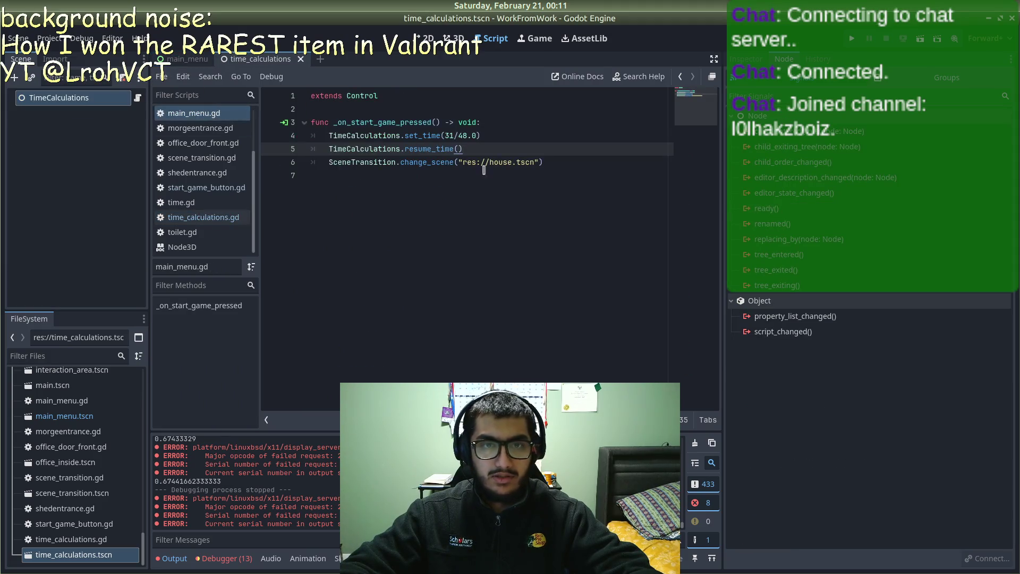
mouse_move(473, 147)
mouse_down()
mouse_move(362, 123)
mouse_move(314, 136)
mouse_move(329, 136)
mouse_up()
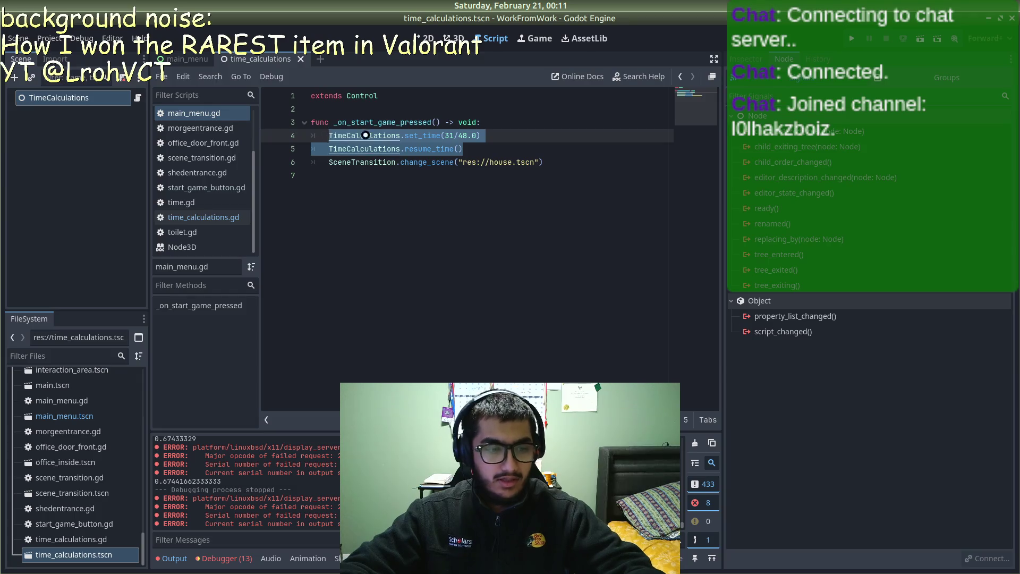
key(BackSpace)
key(ctrl+shift+k)
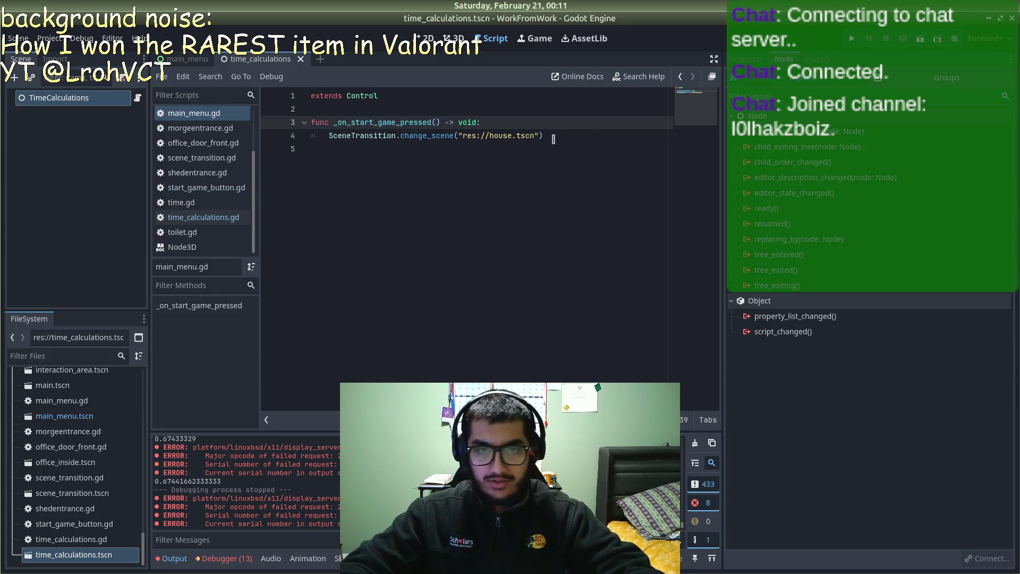
click(588, 136)
key(ctrl+z)
key(ctrl+z)
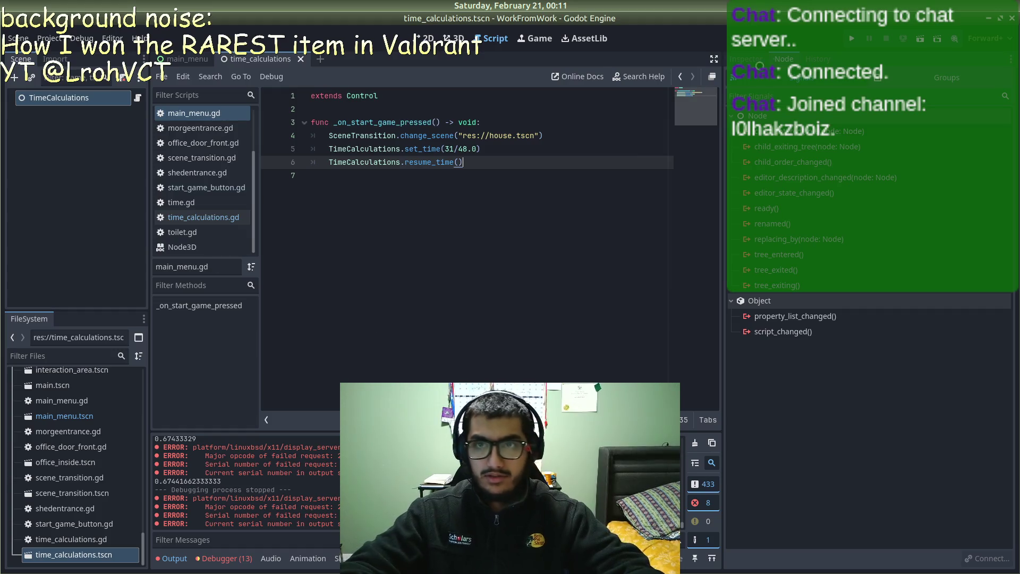
Step: Retest the game through Start Game, then stop it
key(F5)
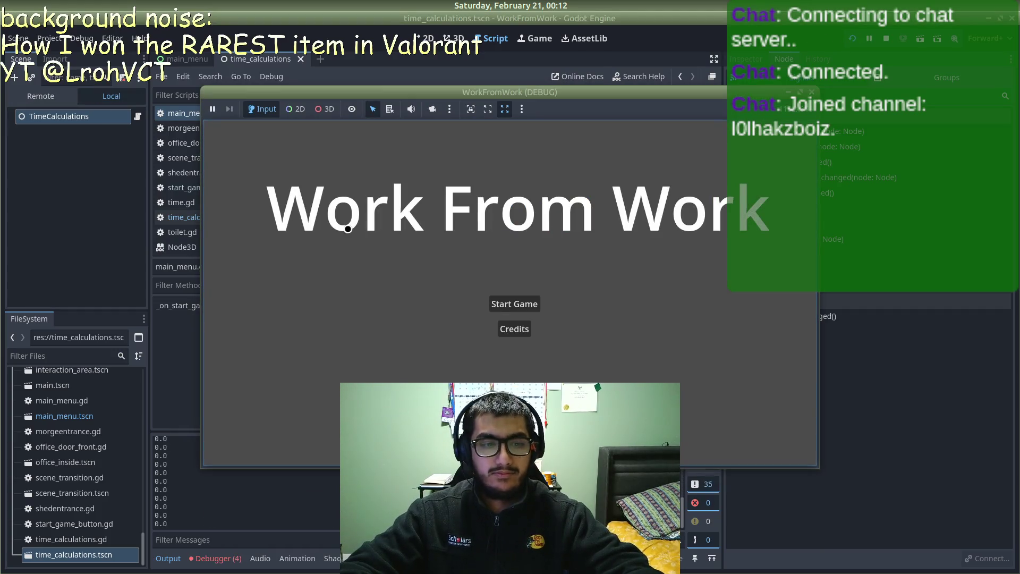
click(519, 304)
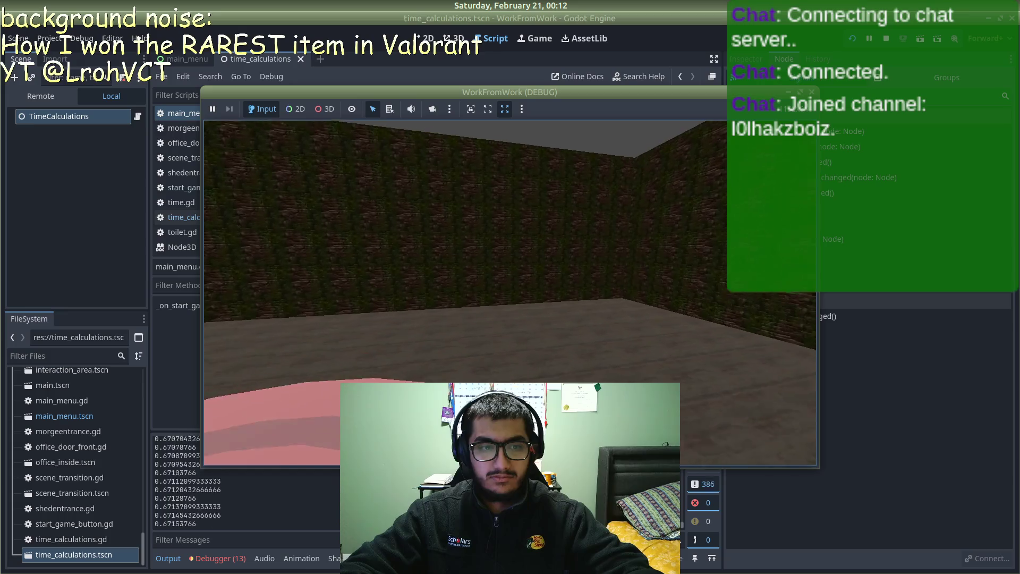
key(F8)
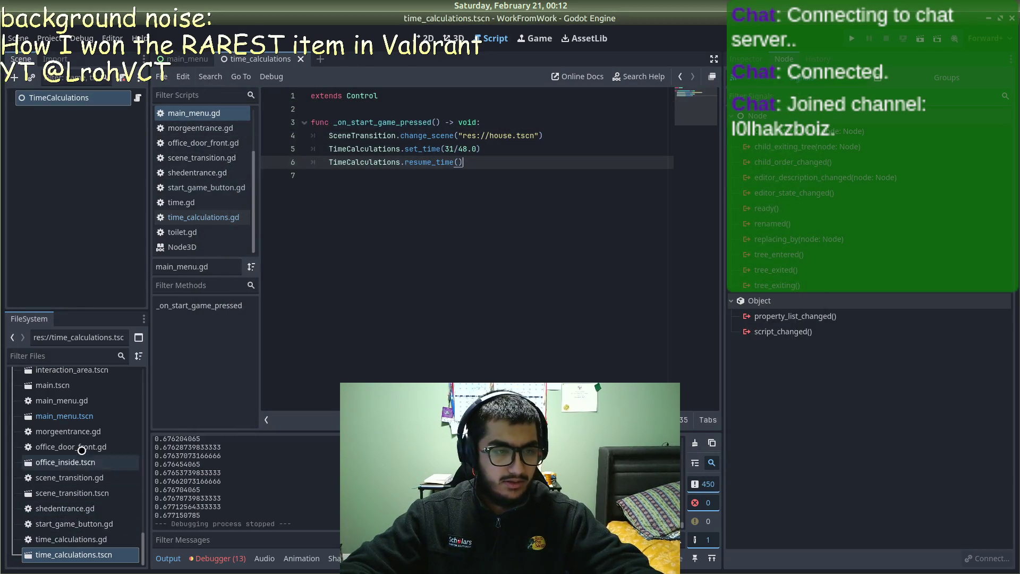
Step: Open house.tscn in the 3D view, then open inside_crematorium.tscn
scroll(80, 406, up, 5)
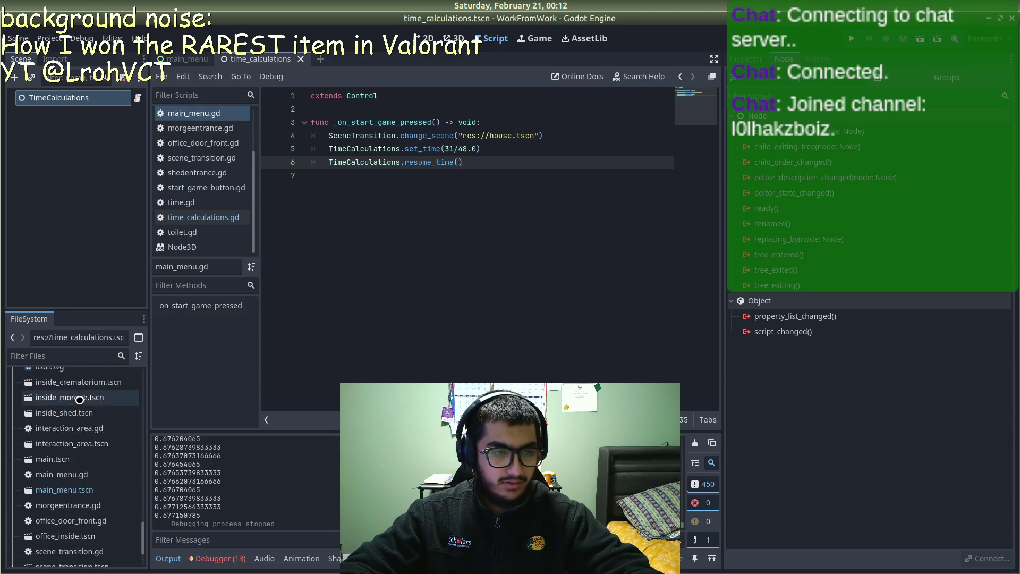
scroll(81, 401, down, 3)
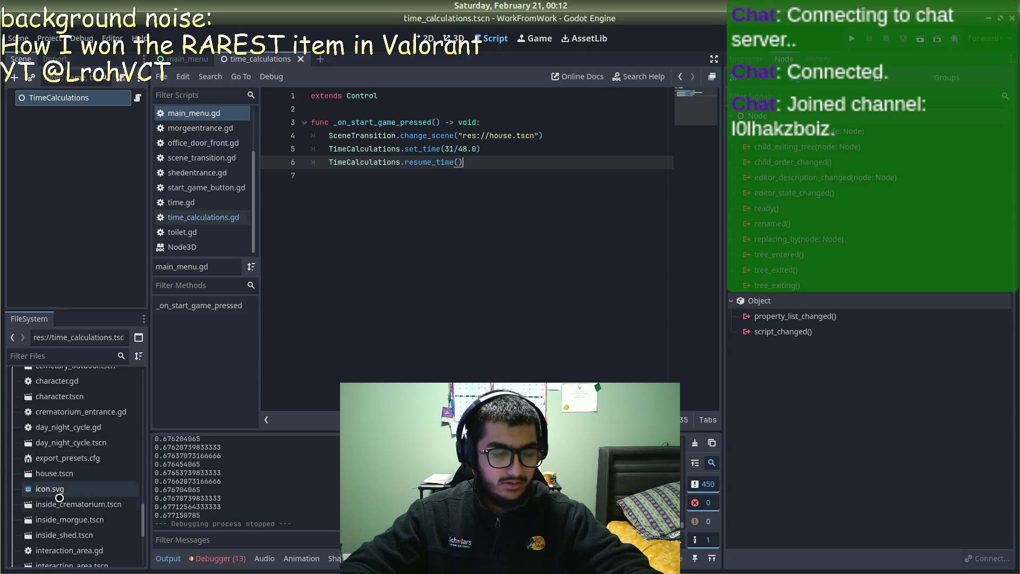
scroll(44, 437, down, 3)
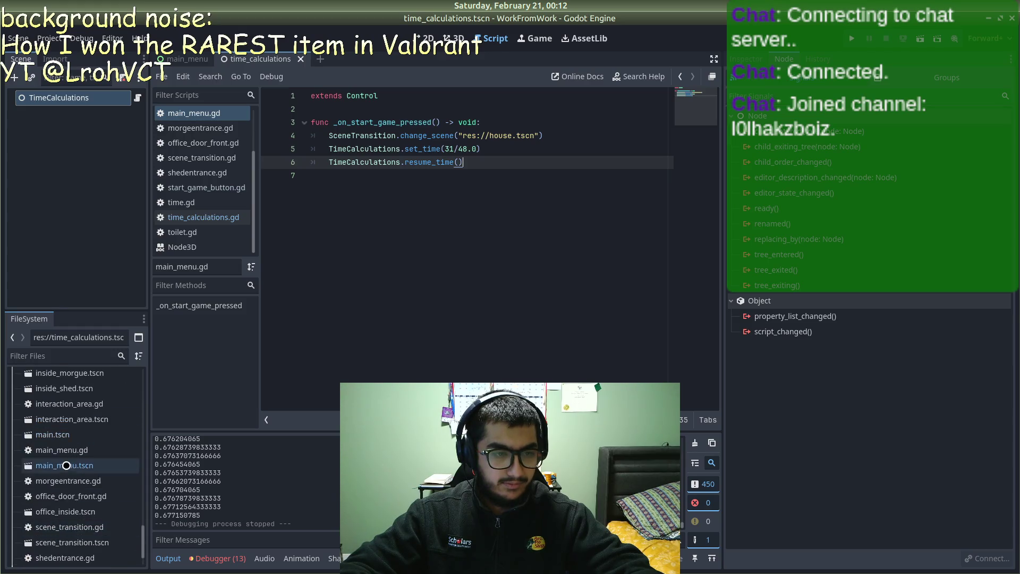
scroll(74, 475, up, 1)
scroll(75, 475, down, 1)
scroll(53, 510, up, 3)
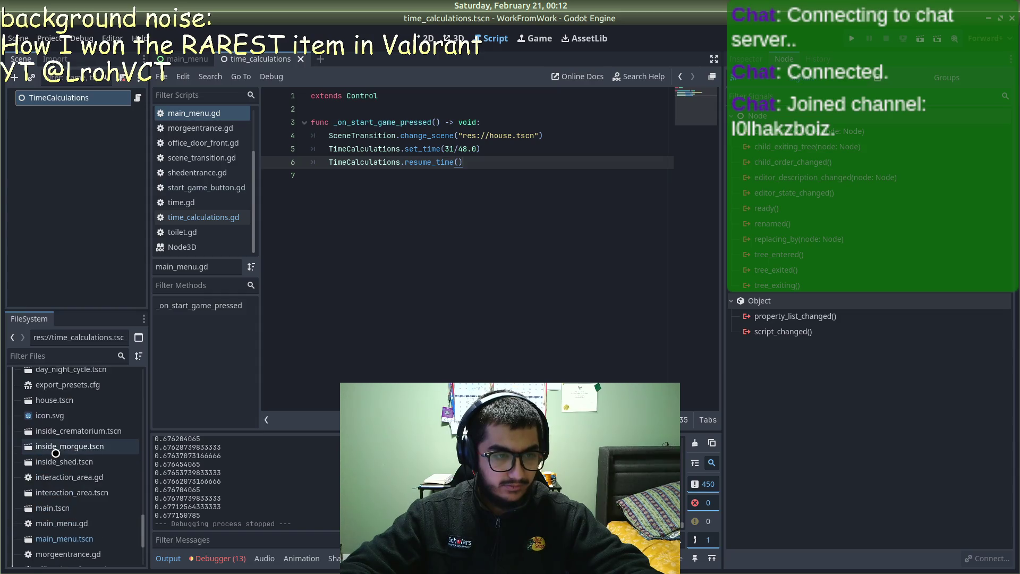
double_click(58, 400)
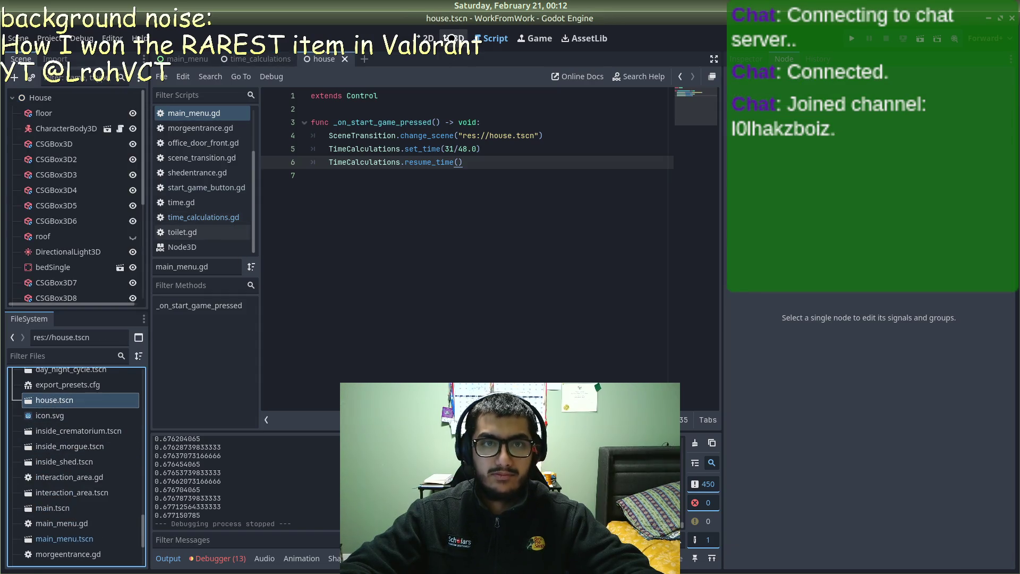
click(453, 38)
click(425, 38)
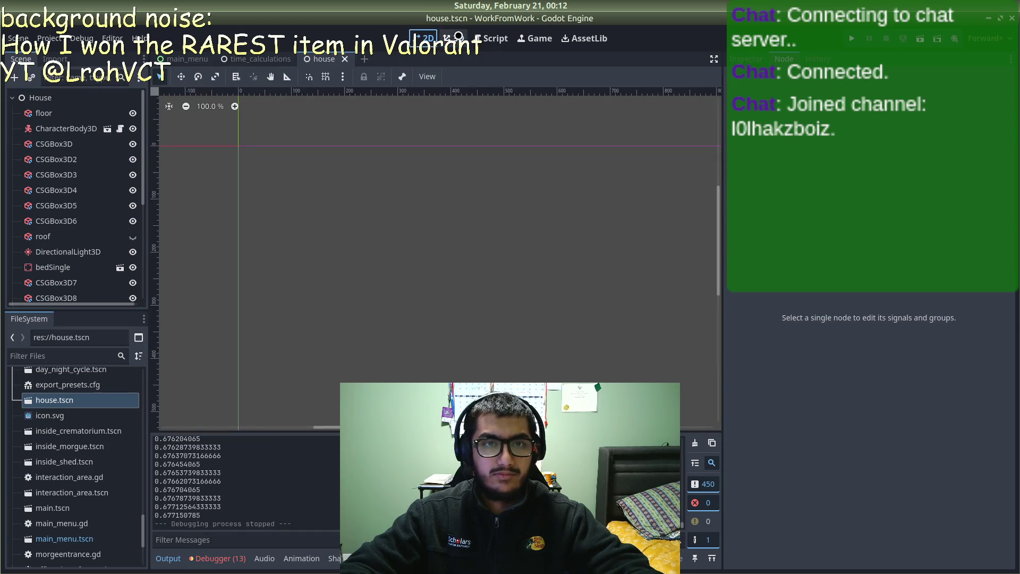
click(456, 39)
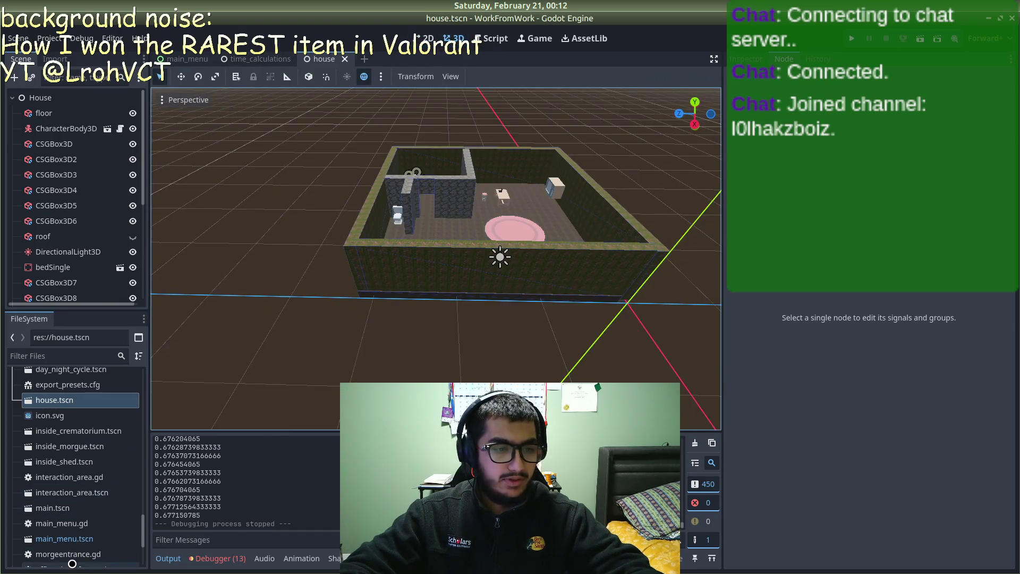
scroll(73, 552, down, 3)
double_click(82, 382)
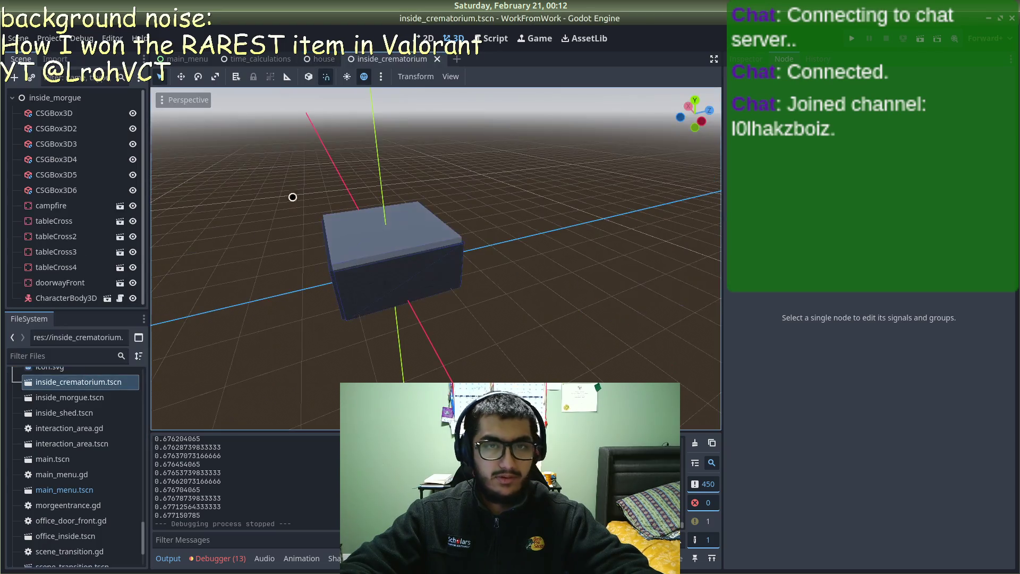
Step: Close the inside_crematorium scene and open cemetary_outdoor.tscn
middle_click(428, 54)
scroll(80, 537, down, 4)
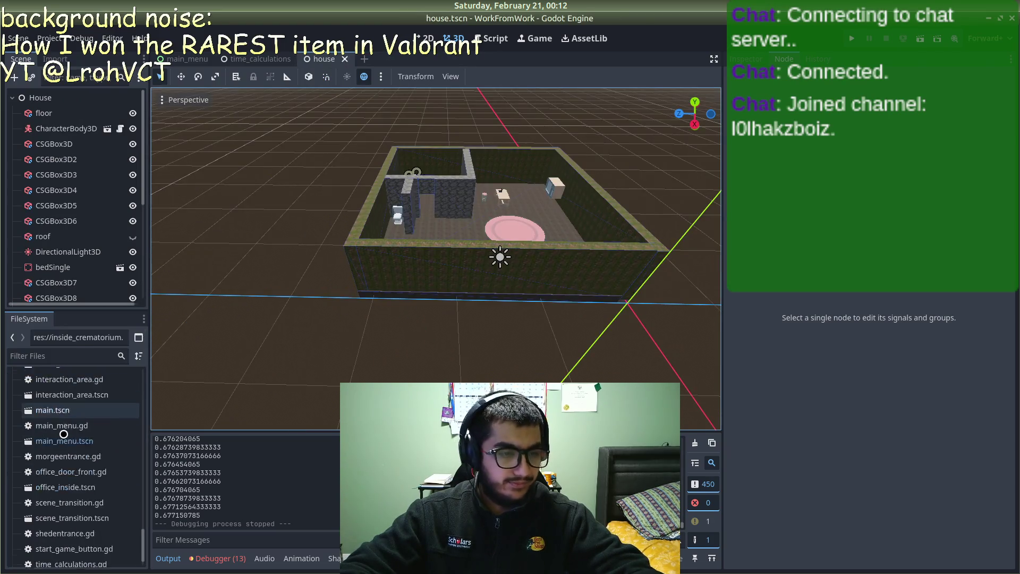
scroll(80, 537, up, 8)
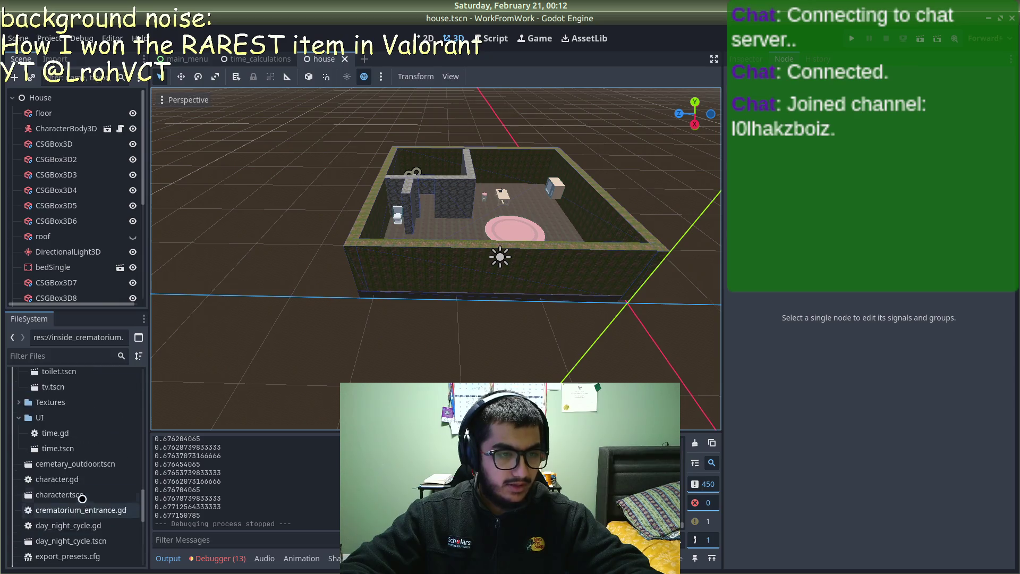
scroll(78, 476, down, 3)
scroll(80, 456, up, 5)
double_click(79, 415)
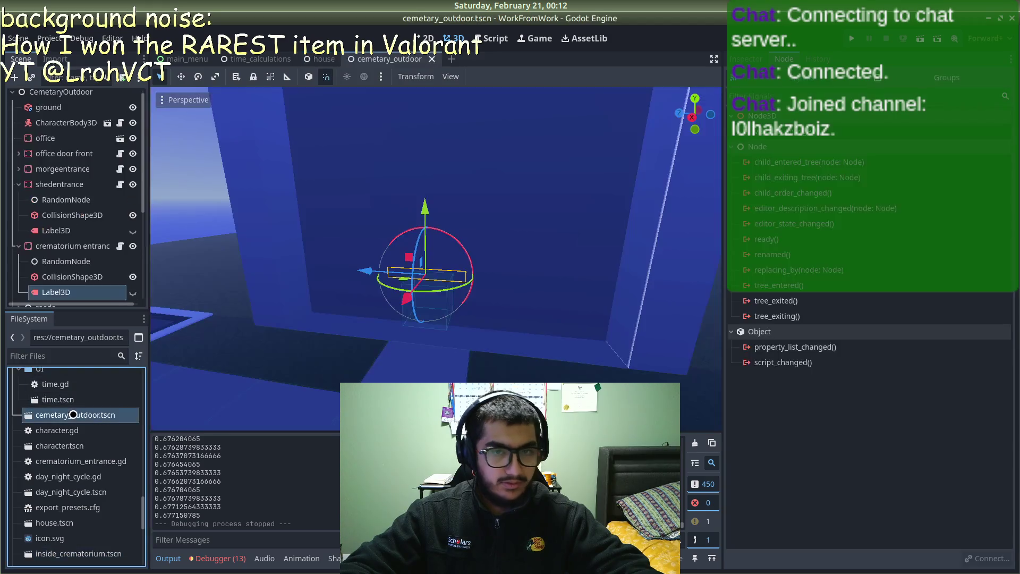
Step: Collapse the crematorium entrance and shedentrance nodes and select the Time node
scroll(539, 316, up, 1)
scroll(539, 316, down, 2)
click(275, 174)
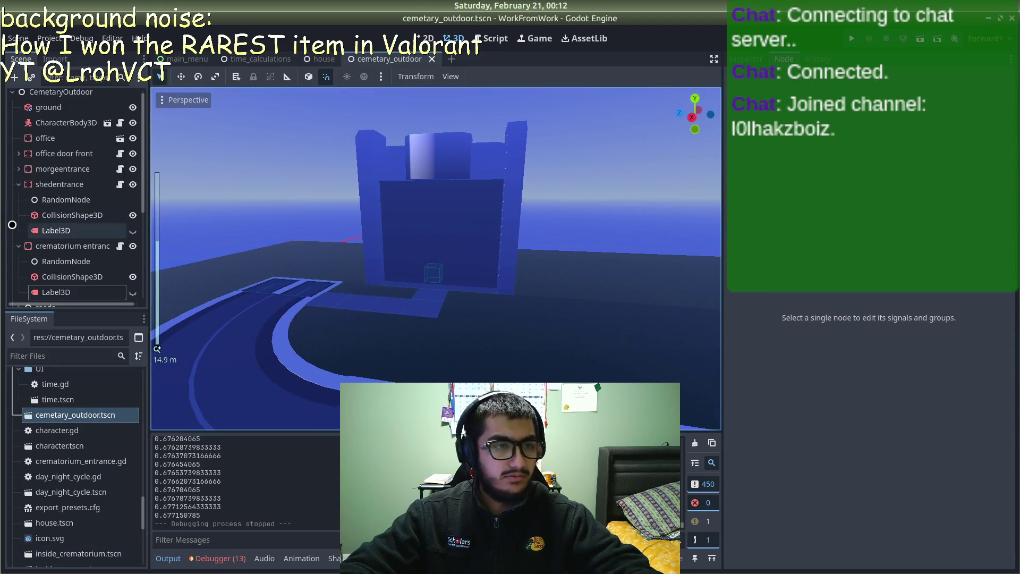
click(19, 245)
click(18, 184)
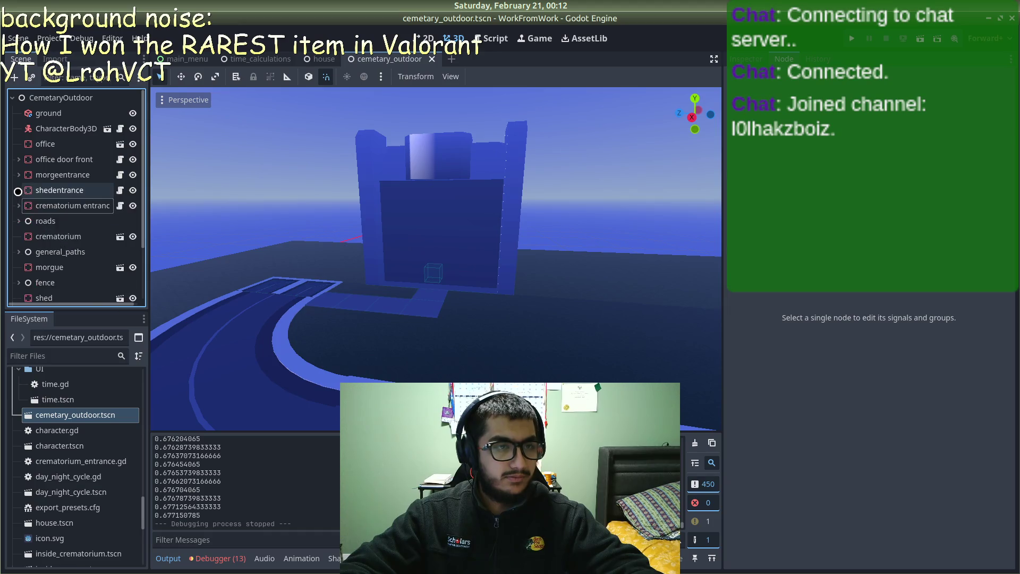
scroll(26, 173, down, 2)
scroll(34, 218, down, 1)
click(44, 259)
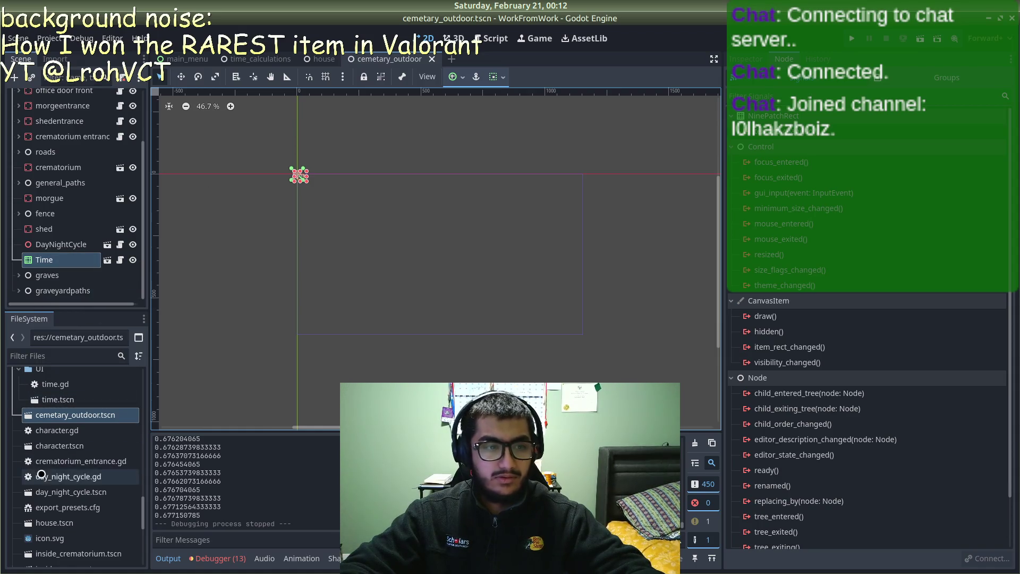
Step: Look through the open scene tabs and open the Time node's time.gd script
scroll(48, 477, down, 5)
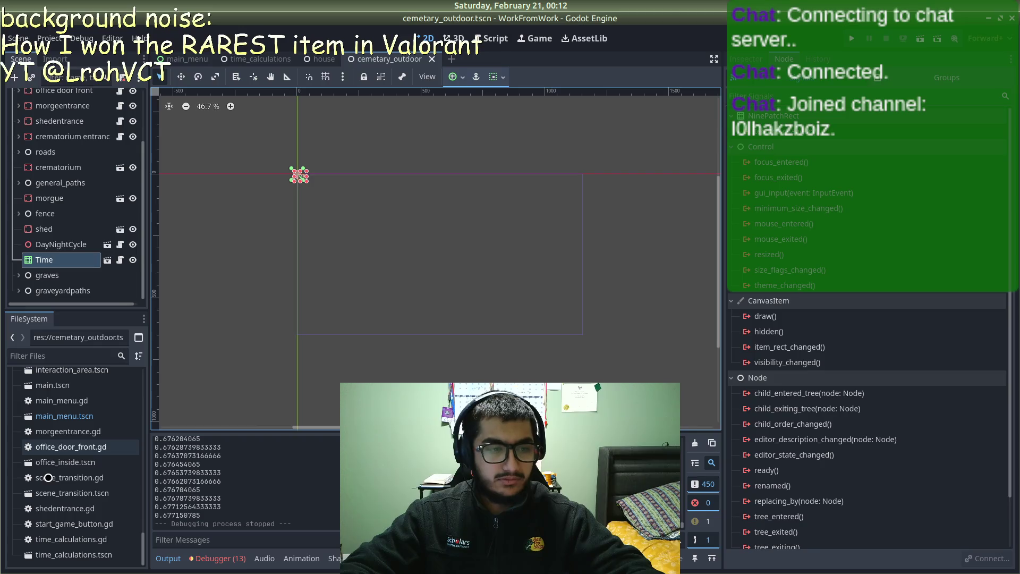
double_click(80, 555)
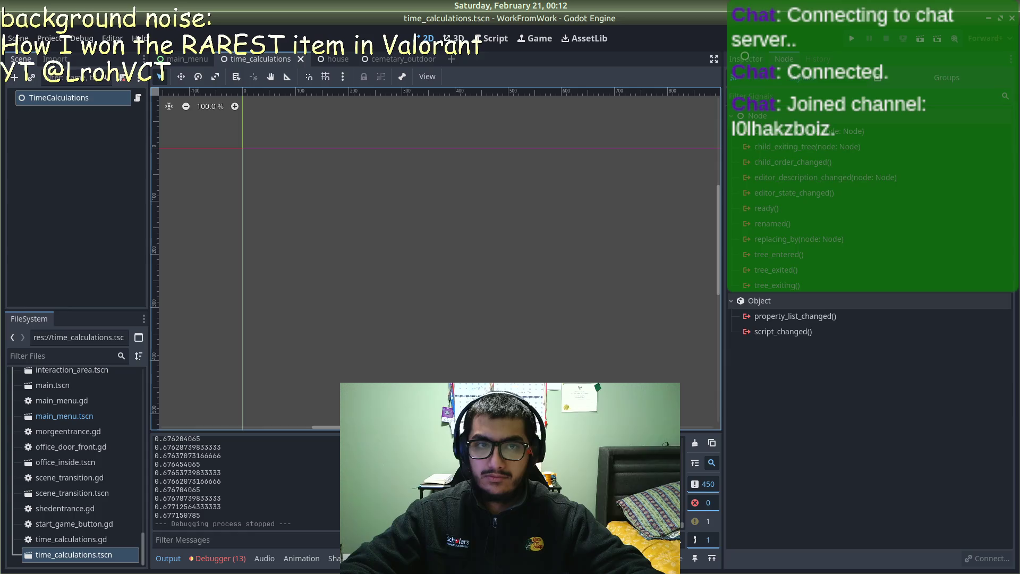
click(322, 59)
click(277, 63)
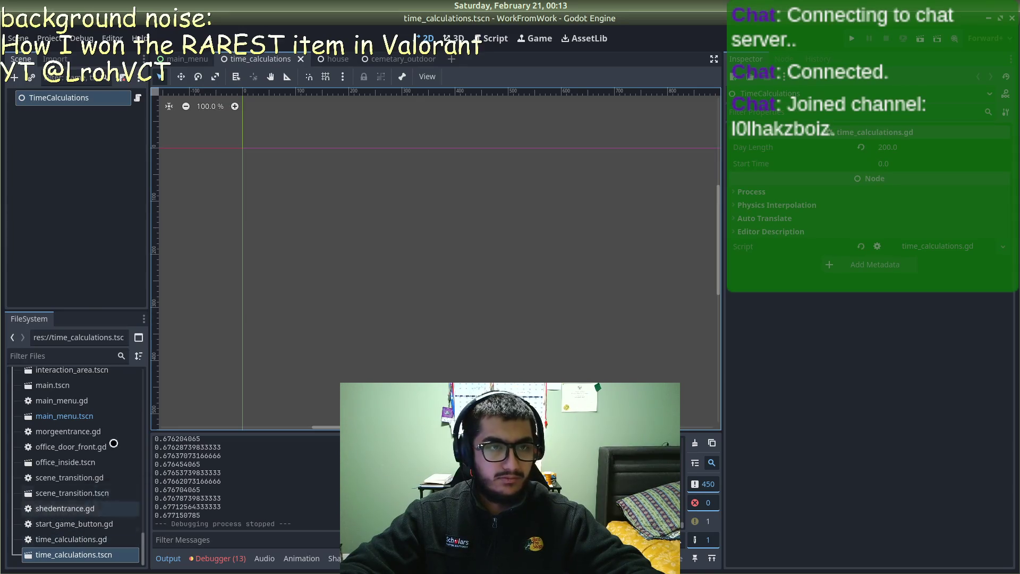
click(209, 55)
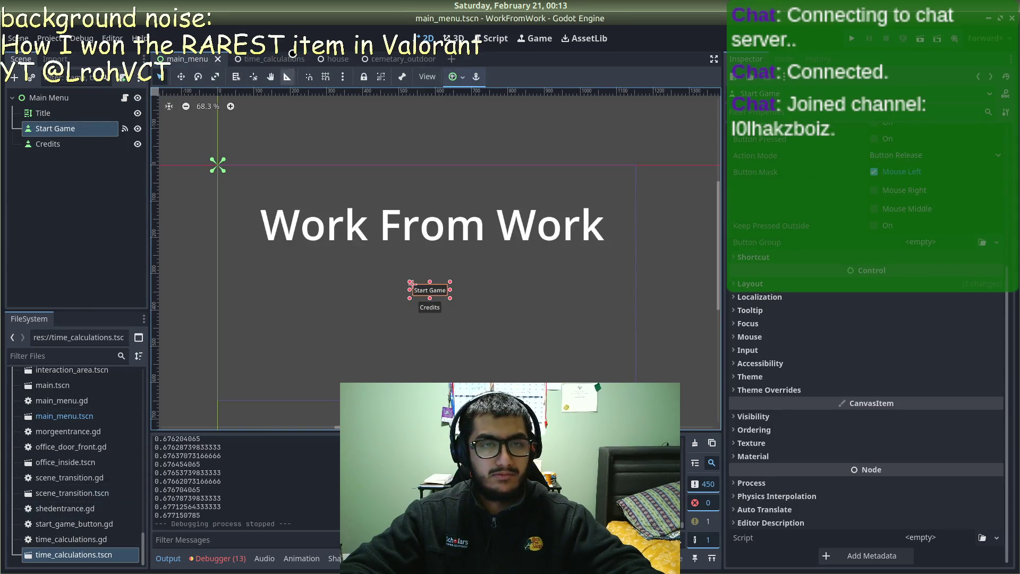
click(325, 59)
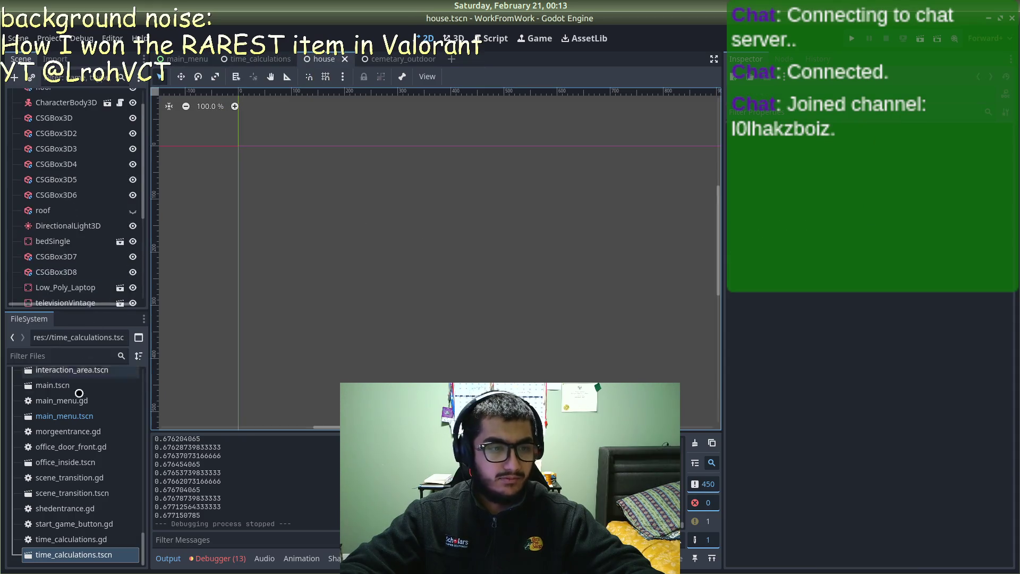
click(393, 59)
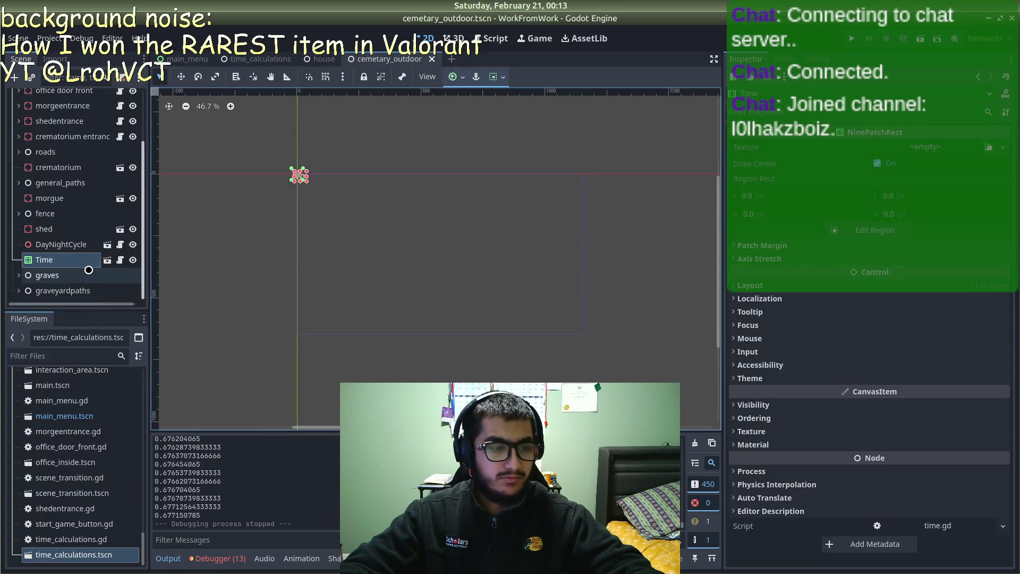
click(250, 59)
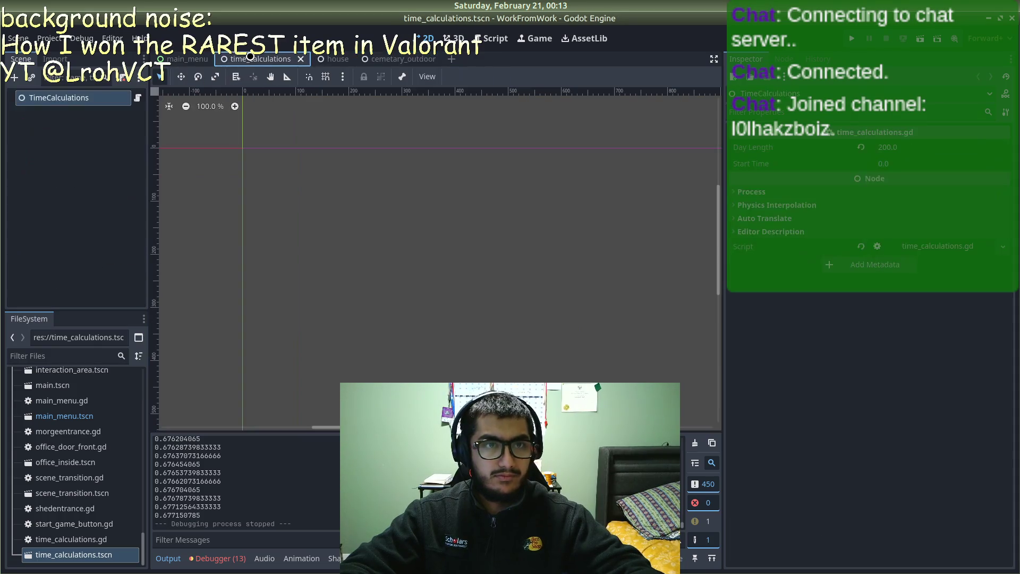
click(374, 59)
click(122, 258)
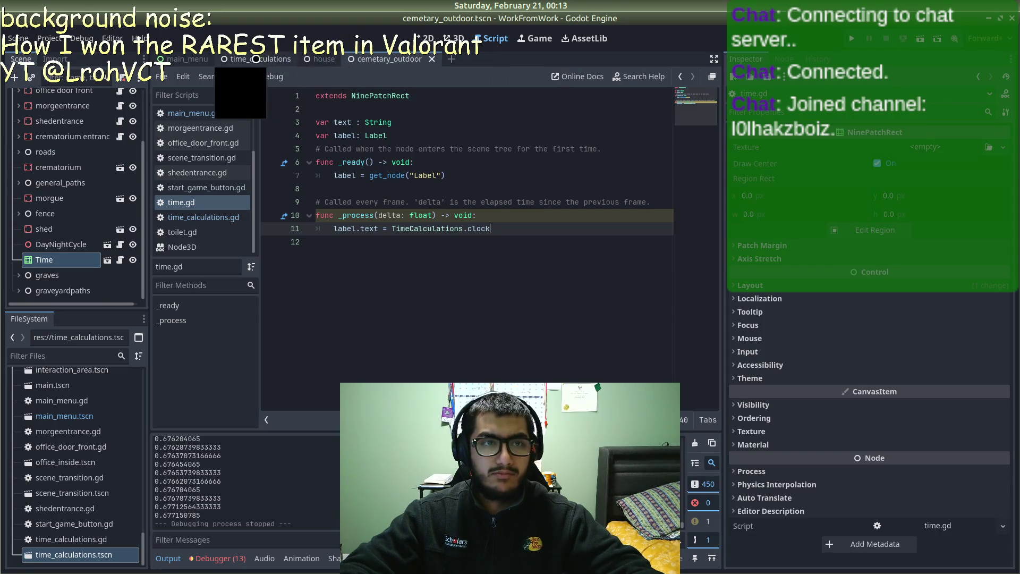
Step: Paste the Time node into the house scene's 2D view, save and run
click(321, 60)
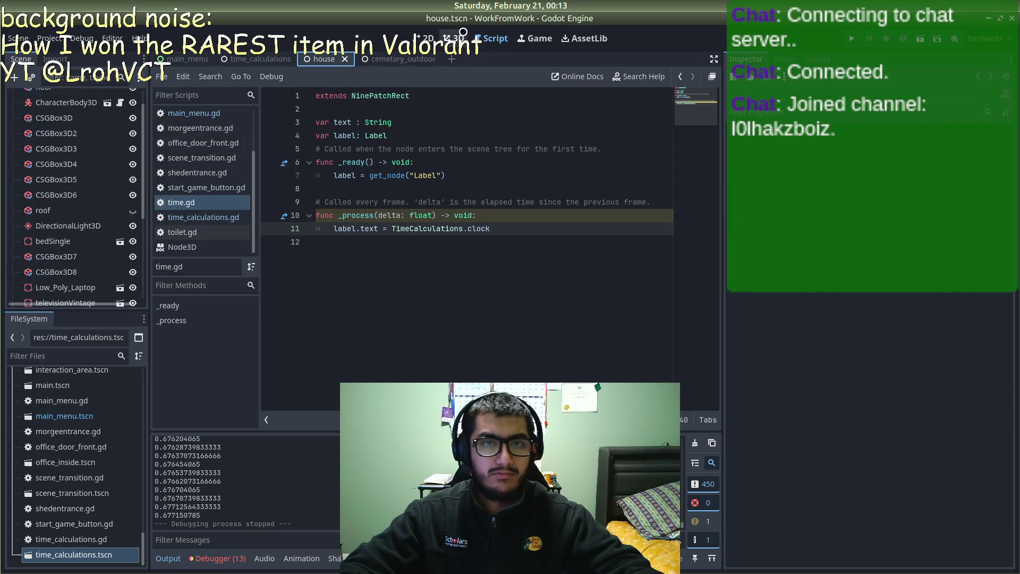
click(425, 38)
key(ctrl+v)
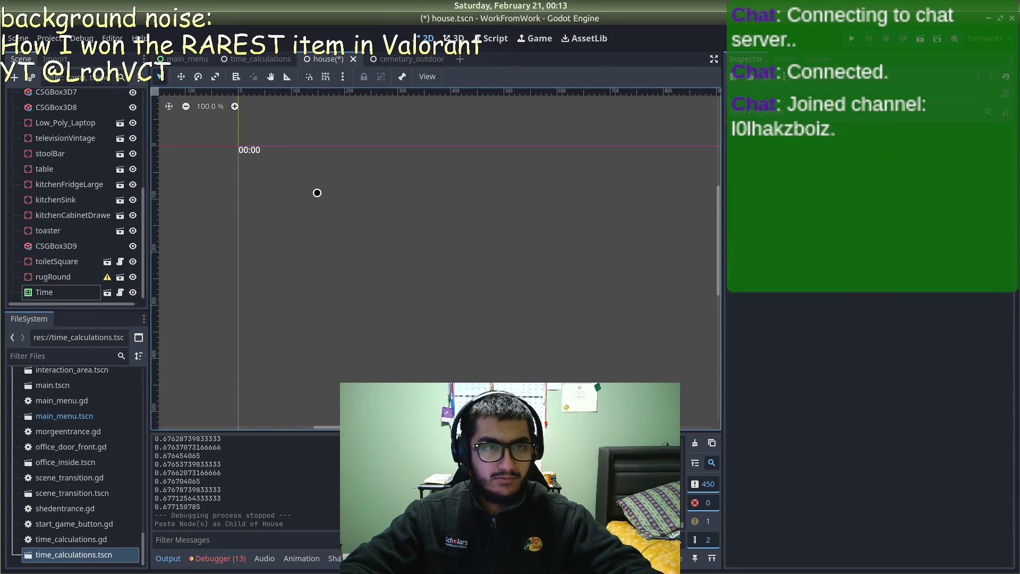
key(F5)
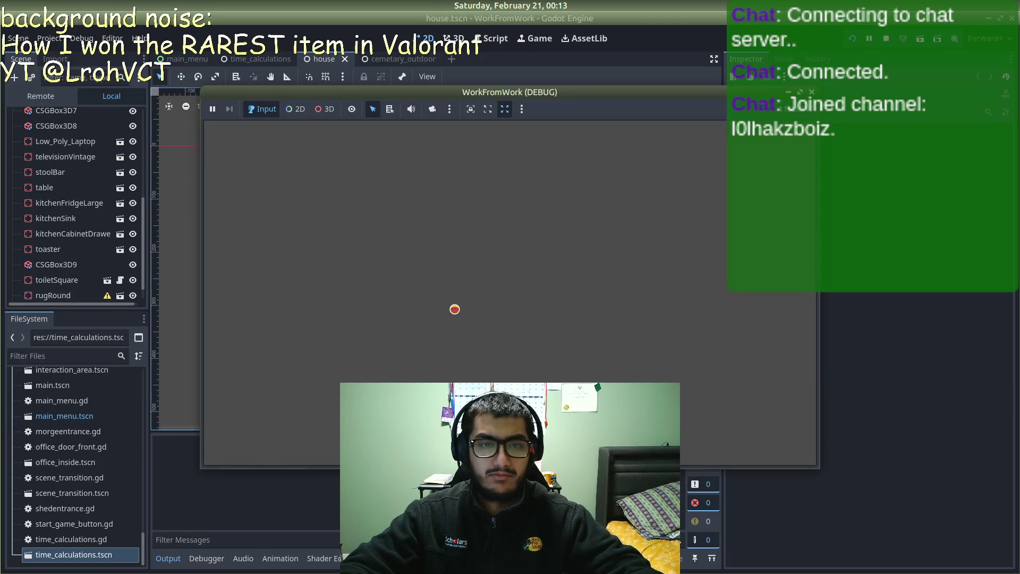
Step: Start the game and walk around the house while the clock climbs 15:30 to 17:00
click(515, 304)
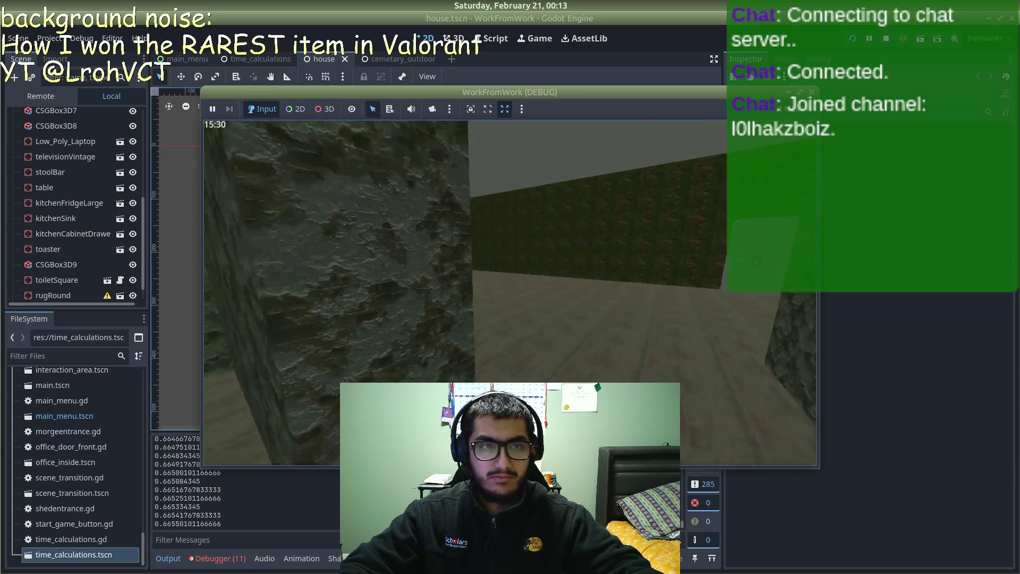
key(w)
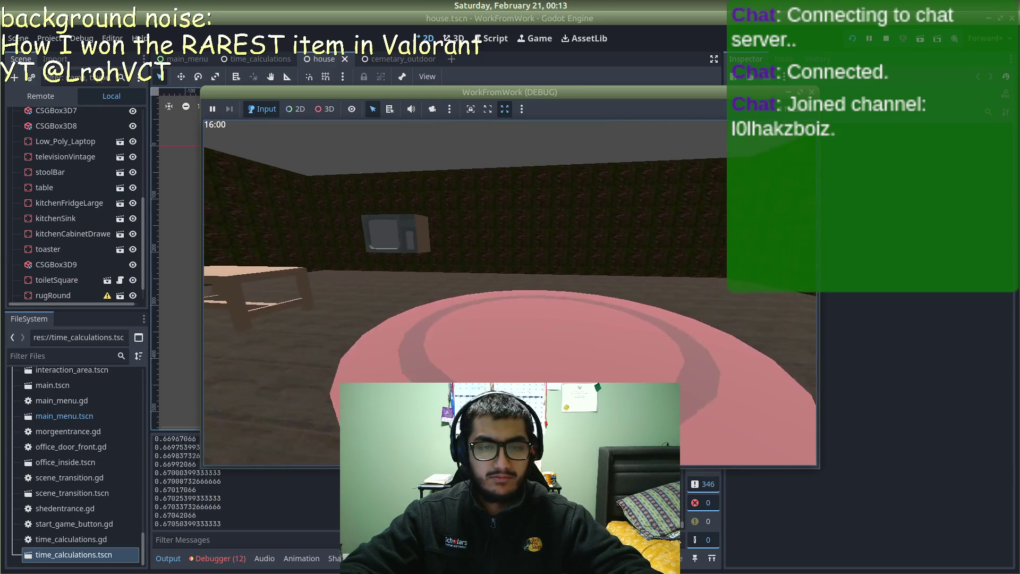
key(w)
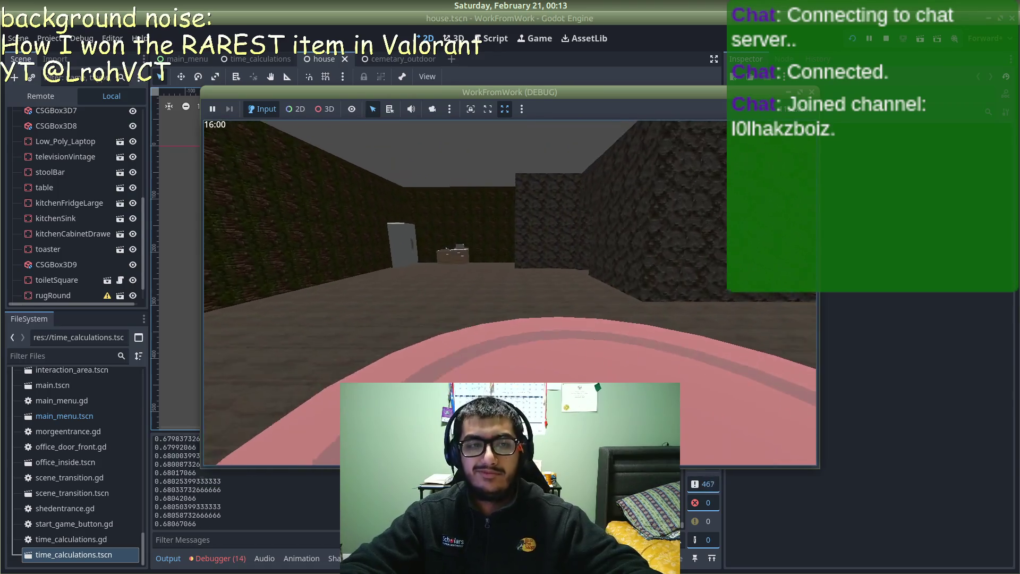
key(w)
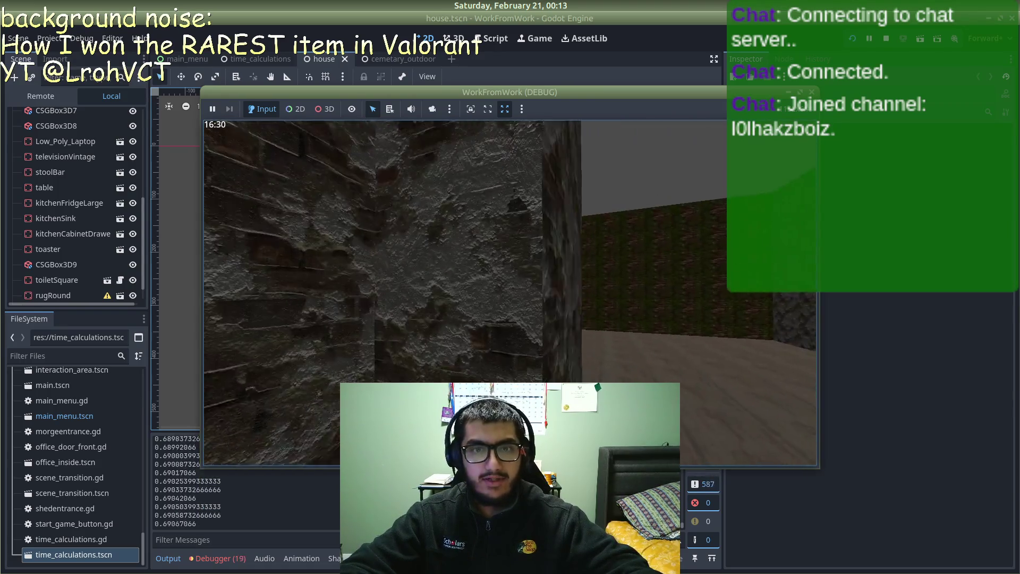
key(w)
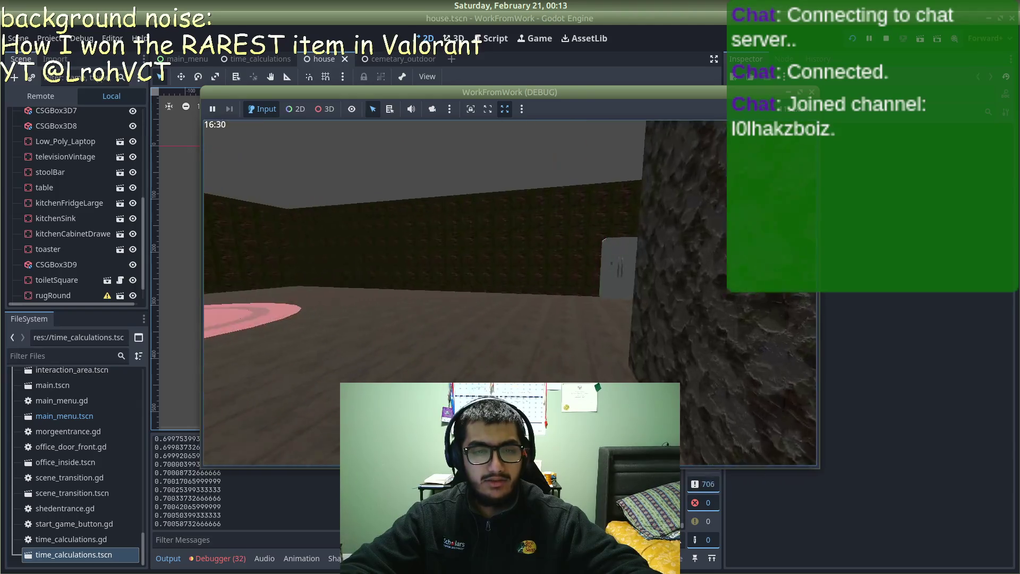
key(w)
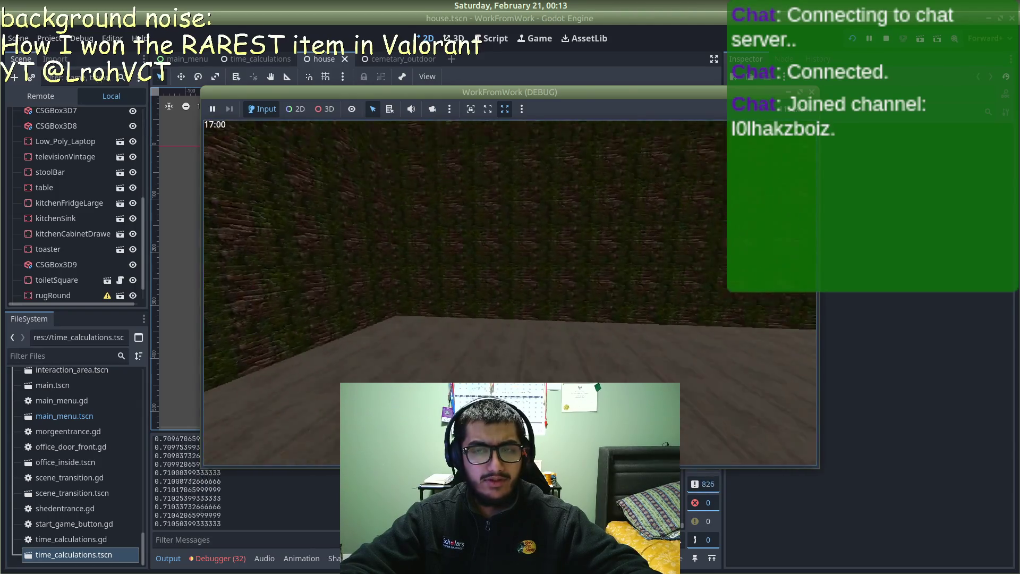
key(w)
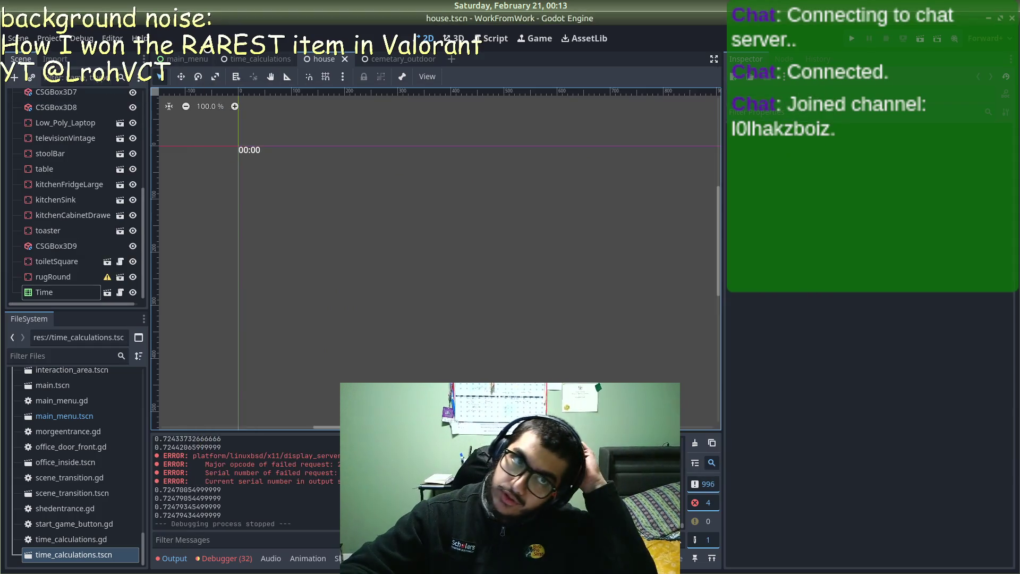
click(186, 59)
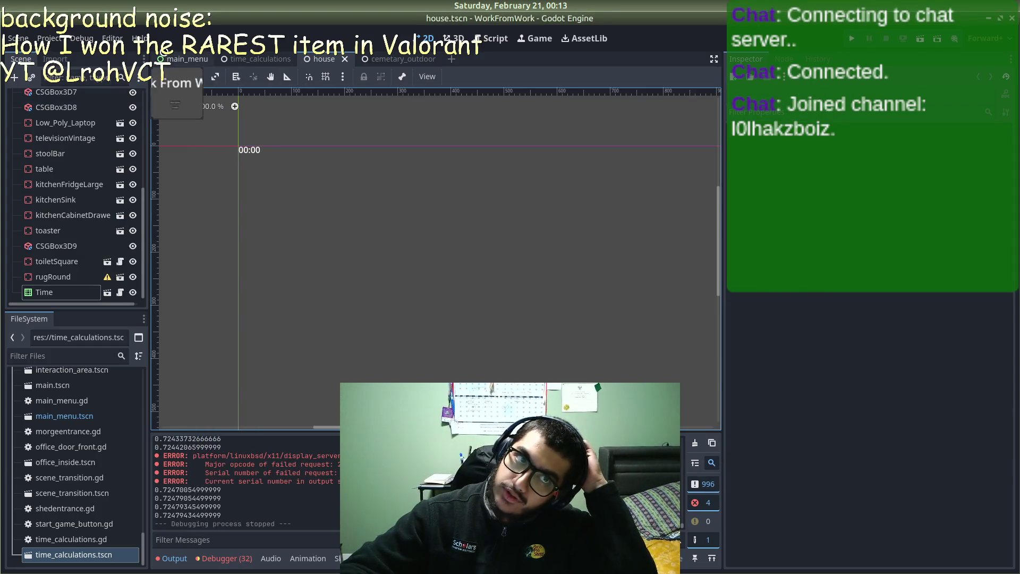
Step: Deselect the Start Game button in main_menu and bring OBS Studio to the front
click(421, 127)
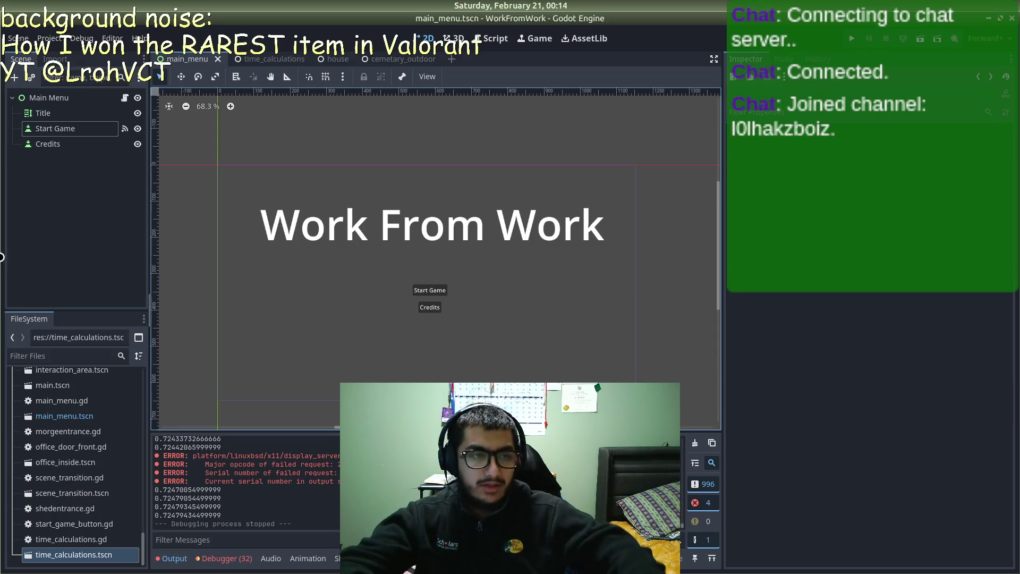
mouse_move(20, 360)
mouse_move(11, 338)
click(85, 380)
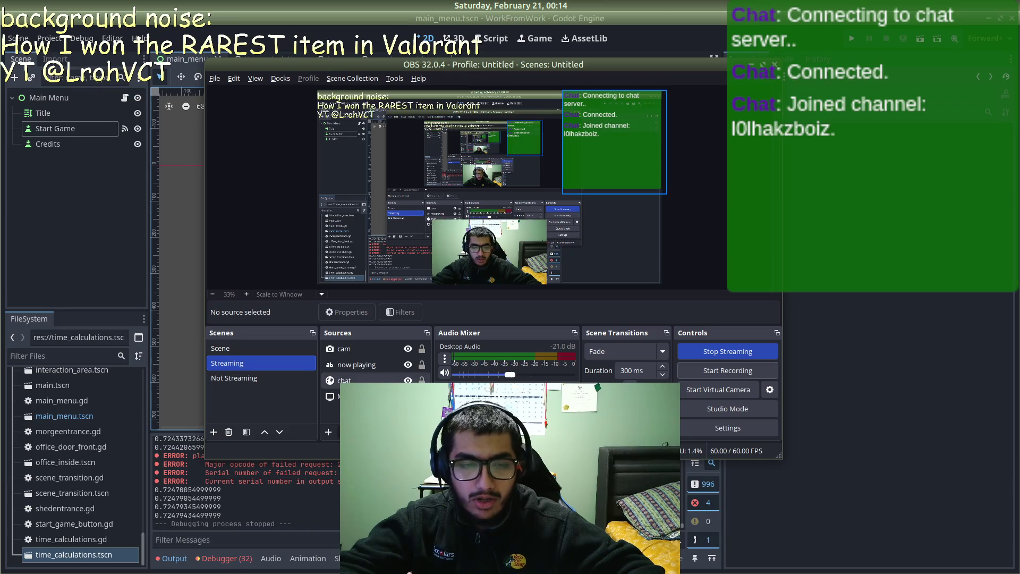
click(257, 376)
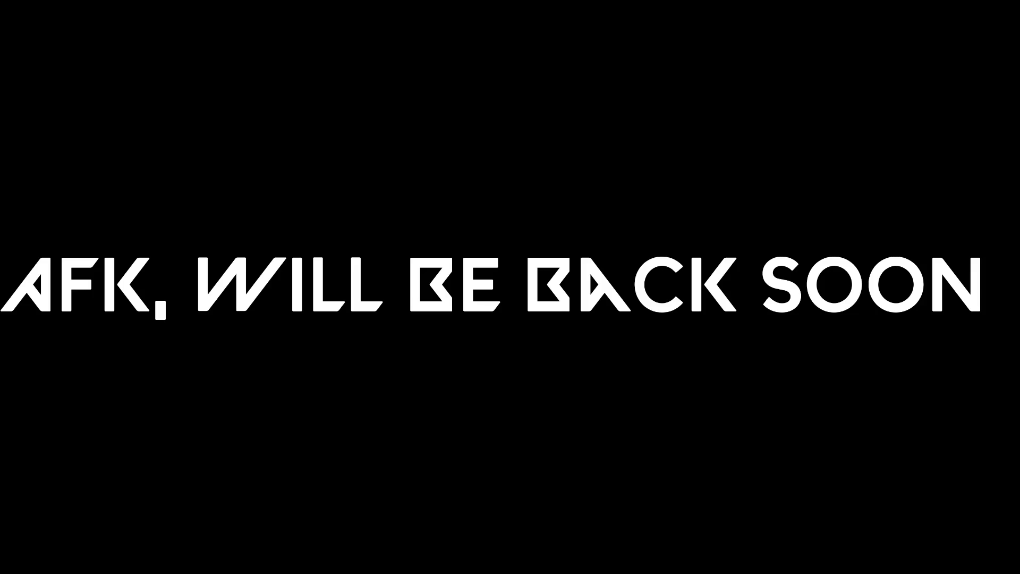
click(269, 370)
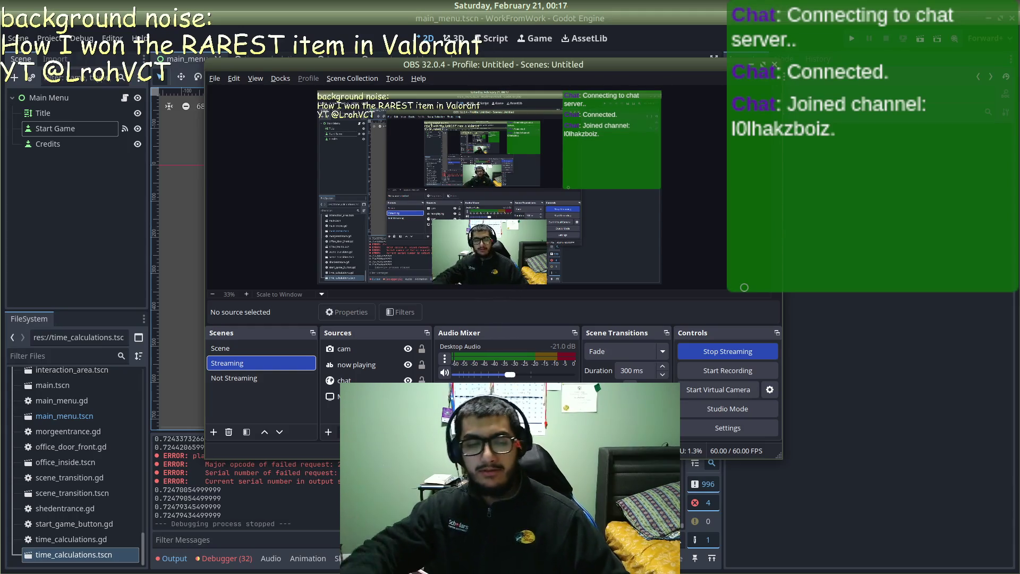
mouse_move(5, 285)
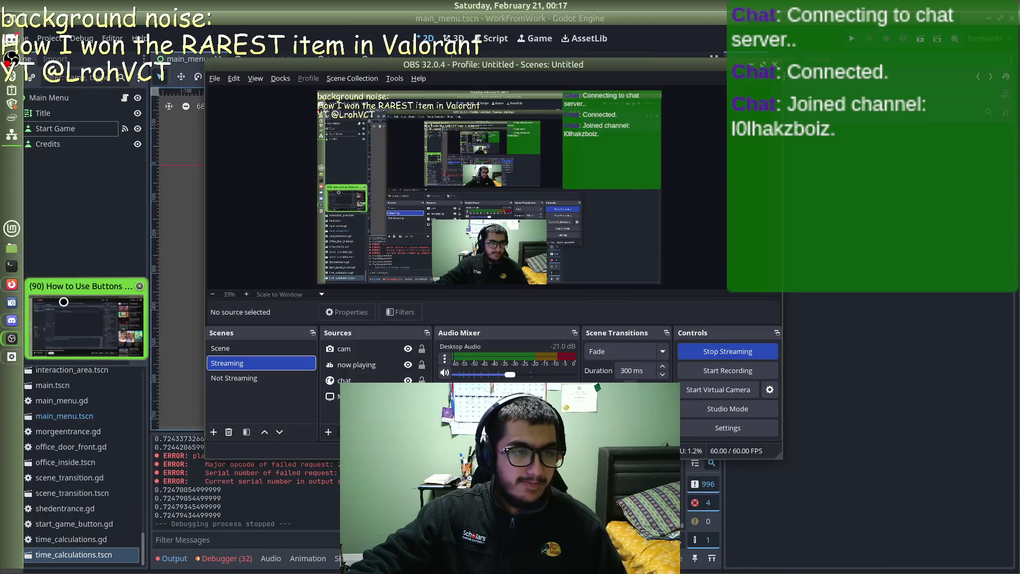
Step: Play the Valorant video in Firefox from about 2:26, skip ahead, then return to Godot
click(59, 298)
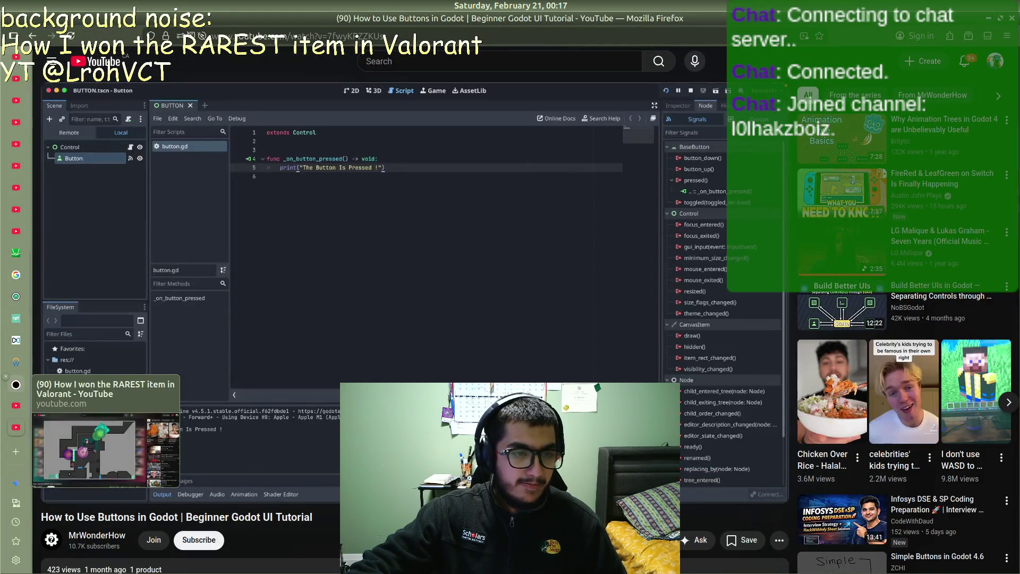
click(16, 384)
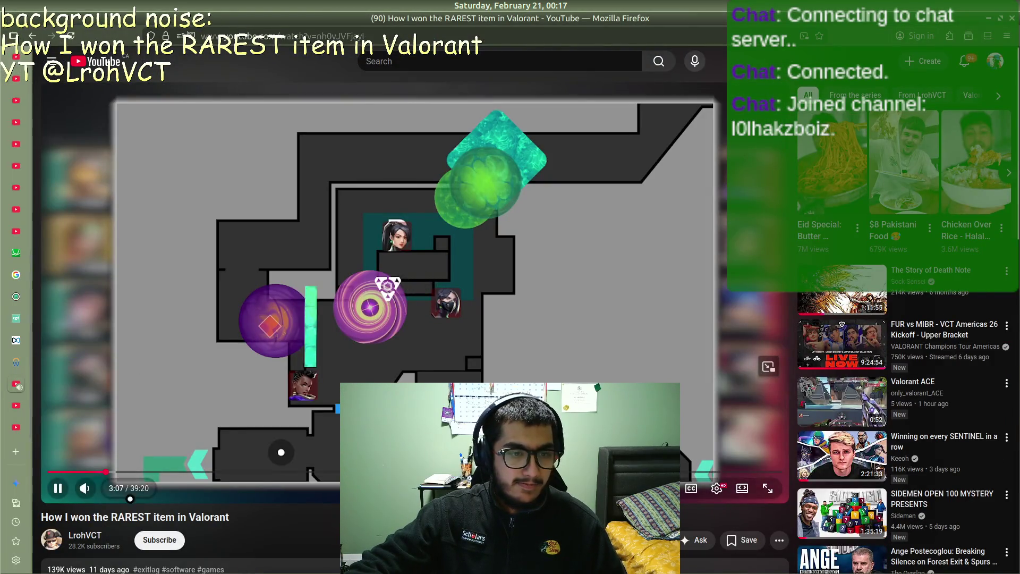
mouse_move(103, 471)
mouse_down()
mouse_move(113, 472)
mouse_move(93, 471)
mouse_up()
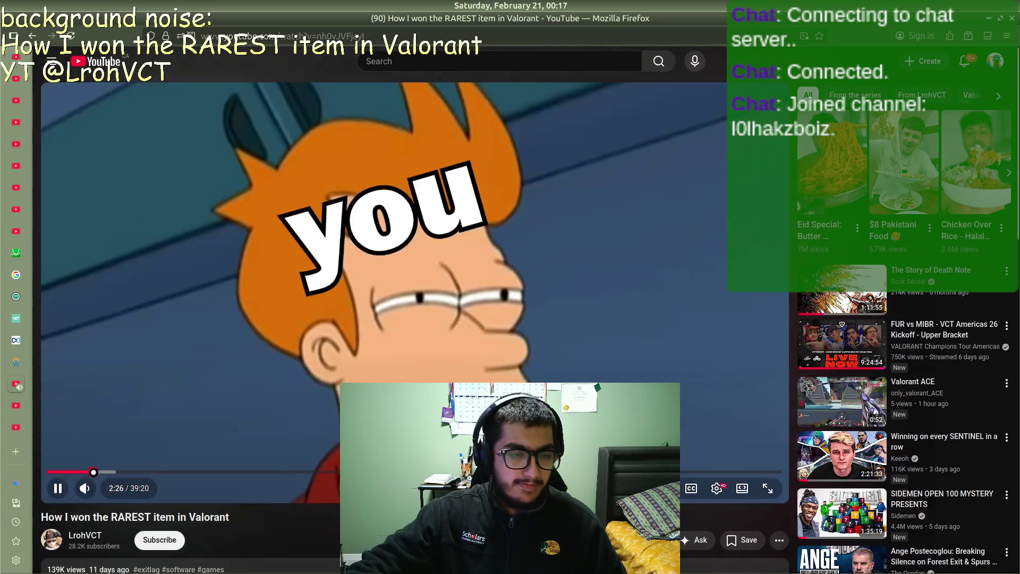
key(Right)
key(Right)
key(Right)
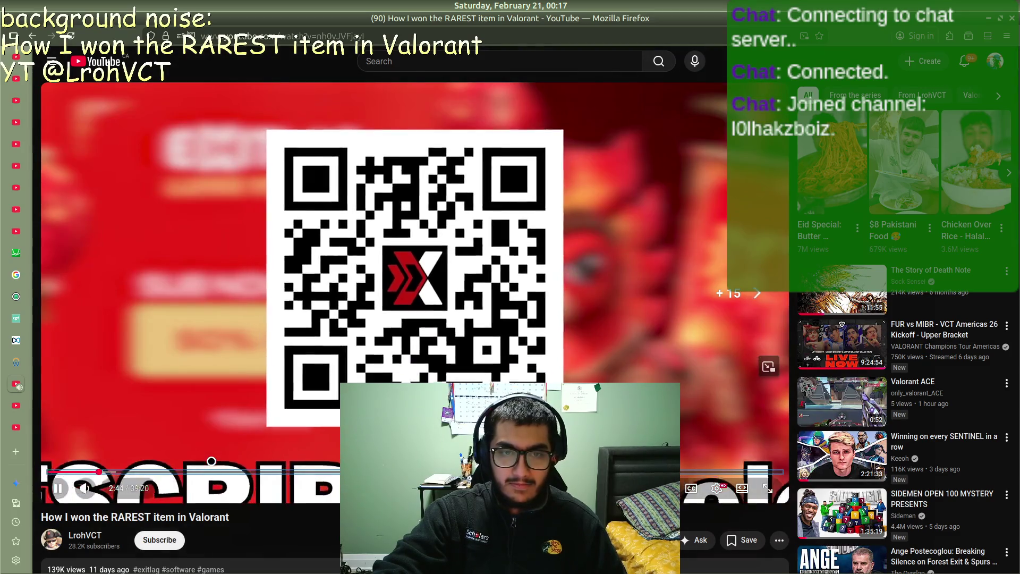
key(Right)
key(Right)
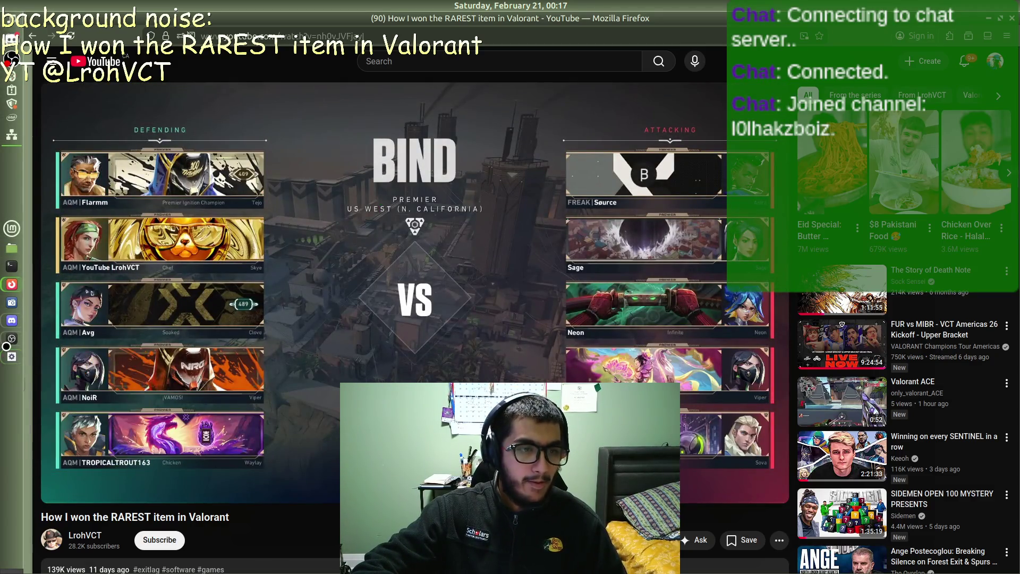
click(11, 355)
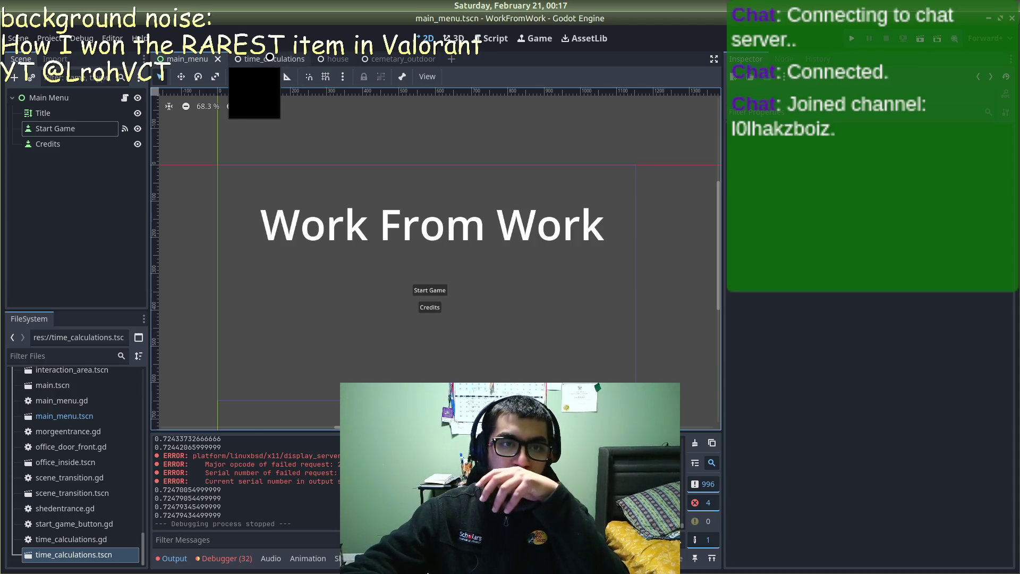
Step: Open a new empty scene tab without choosing a root node
click(271, 59)
click(278, 59)
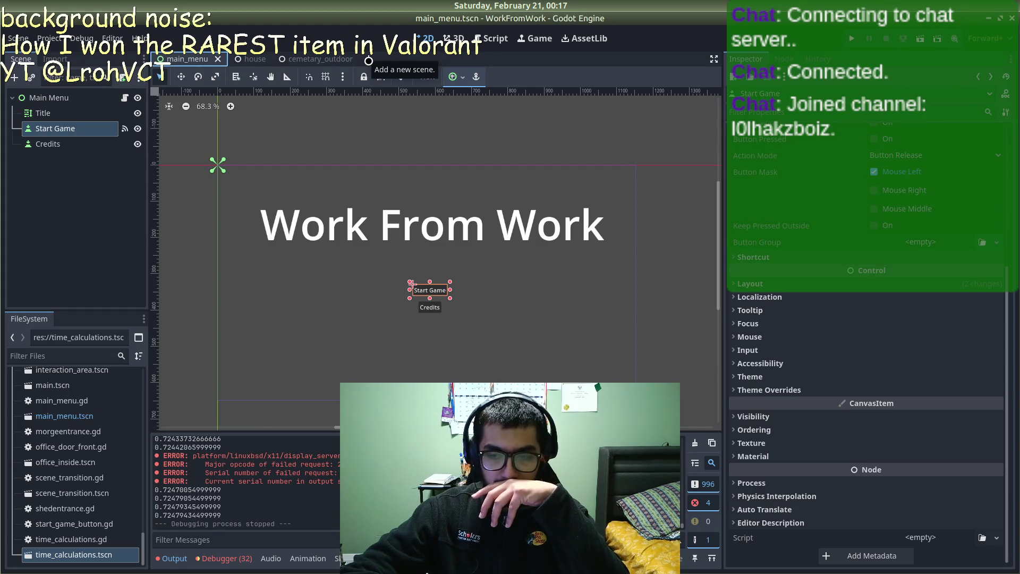
click(368, 61)
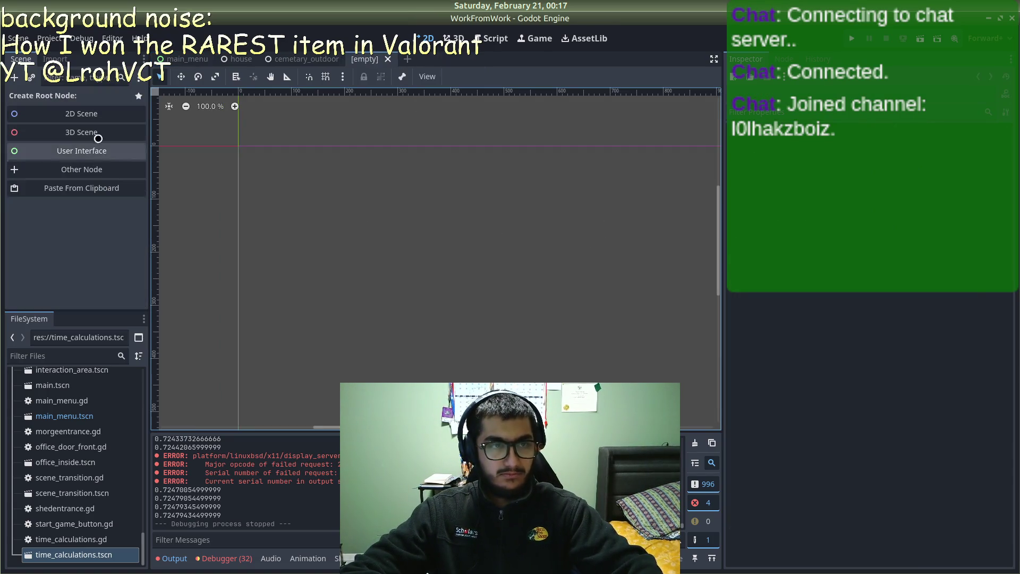
click(101, 167)
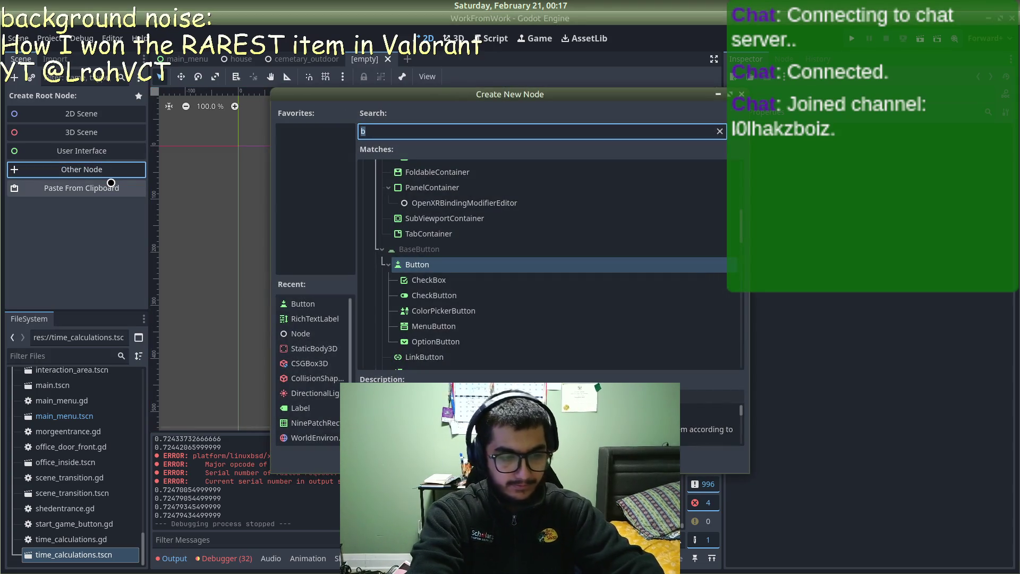
key(Escape)
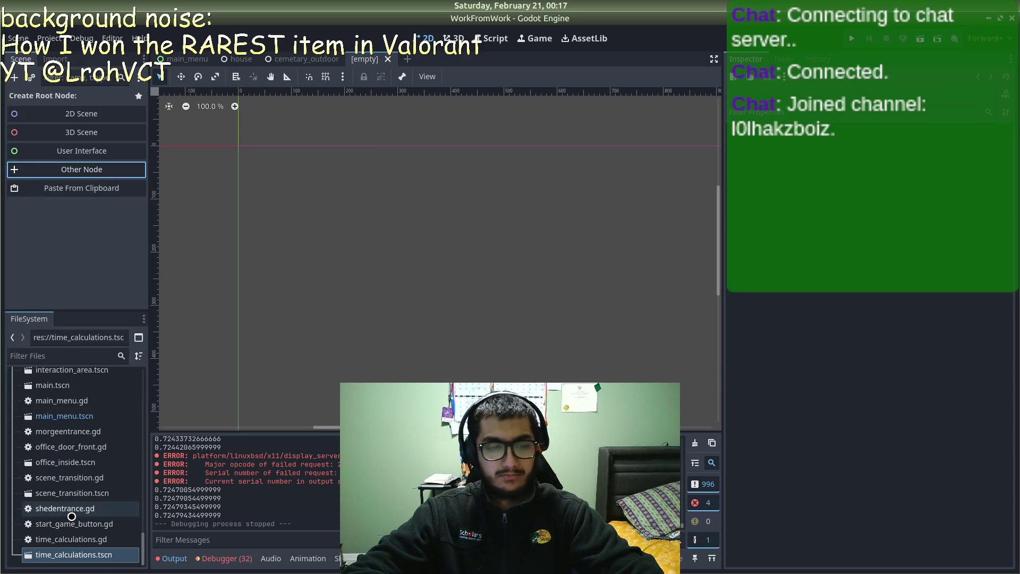
right_click(78, 551)
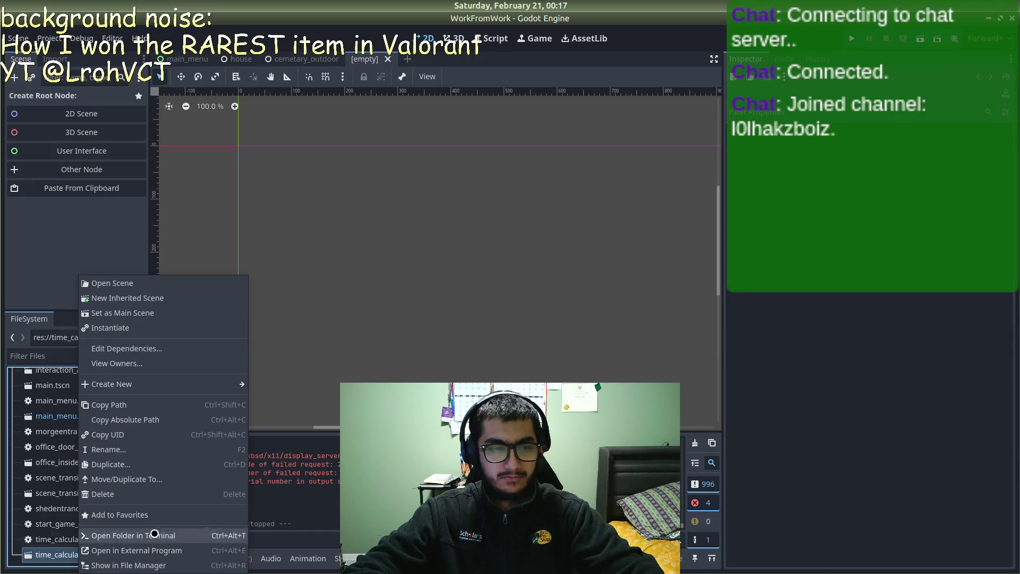
key(Escape)
Step: Create quest_manager.gd in the UI folder and move it to the project root res://
scroll(84, 511, up, 3)
scroll(83, 512, up, 5)
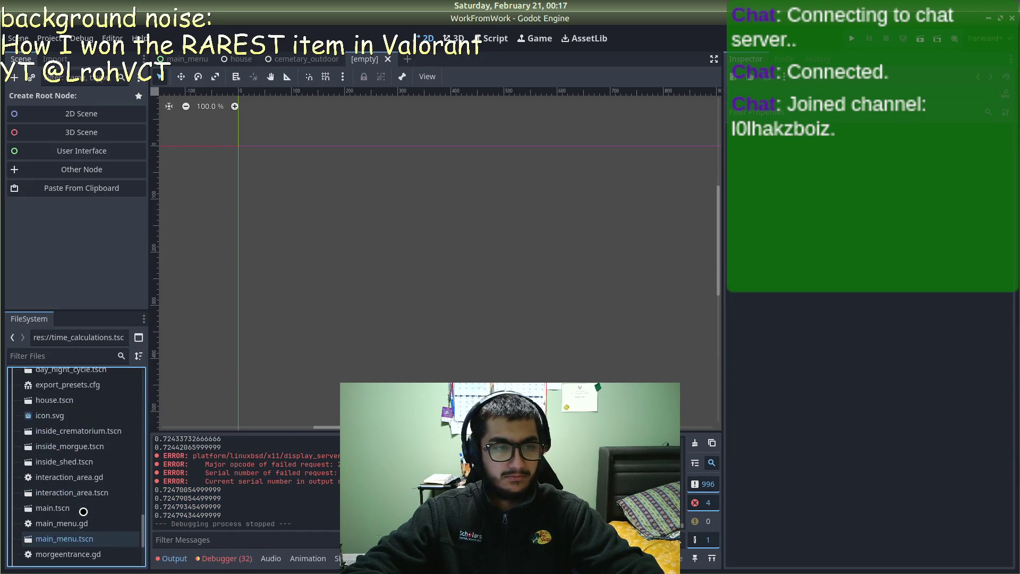
right_click(22, 478)
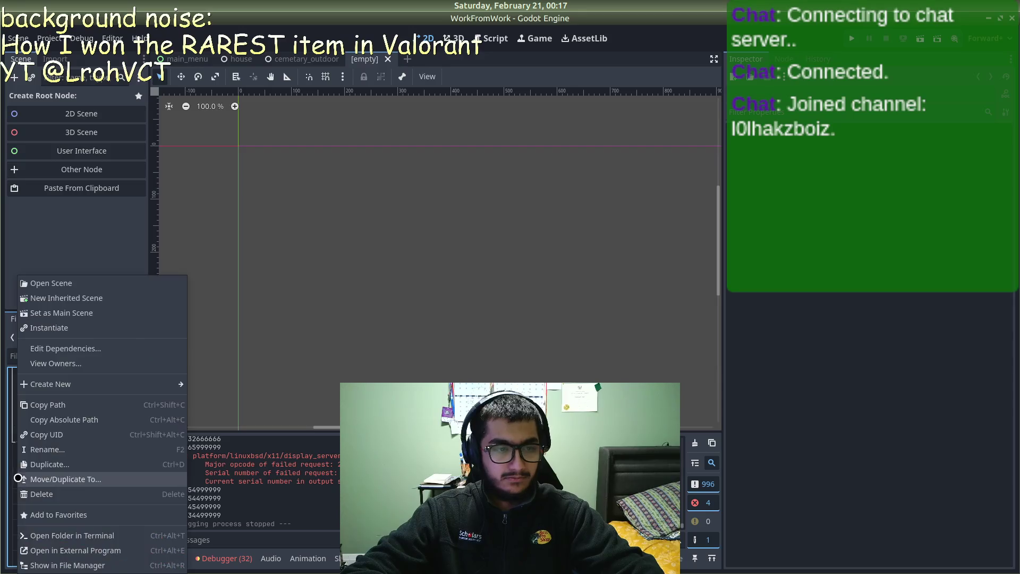
mouse_move(76, 382)
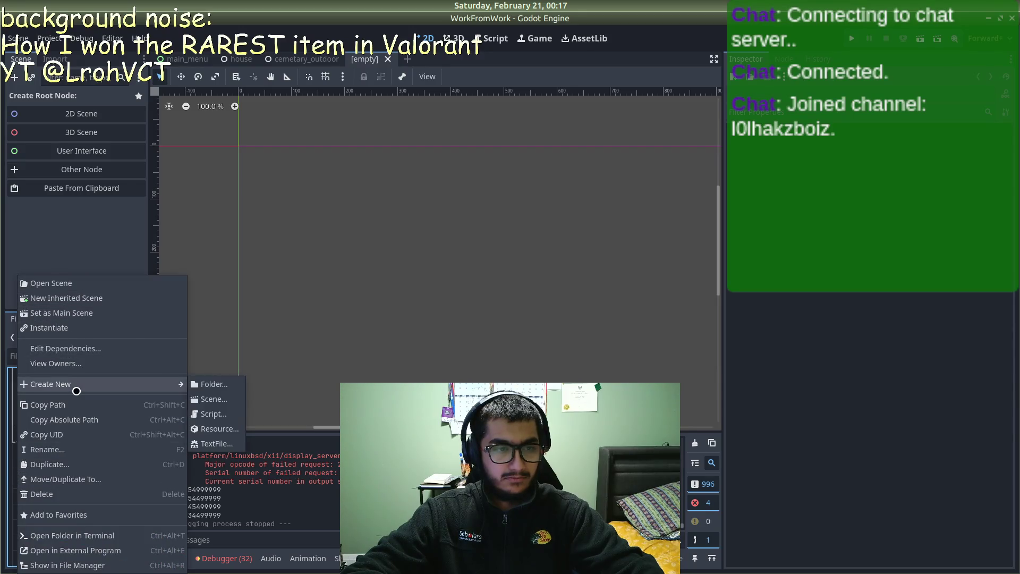
click(214, 413)
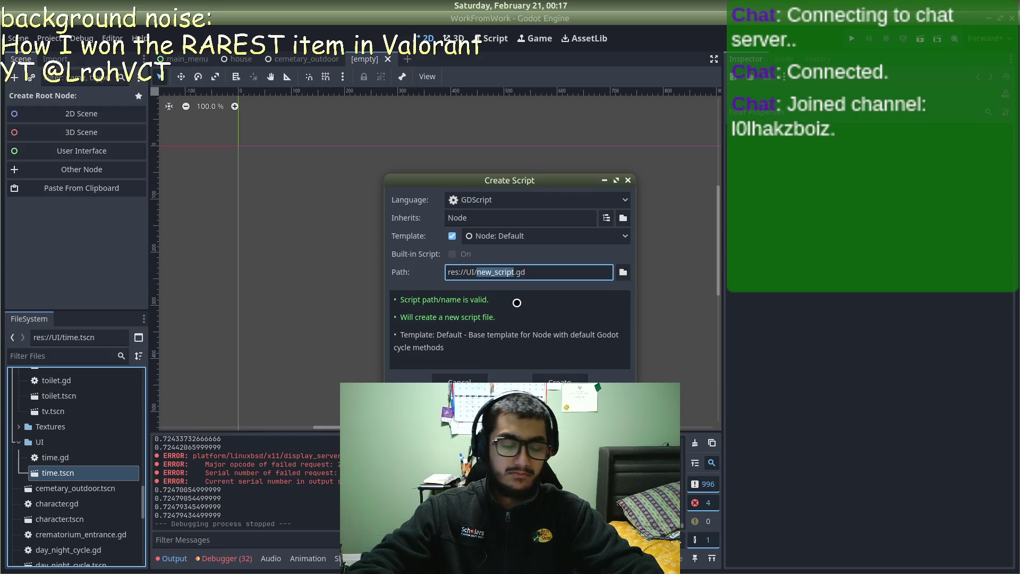
text(questm)
key(BackSpace)
text(_manag)
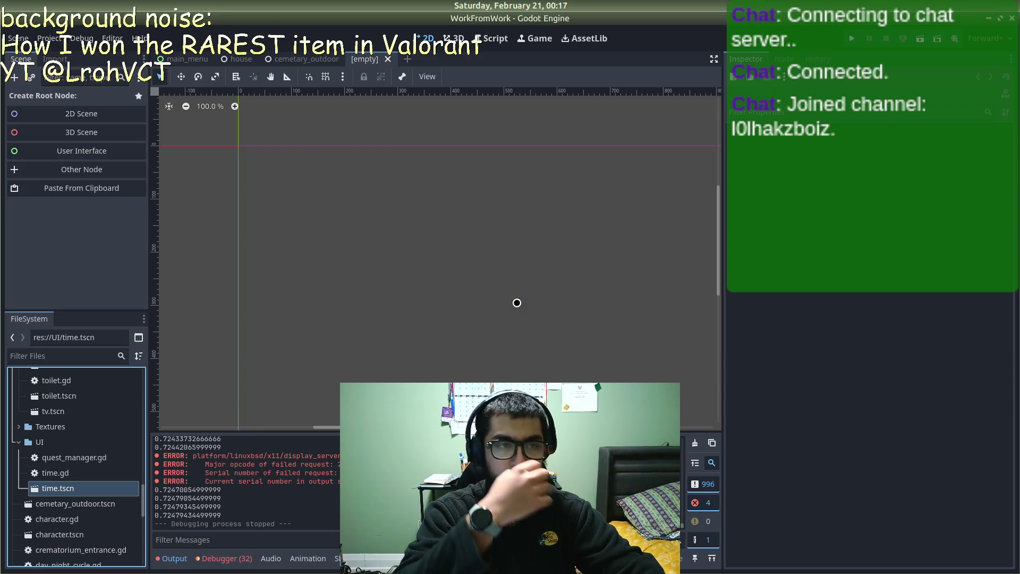
click(430, 286)
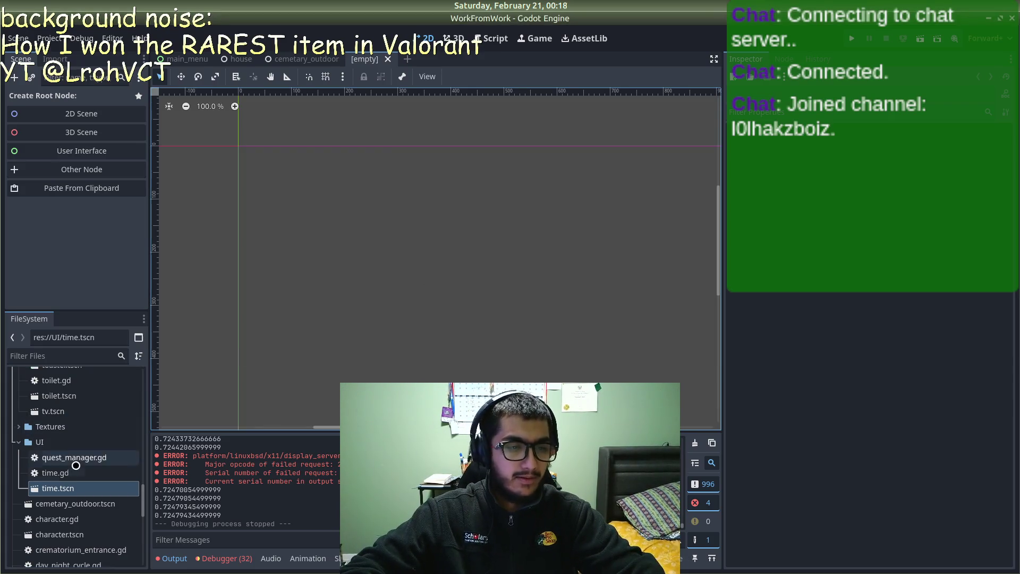
drag(75, 457, 75, 510)
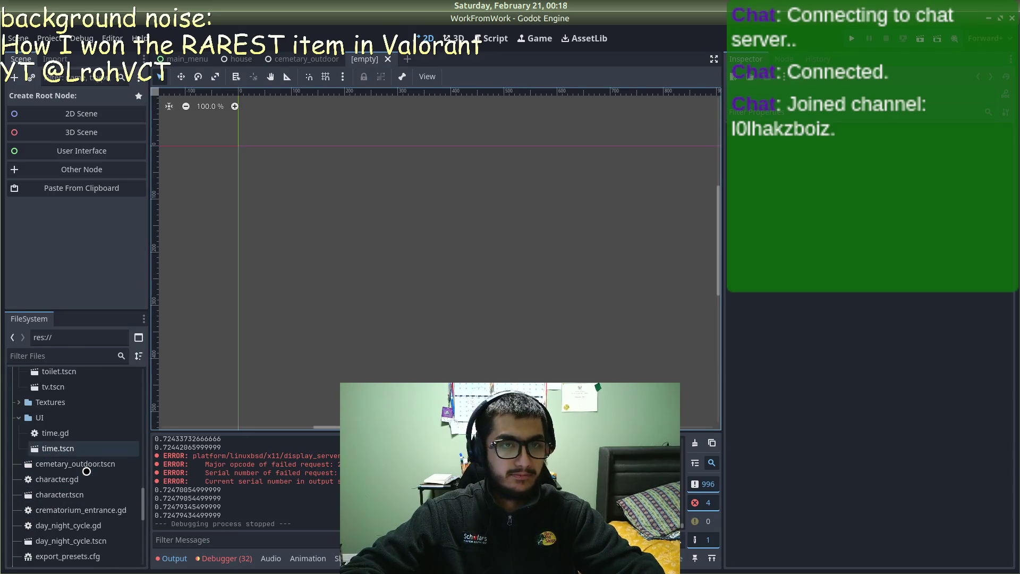
Step: Close the empty scene and cut quest_manager.gd's template code, leaving only 'extends Node'
click(471, 42)
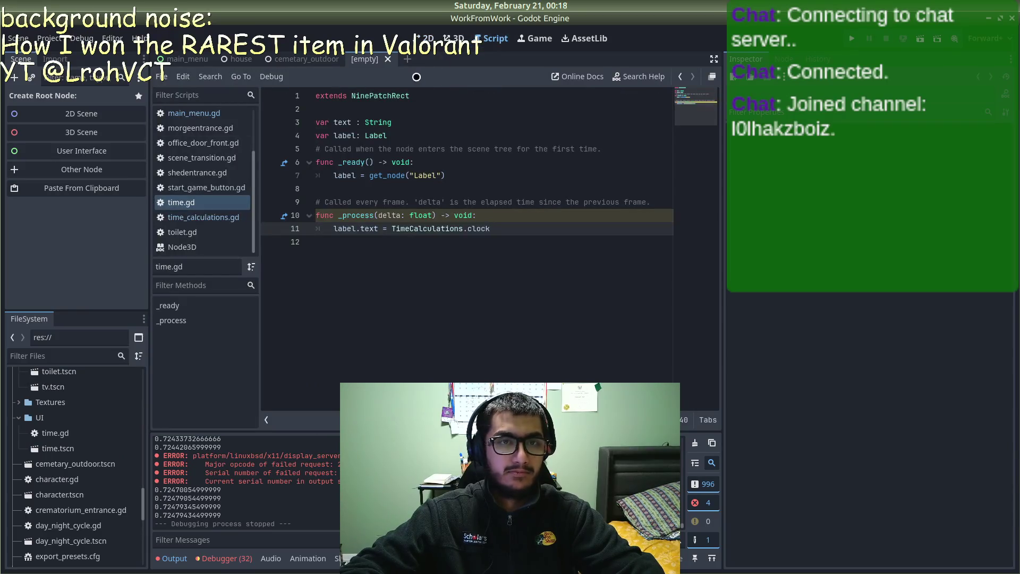
click(388, 59)
scroll(191, 234, up, 3)
scroll(198, 237, down, 3)
scroll(198, 236, up, 5)
click(215, 98)
text(que)
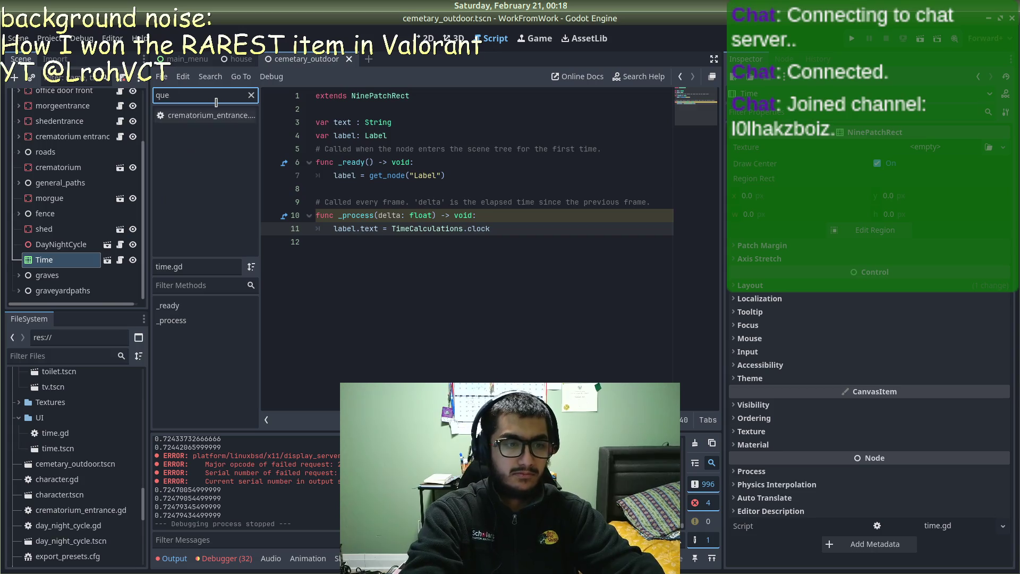
key(BackSpace)
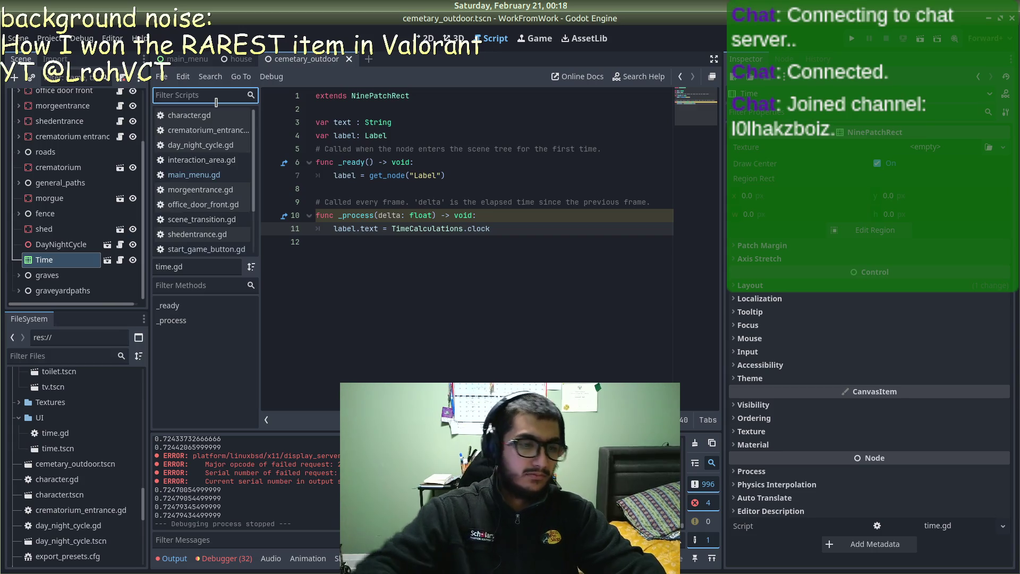
scroll(81, 517, down, 5)
scroll(80, 516, down, 4)
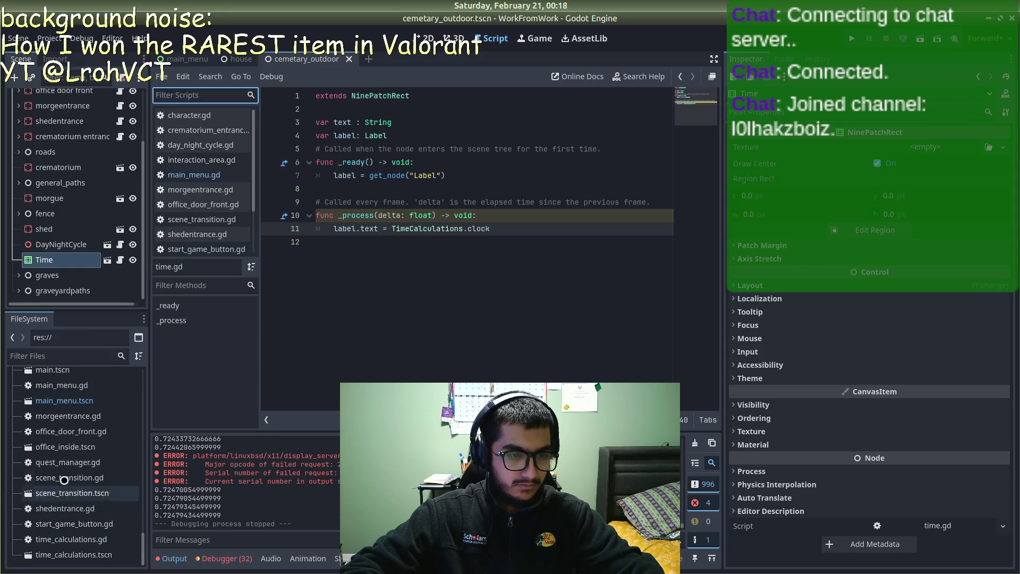
double_click(71, 461)
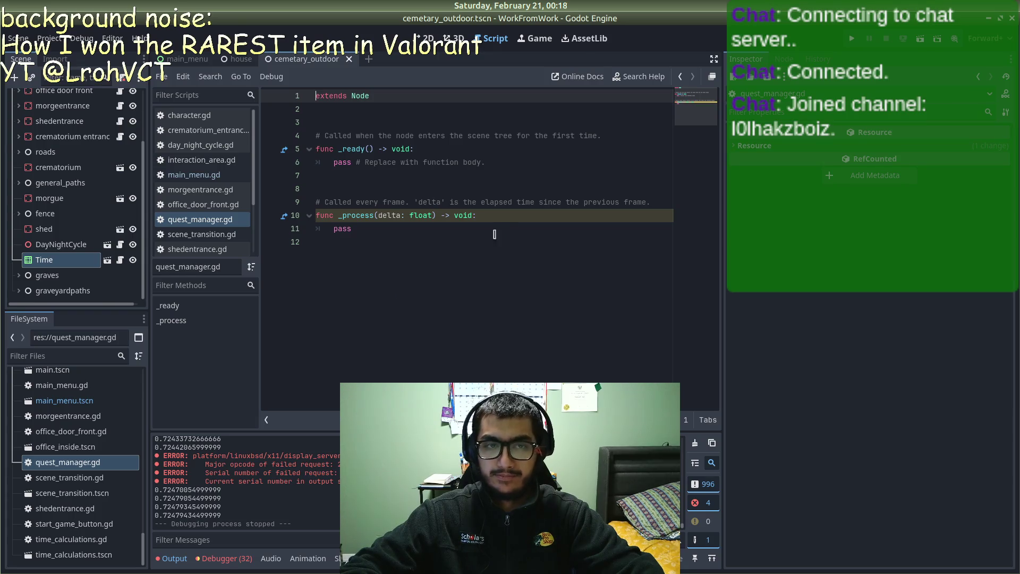
mouse_move(472, 239)
mouse_down()
mouse_move(404, 236)
mouse_move(345, 189)
mouse_move(319, 109)
mouse_up()
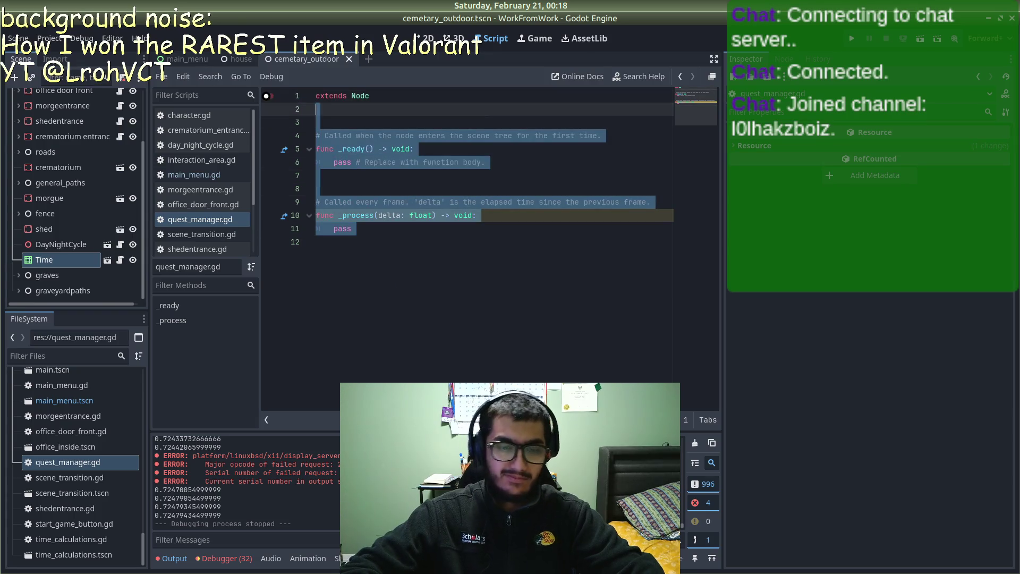
key(BackSpace)
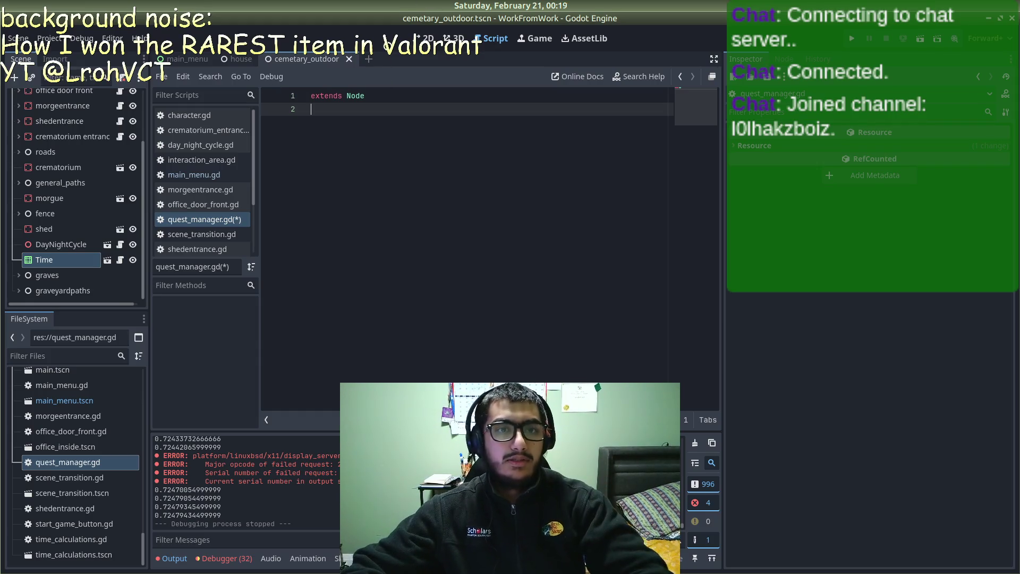
Step: In a new scene tab, add a User Interface Control root, then delete it
click(368, 58)
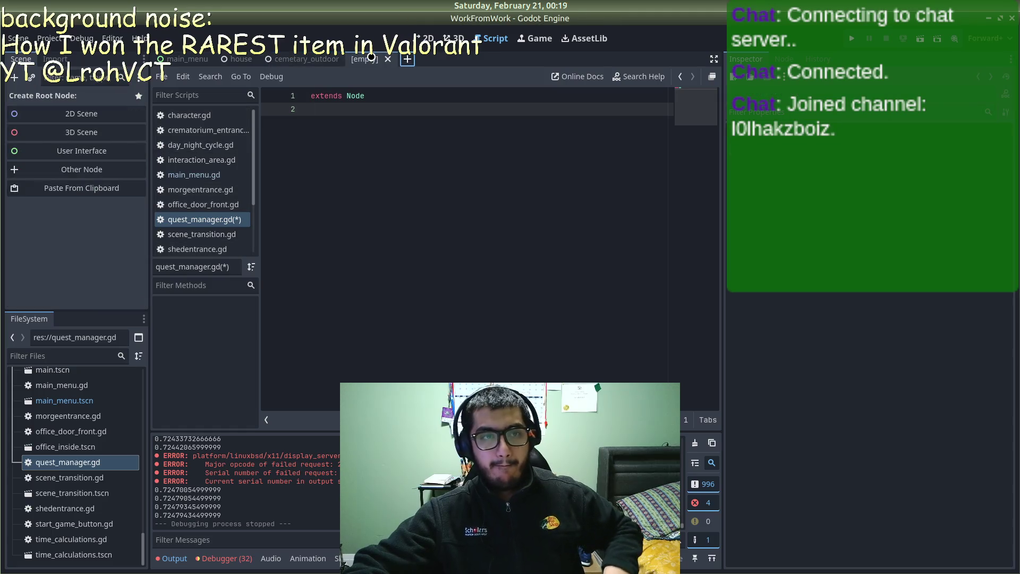
click(78, 150)
key(F1)
key(Escape)
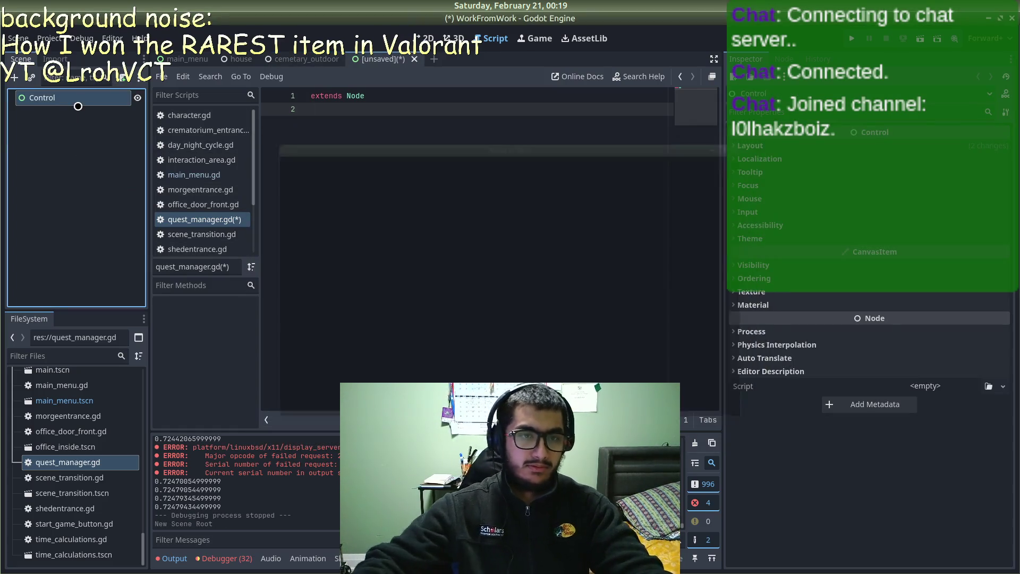
double_click(78, 107)
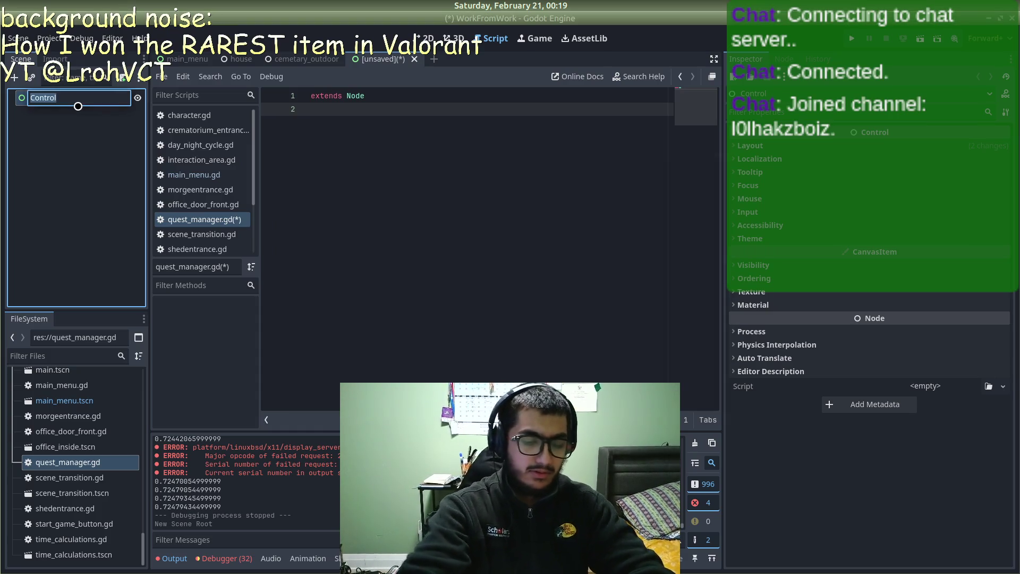
text(G)
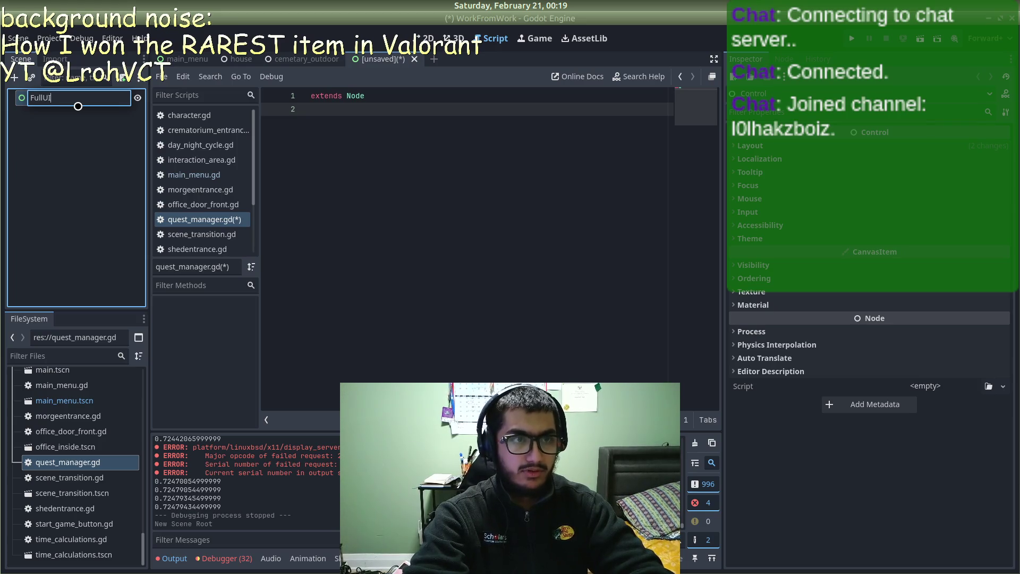
key(Escape)
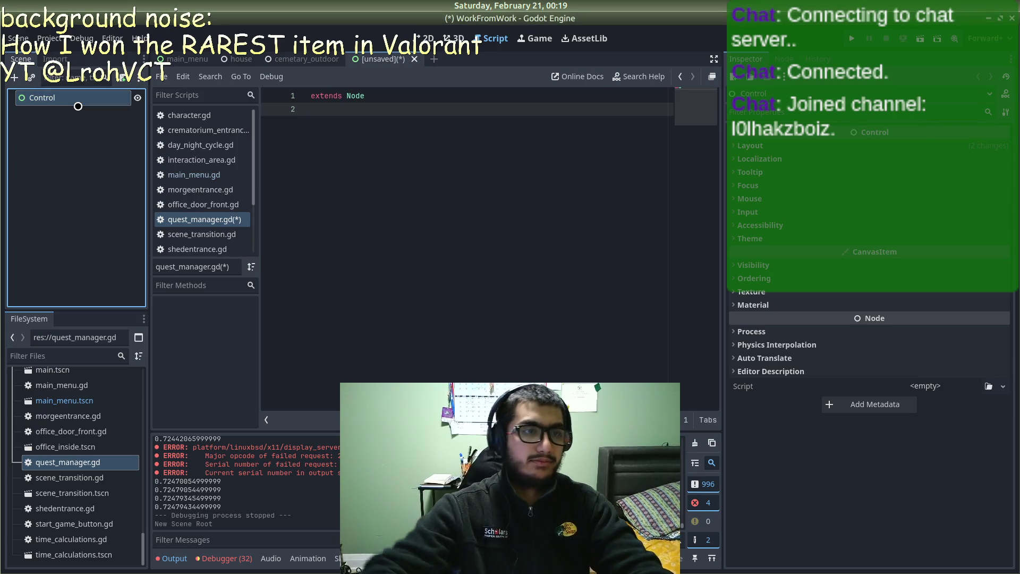
right_click(79, 106)
click(104, 347)
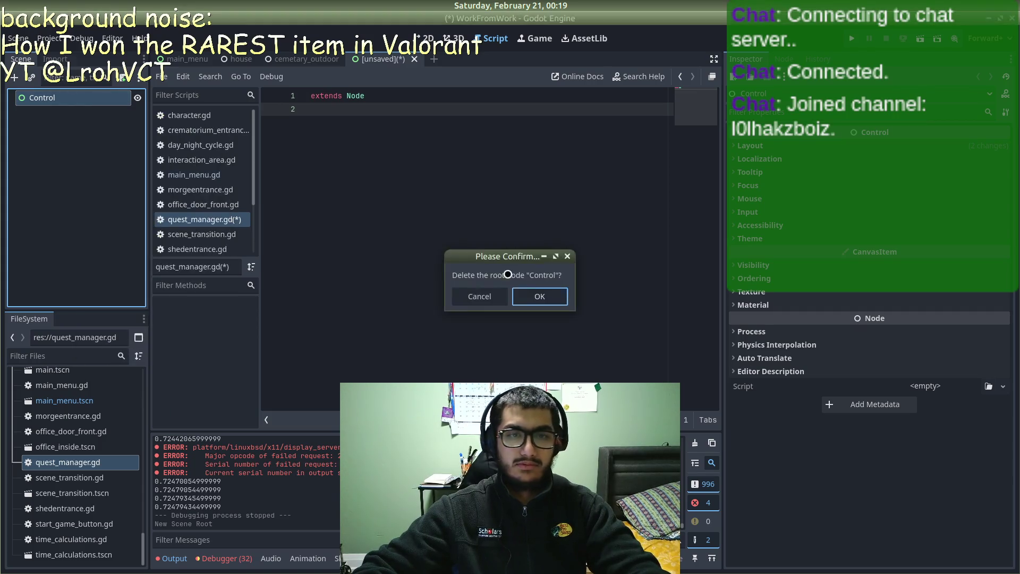
click(537, 296)
Step: Make a plain Node the scene root and rename it Game UI
click(84, 168)
text(node)
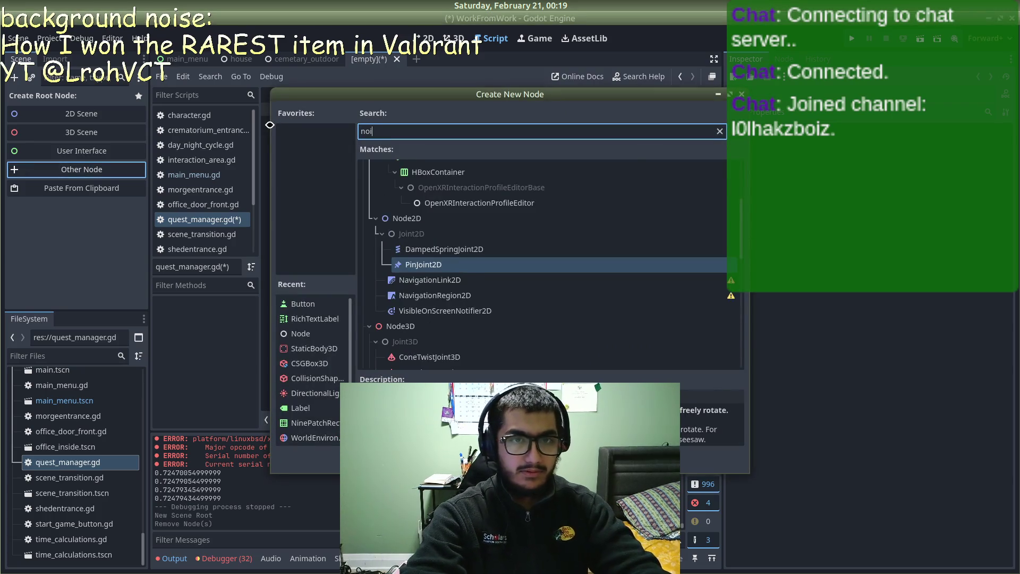
key(Return)
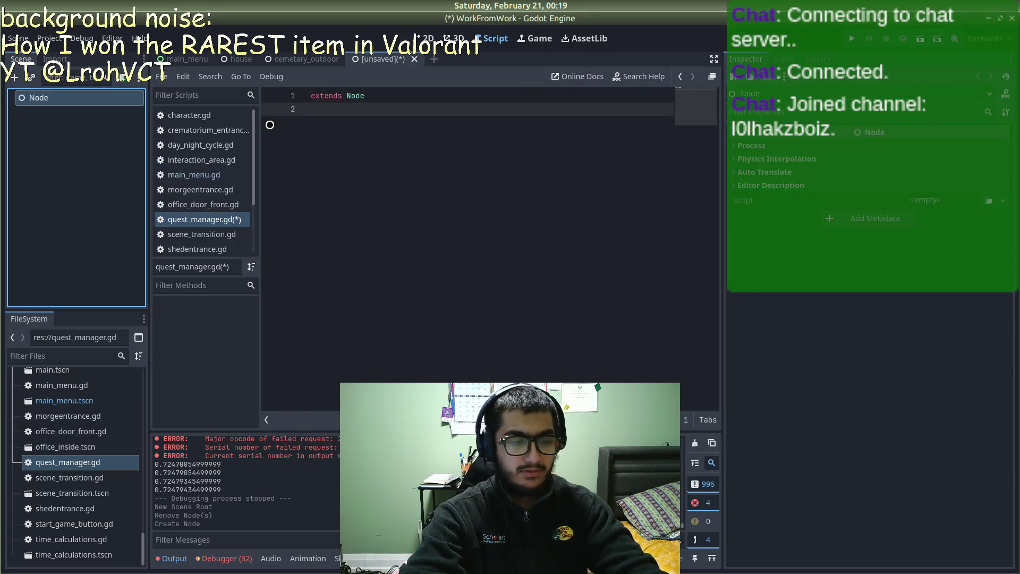
key(F2)
text(Game UI)
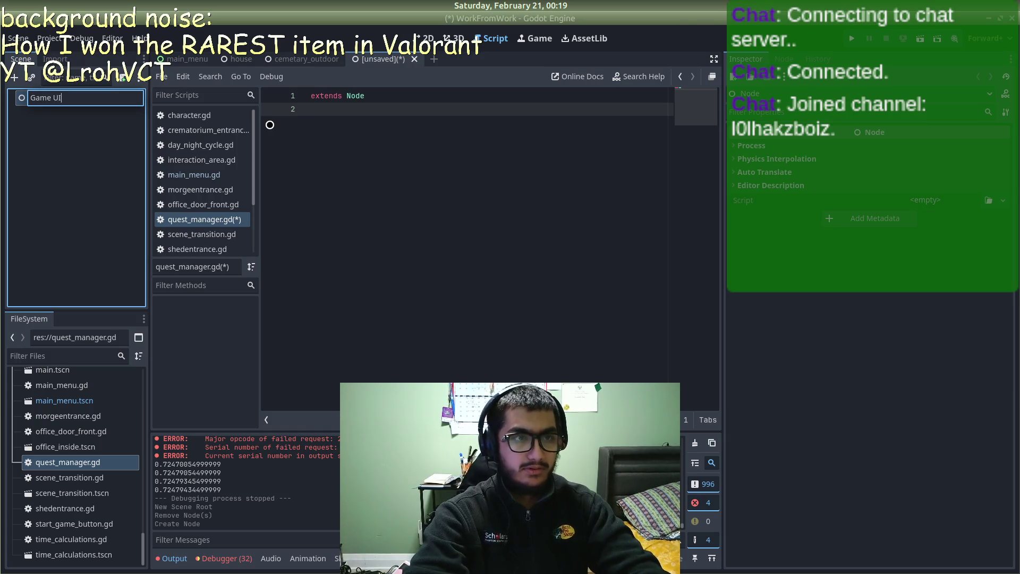
key(Return)
Step: Add a Control child node under the Game UI root
right_click(109, 97)
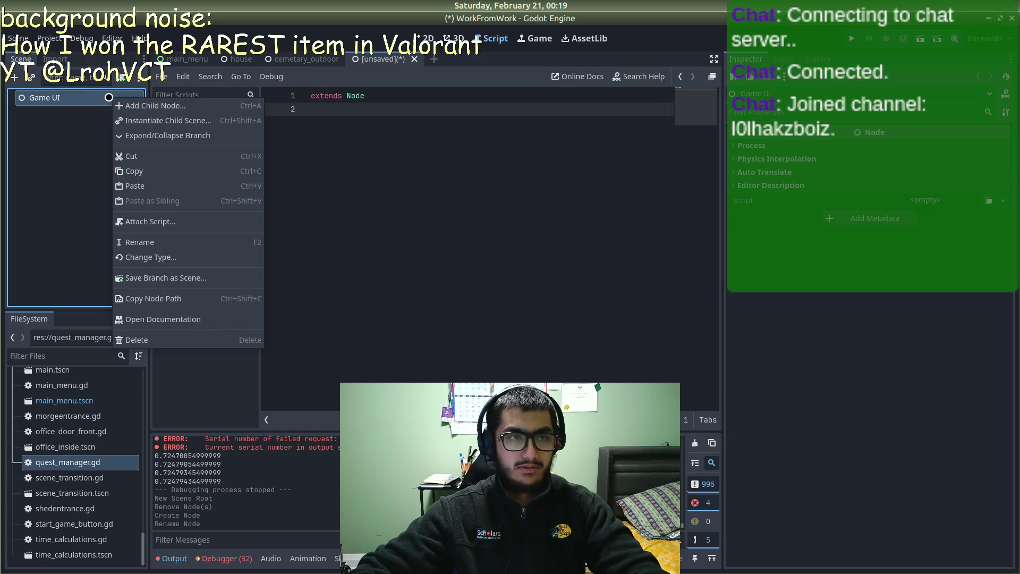
click(140, 105)
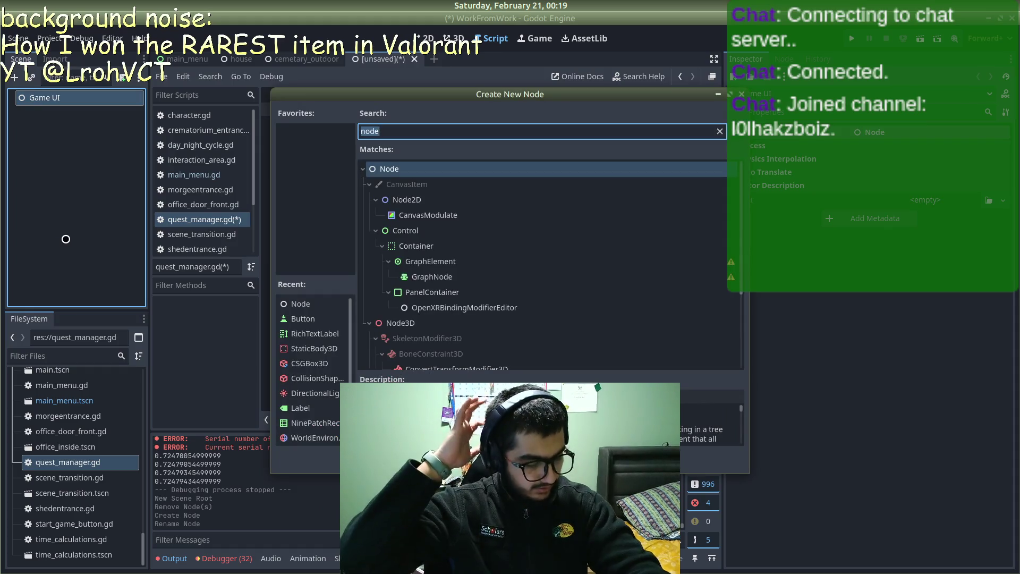
text(control)
key(Return)
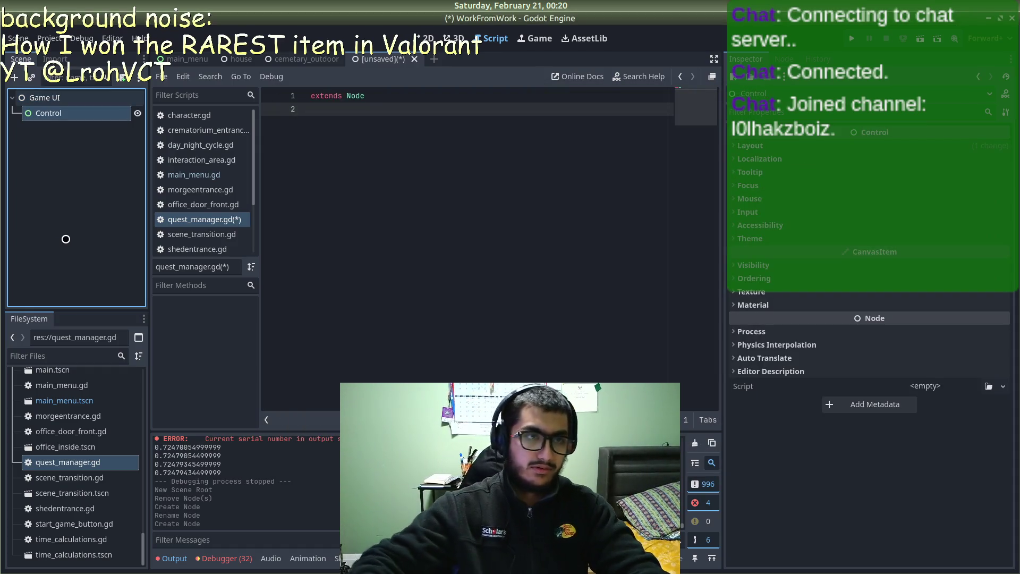
Step: In the 2D view, add a Label under Control, then undo it
click(428, 38)
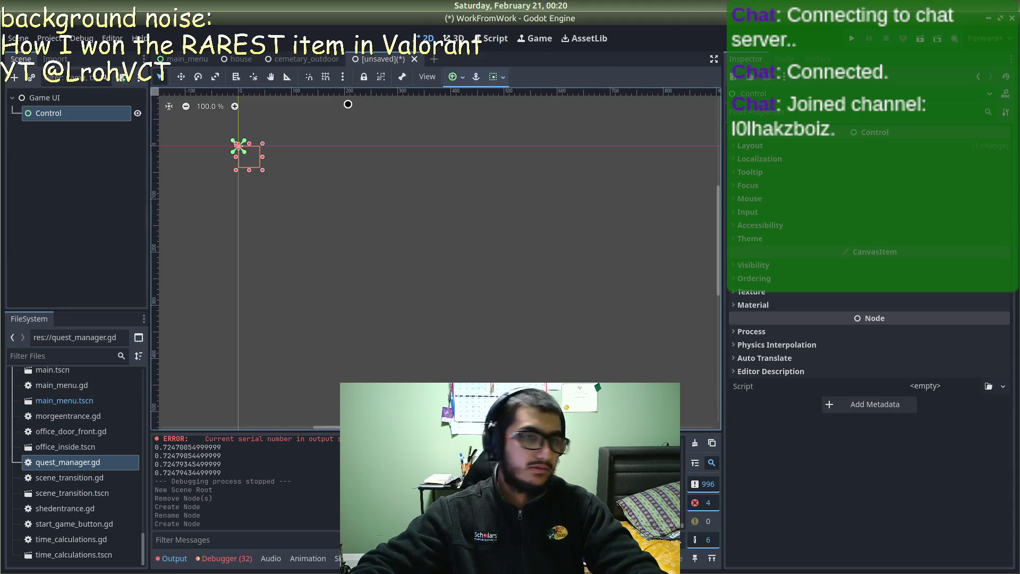
right_click(69, 118)
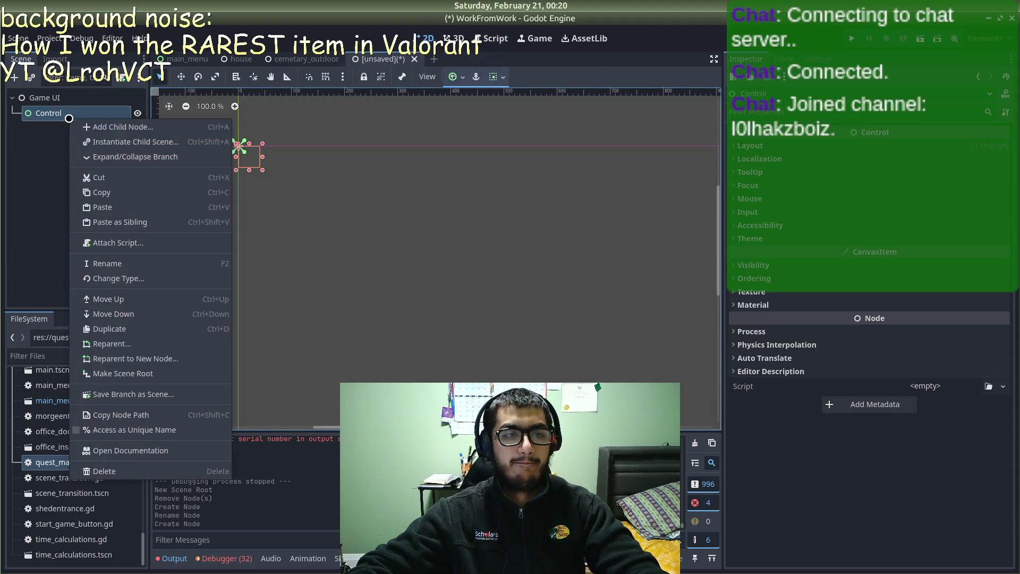
click(118, 124)
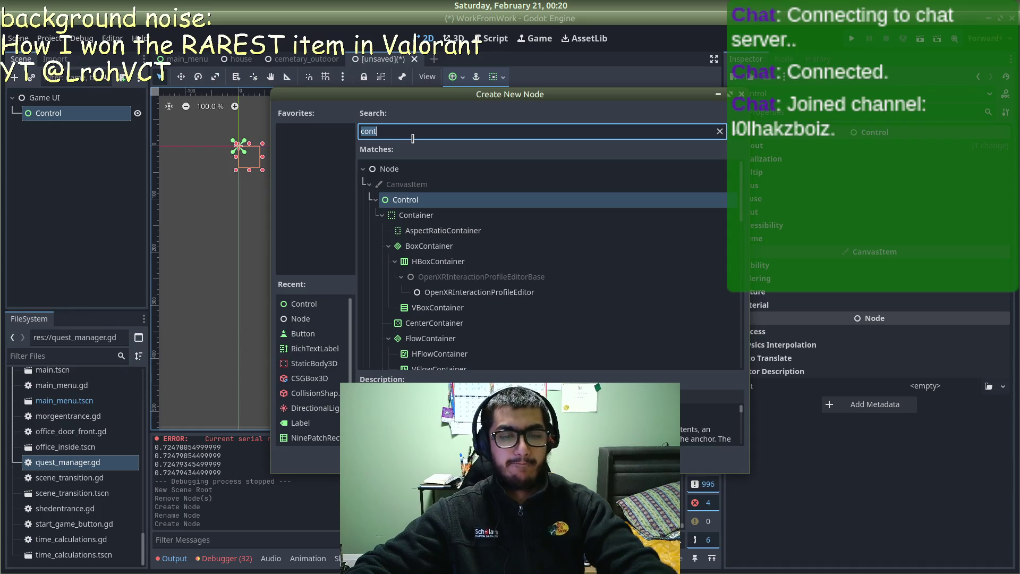
text(label)
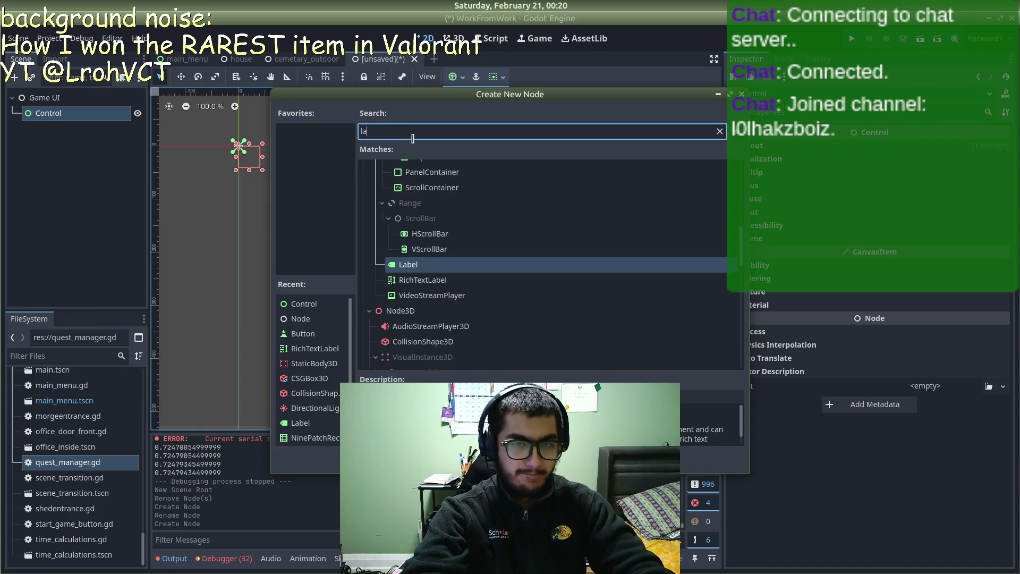
key(Return)
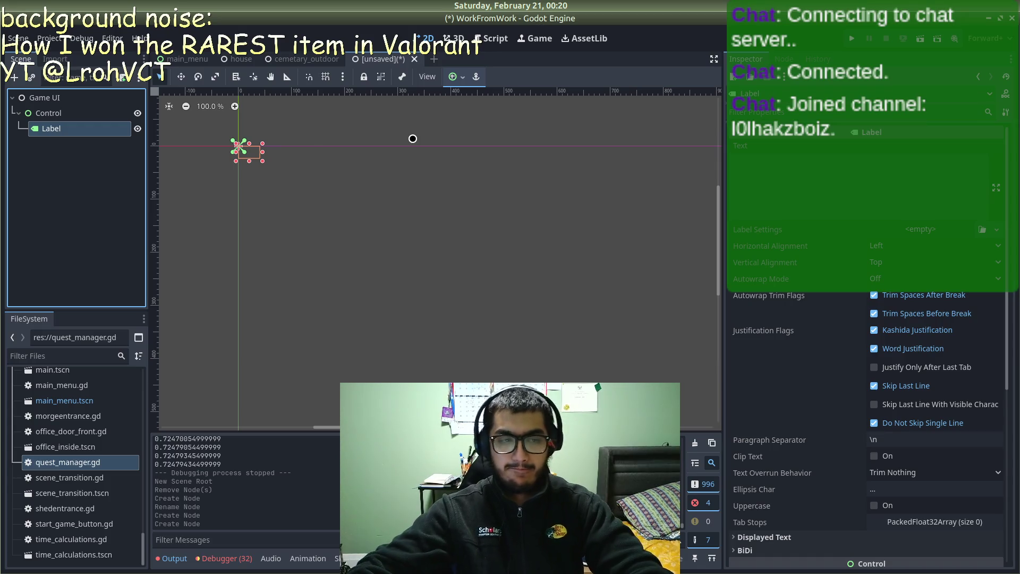
key(ctrl+z)
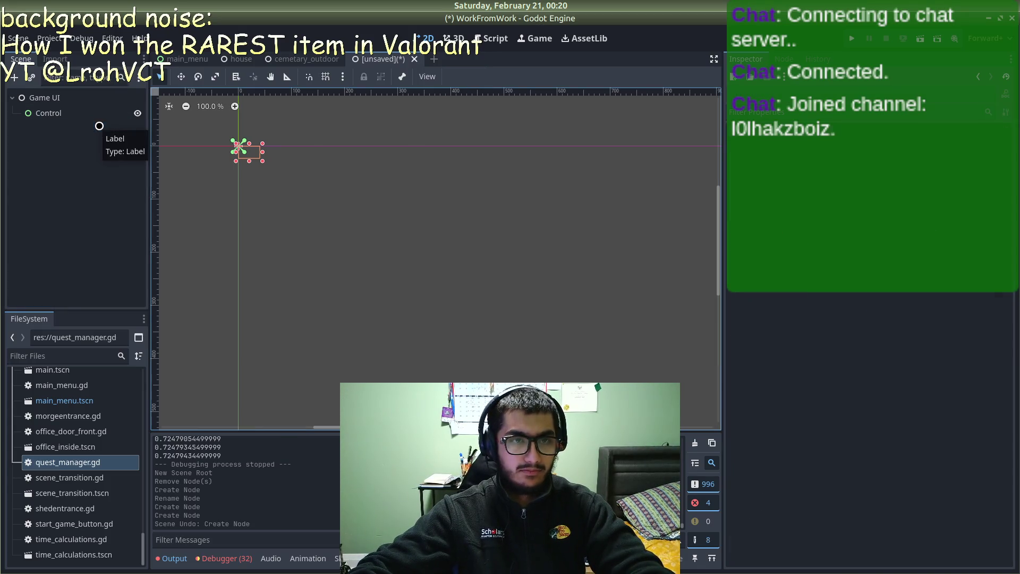
scroll(67, 495, up, 10)
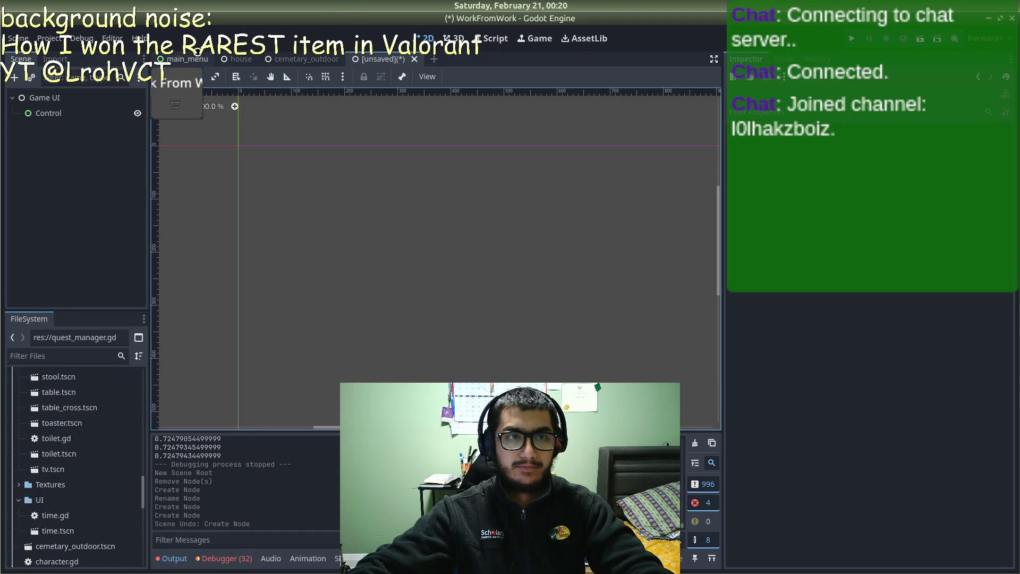
Step: In cemetary_outdoor, delete the Time node and restore it with undo
click(300, 59)
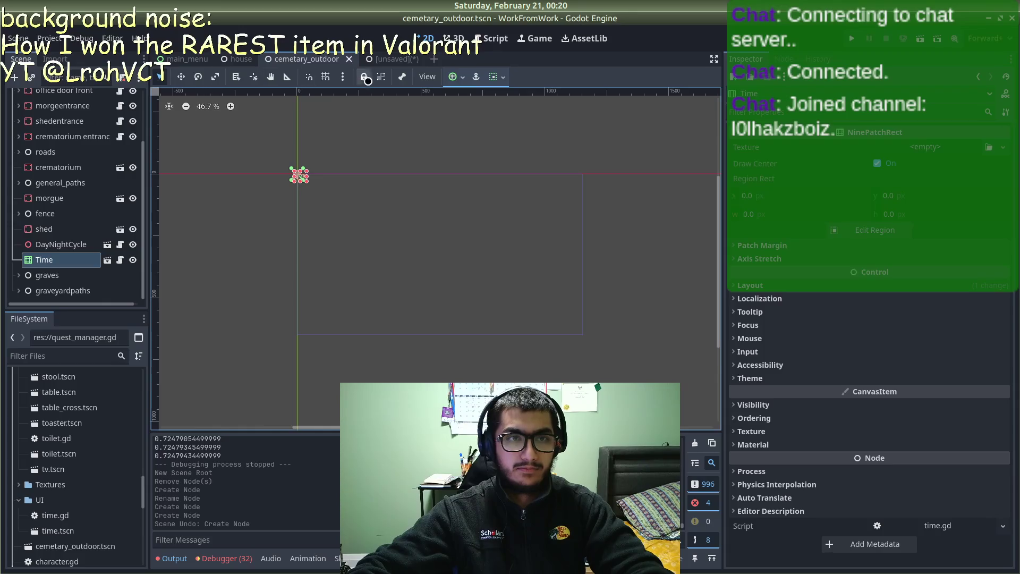
right_click(44, 260)
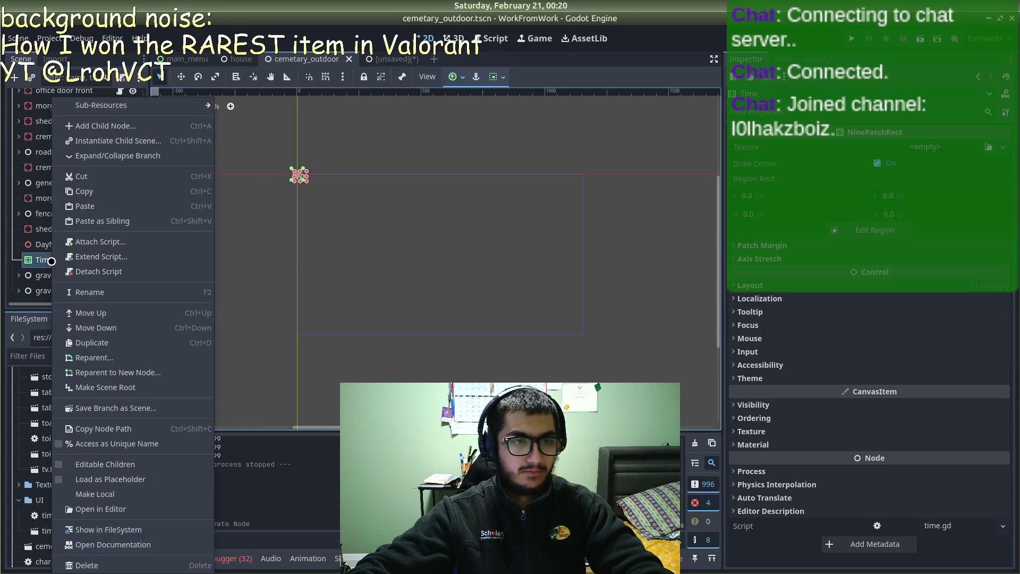
click(43, 261)
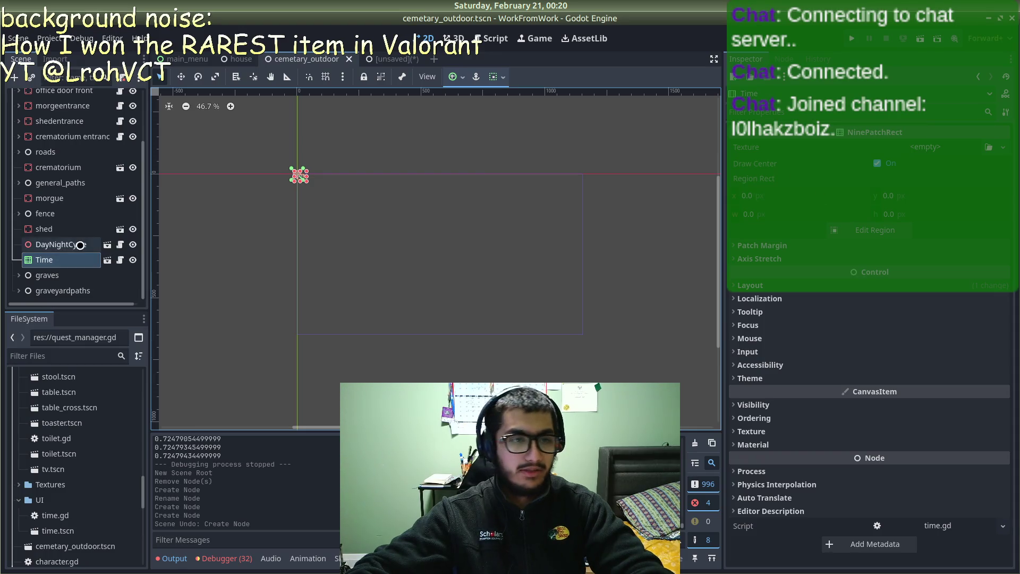
right_click(88, 260)
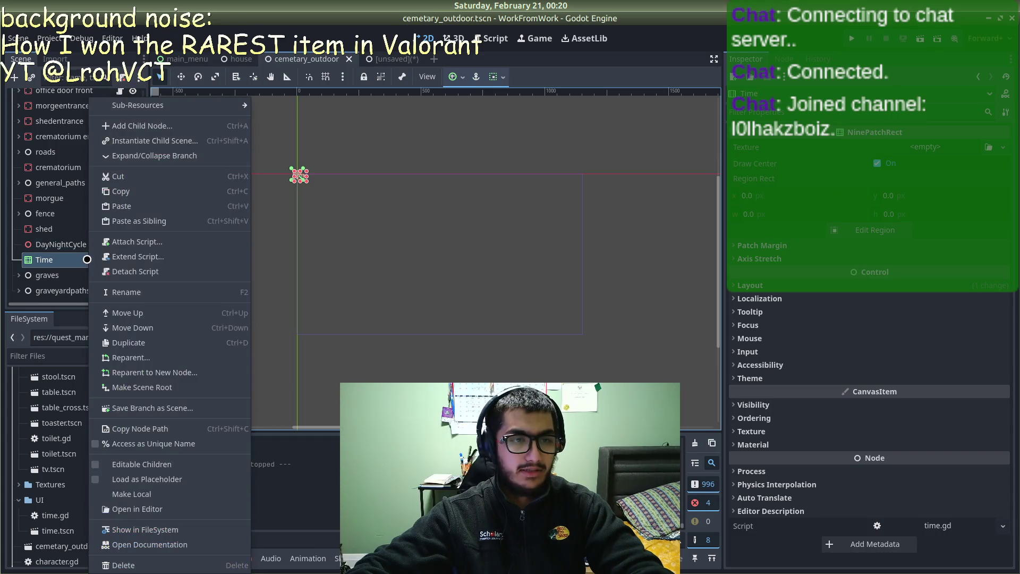
click(143, 562)
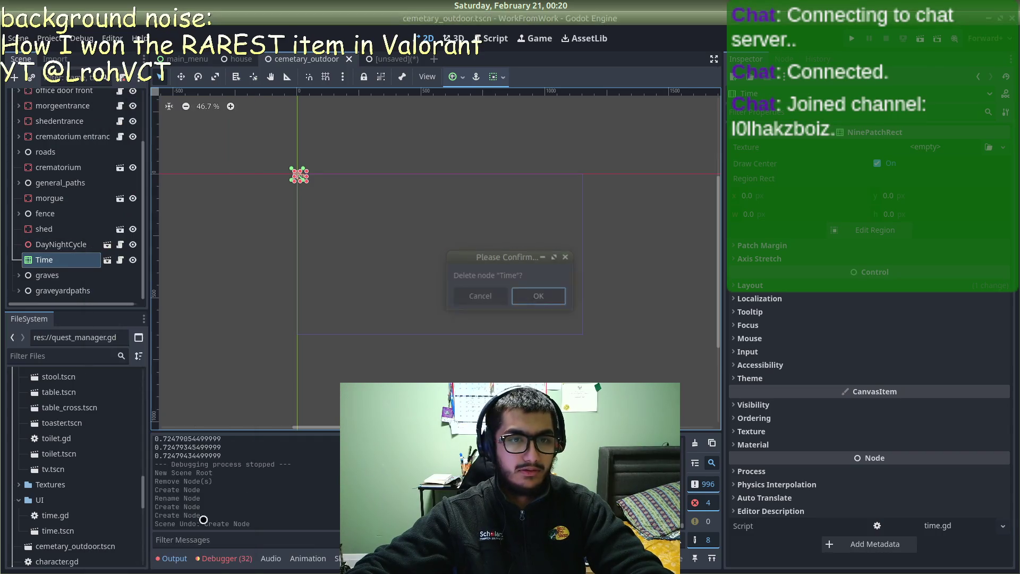
click(548, 293)
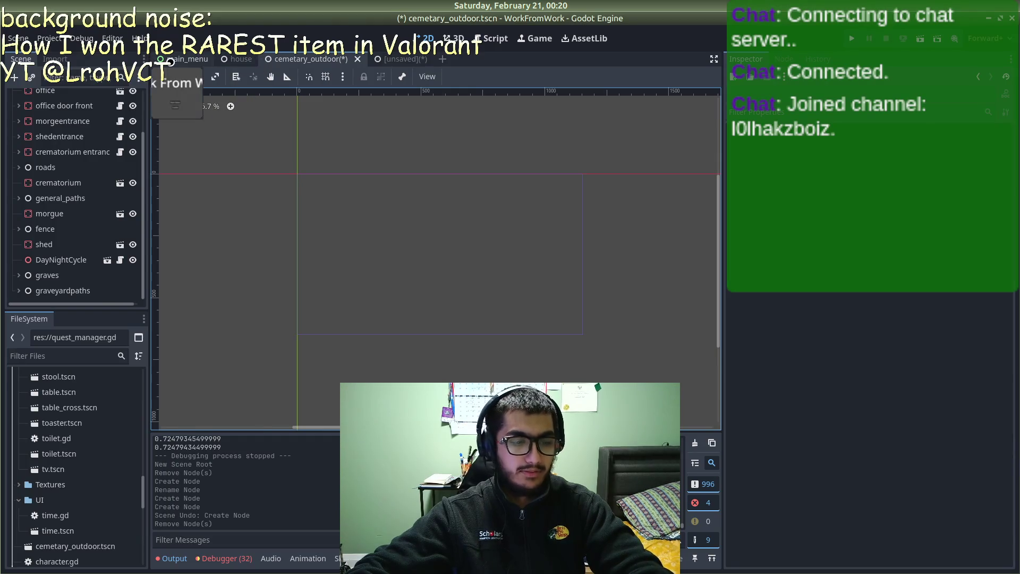
key(ctrl+z)
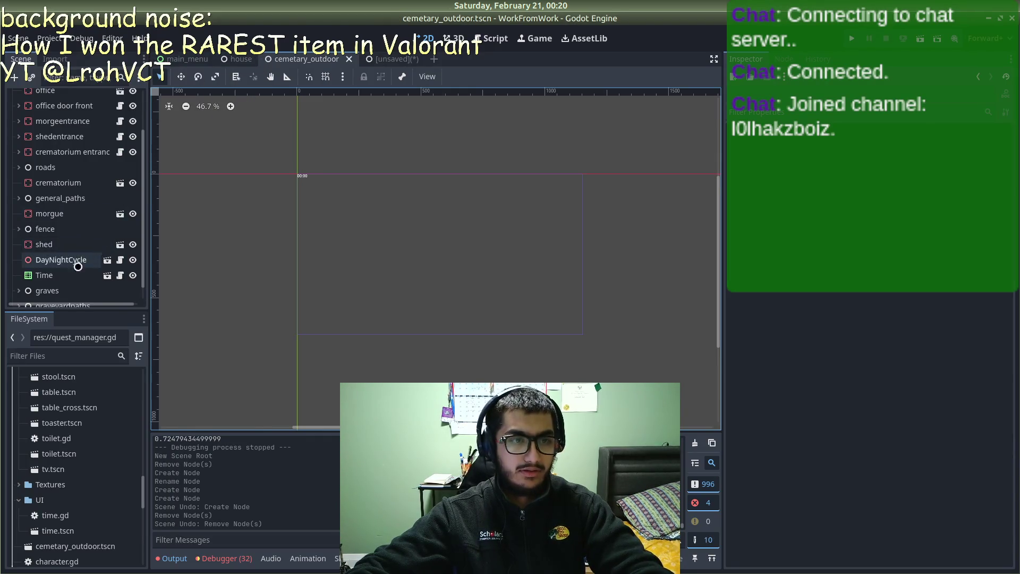
Step: Open the Time node's time.gd script, then return to the unsaved Game UI scene
click(120, 275)
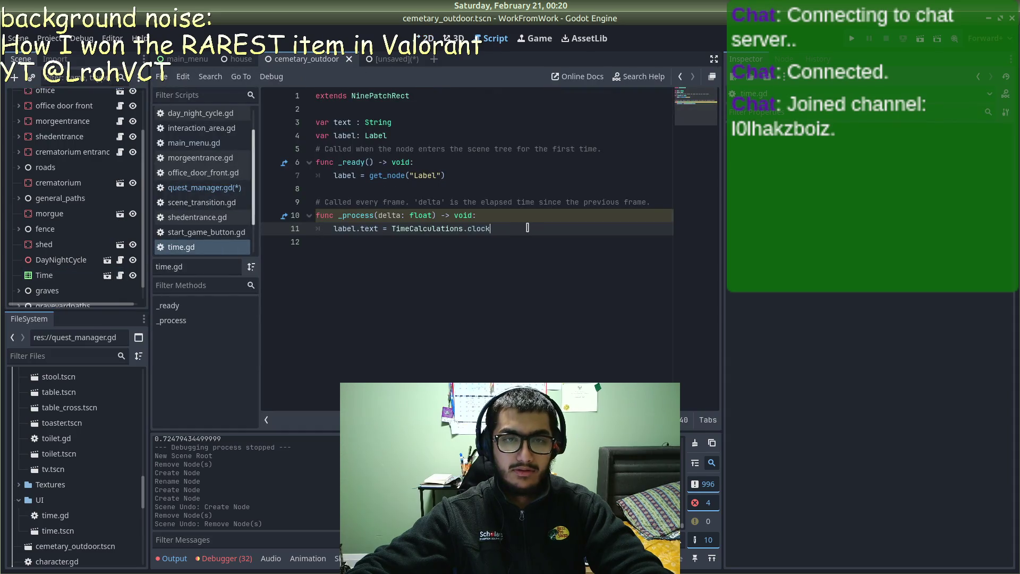
drag(528, 228, 303, 81)
key(Right)
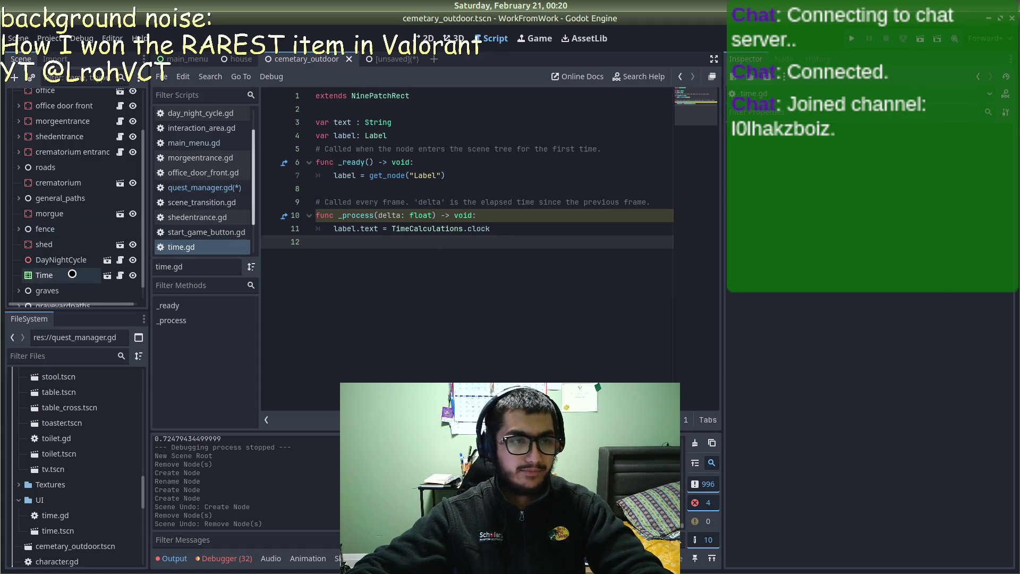
click(378, 61)
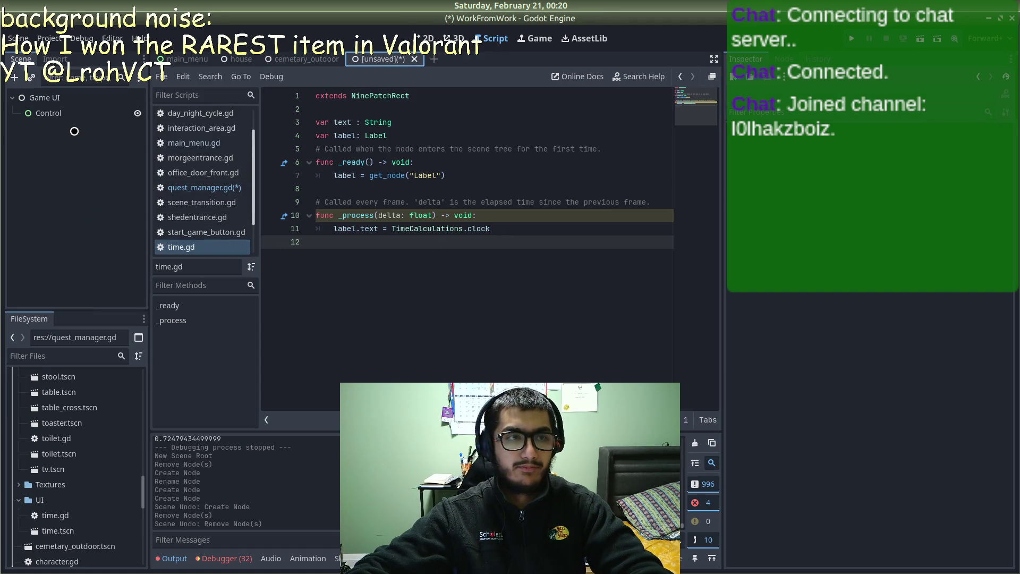
Step: Add a Label named Time under Control with its text set to 00:00
right_click(50, 114)
click(77, 121)
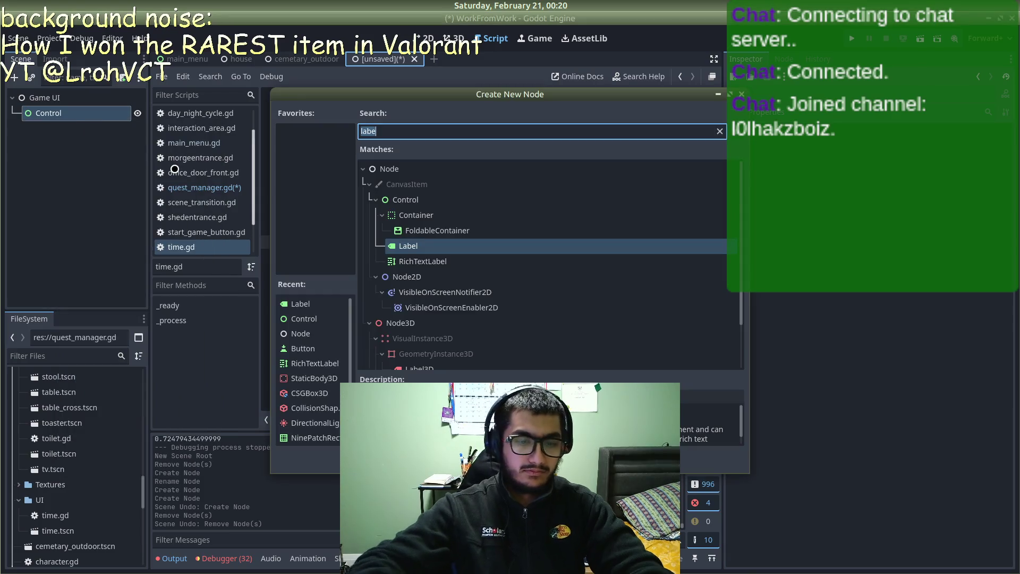
key(Return)
text(Time)
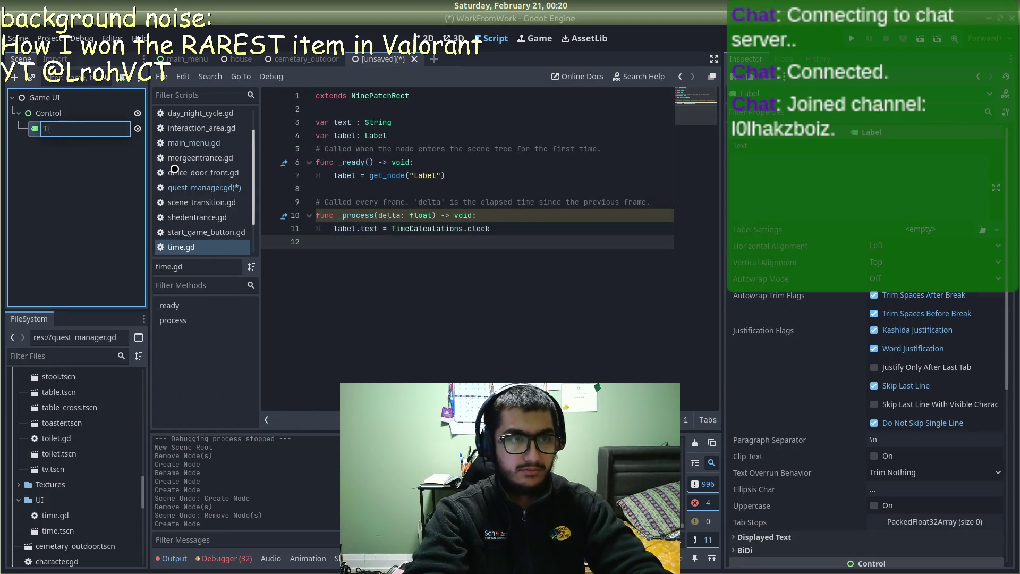
key(Return)
click(833, 165)
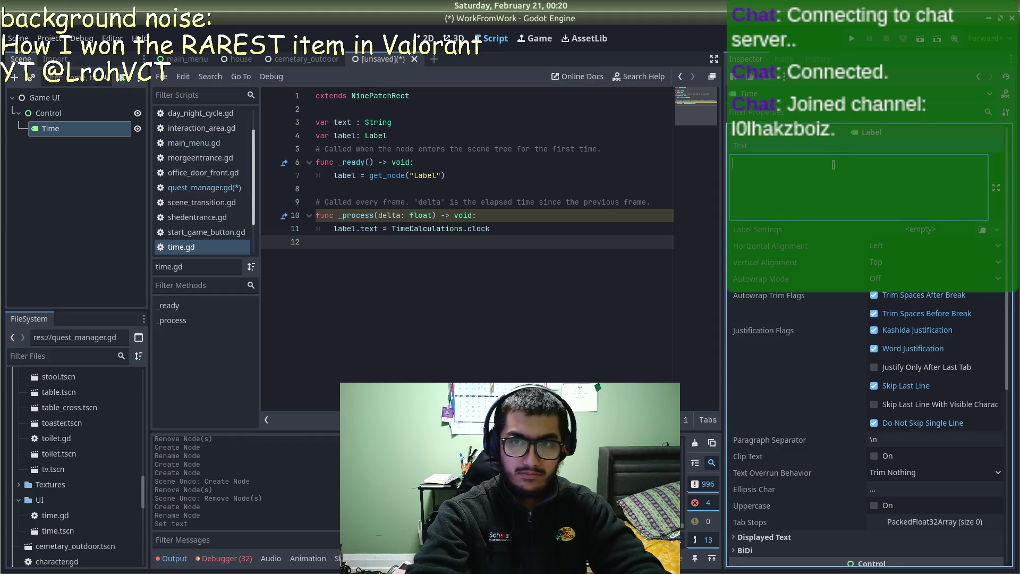
text(00:00)
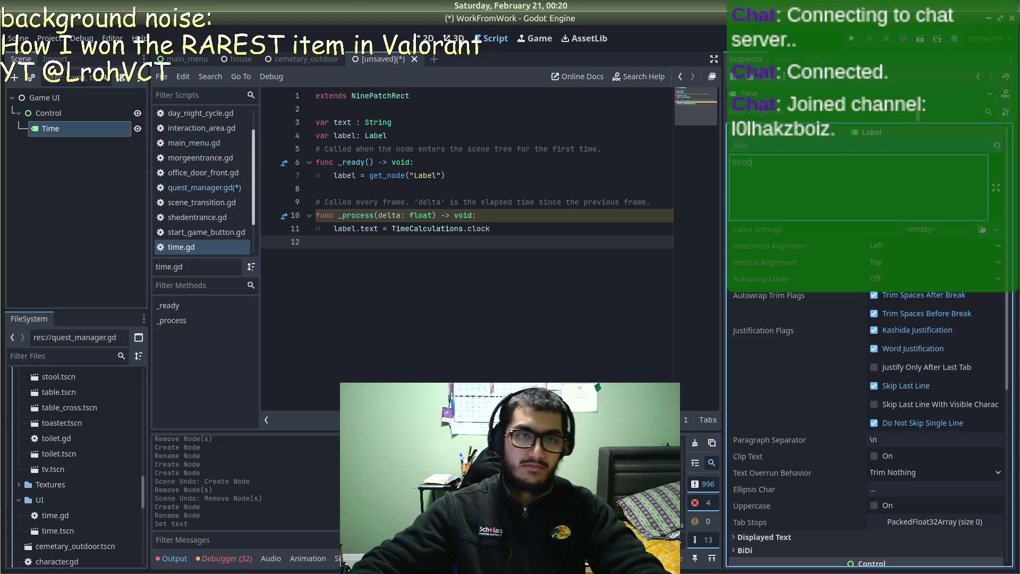
Step: Enlarge the Control to 757×333 on the 2D canvas, then open main_menu and select its root
click(425, 32)
click(321, 177)
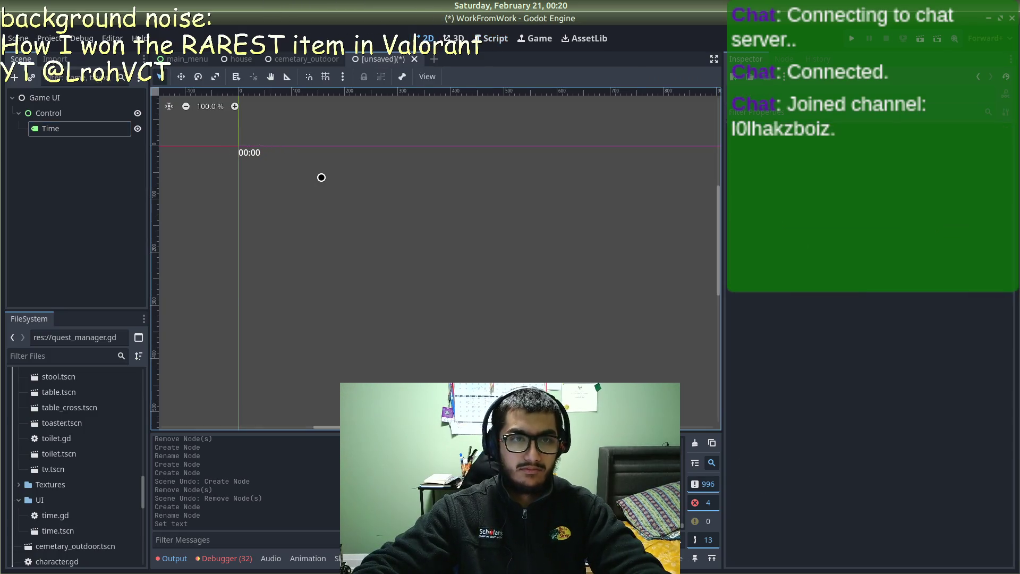
click(82, 113)
mouse_move(260, 168)
mouse_down()
mouse_move(521, 276)
mouse_move(643, 300)
mouse_move(610, 309)
mouse_up()
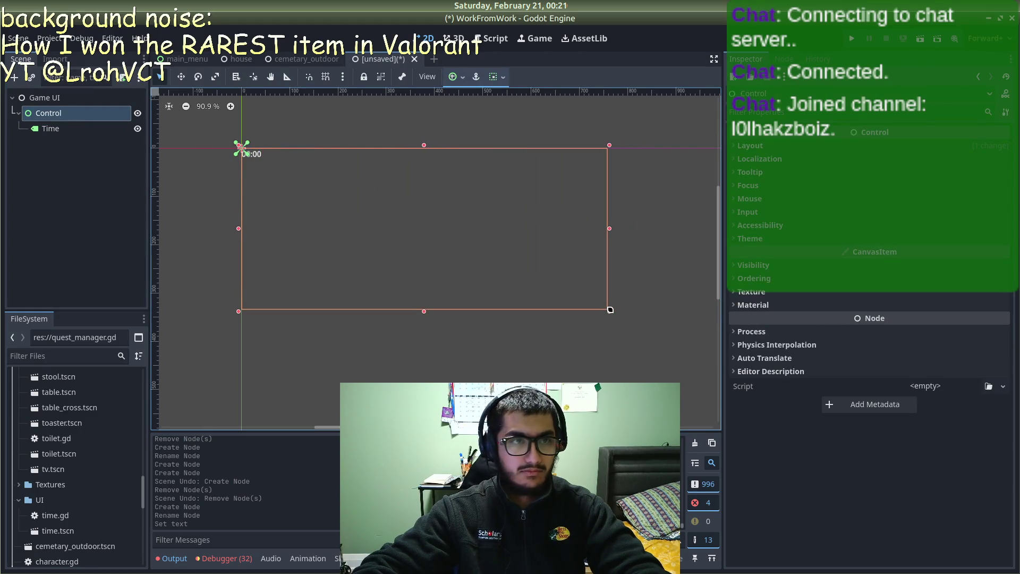
click(183, 59)
click(48, 97)
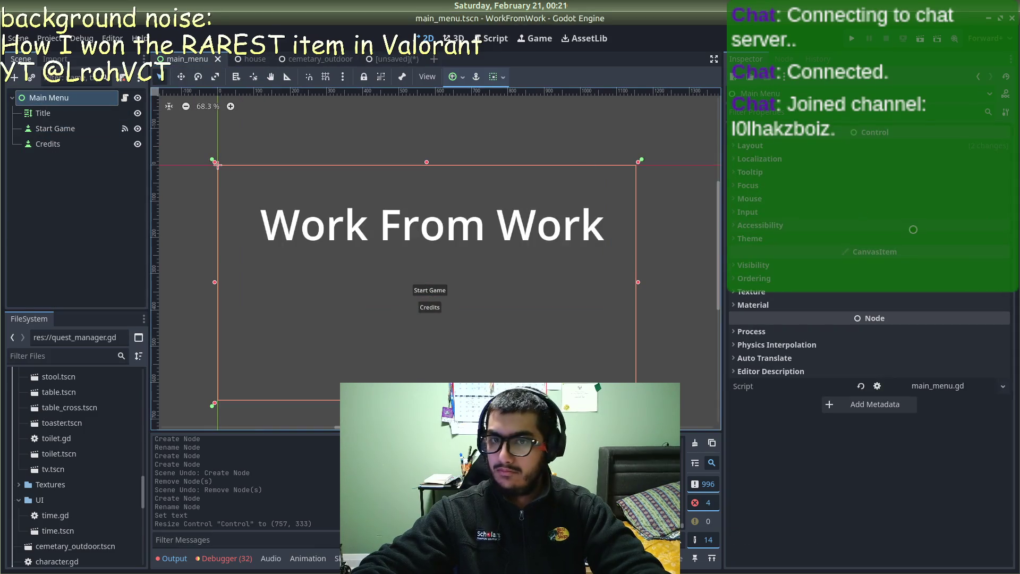
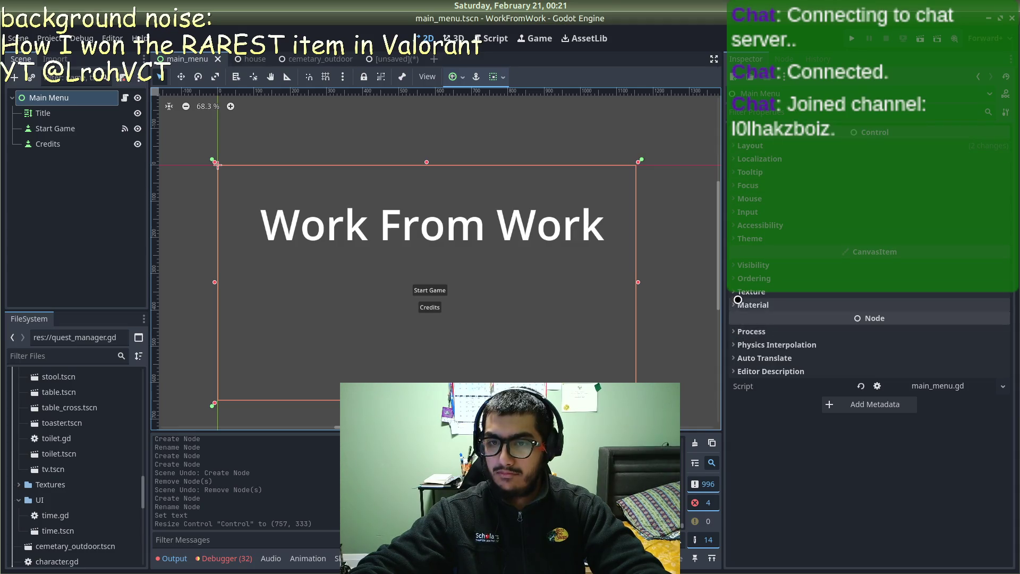
Step: Peek at the Main Menu root's Visibility and Editor Description properties, then collapse them
click(735, 264)
click(735, 264)
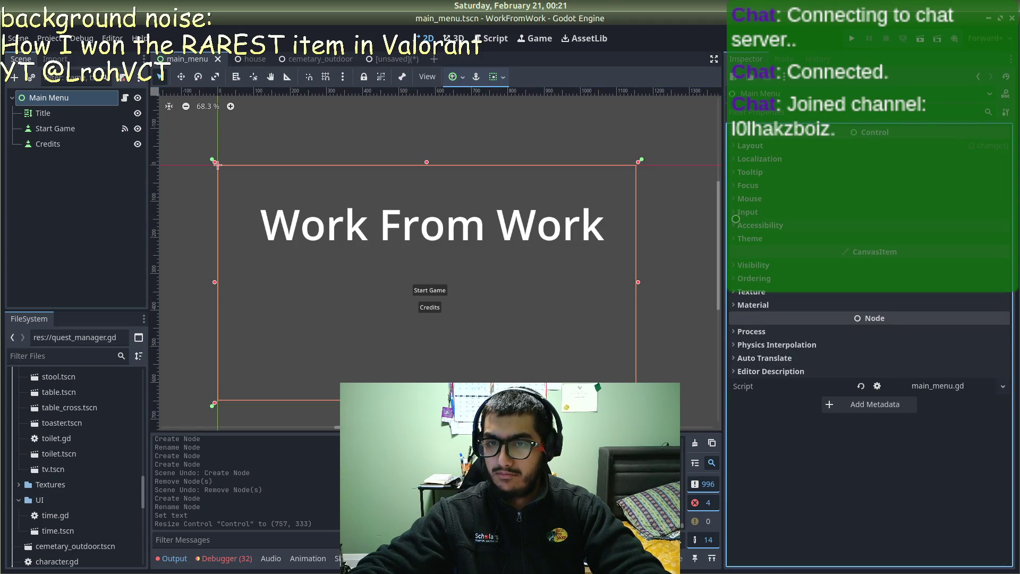
click(736, 372)
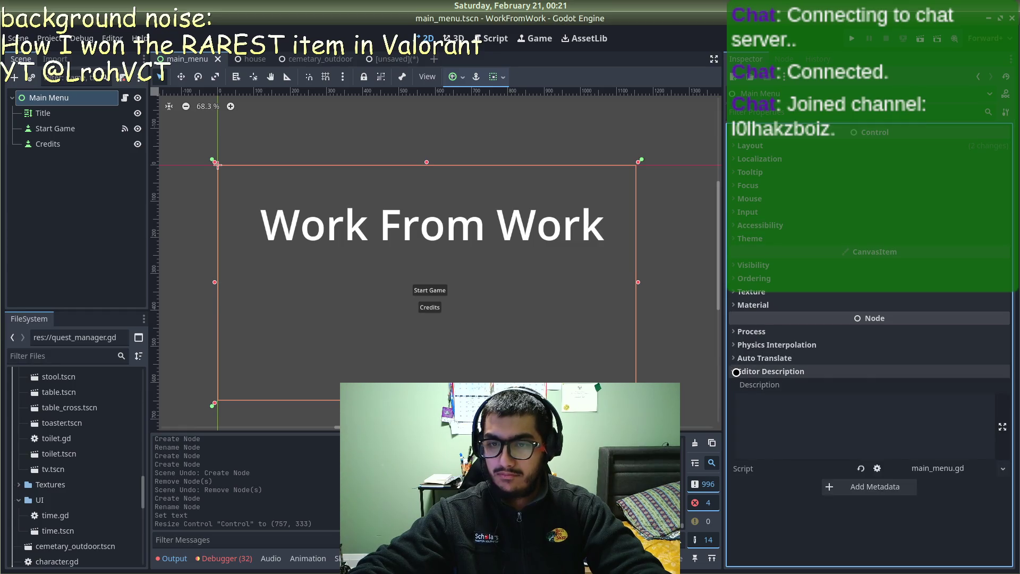
click(737, 372)
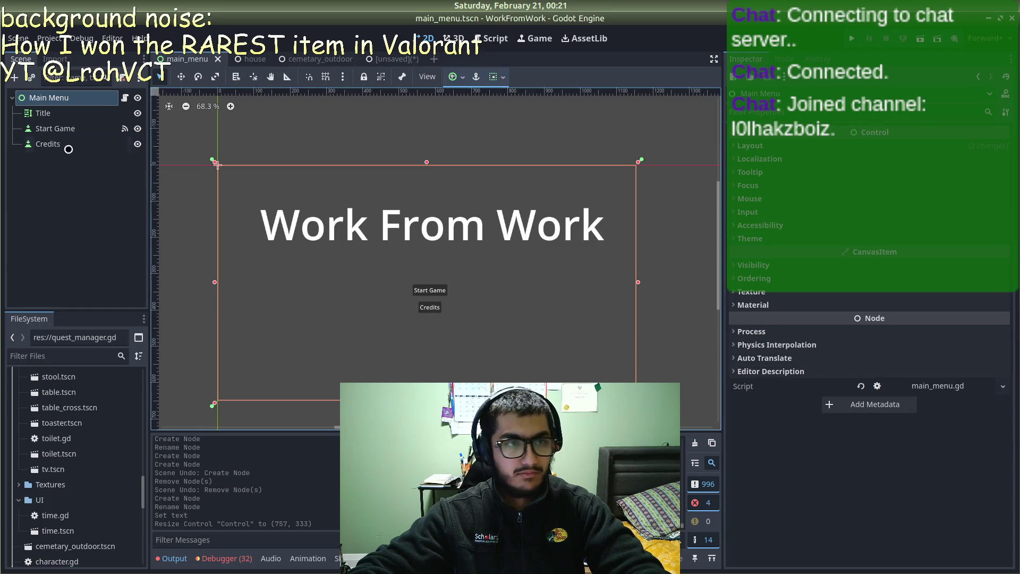
scroll(733, 162, down, 1)
scroll(733, 165, up, 1)
Step: Expand the Main Menu's Layout and Transform to read its 1152 x 648 px size
click(730, 146)
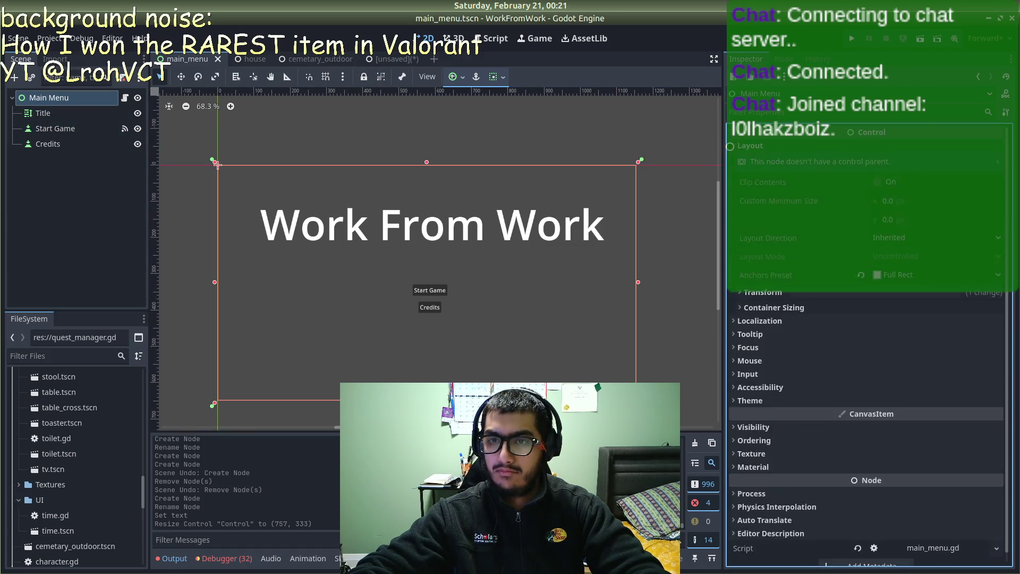
click(739, 291)
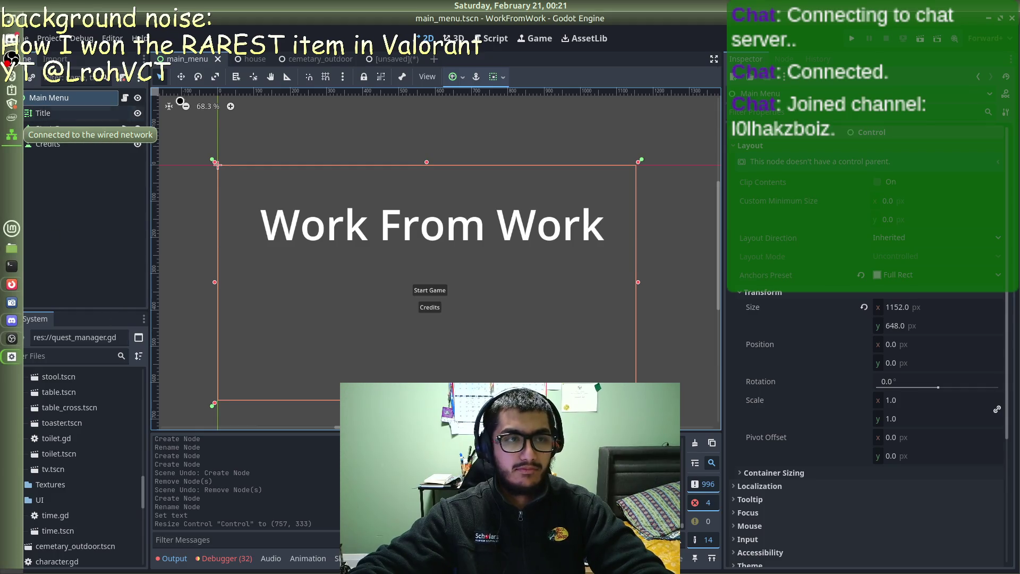
click(393, 59)
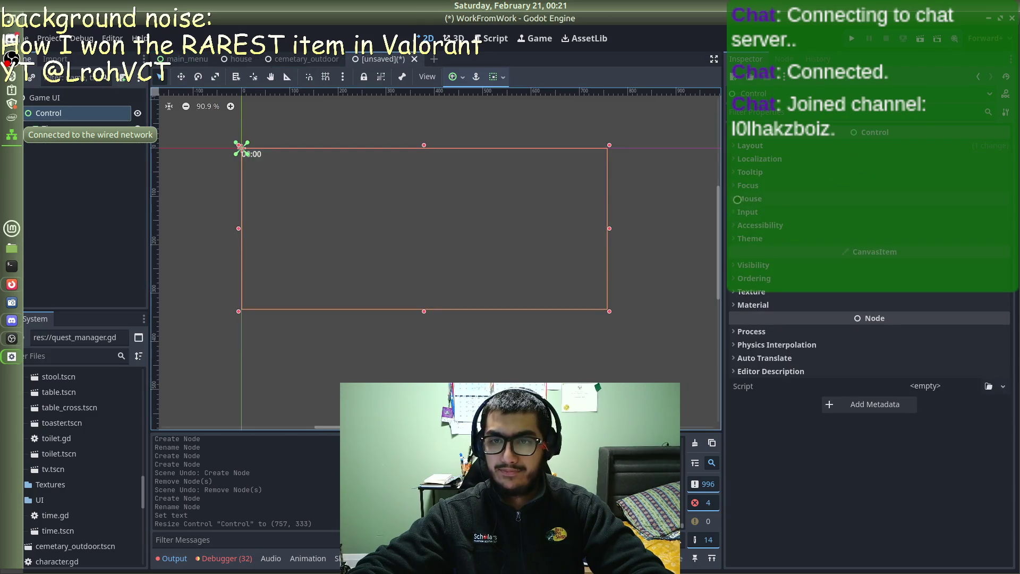
Step: Resize the Game UI Control from 757 x 333 to 1152 x 648 px
click(735, 145)
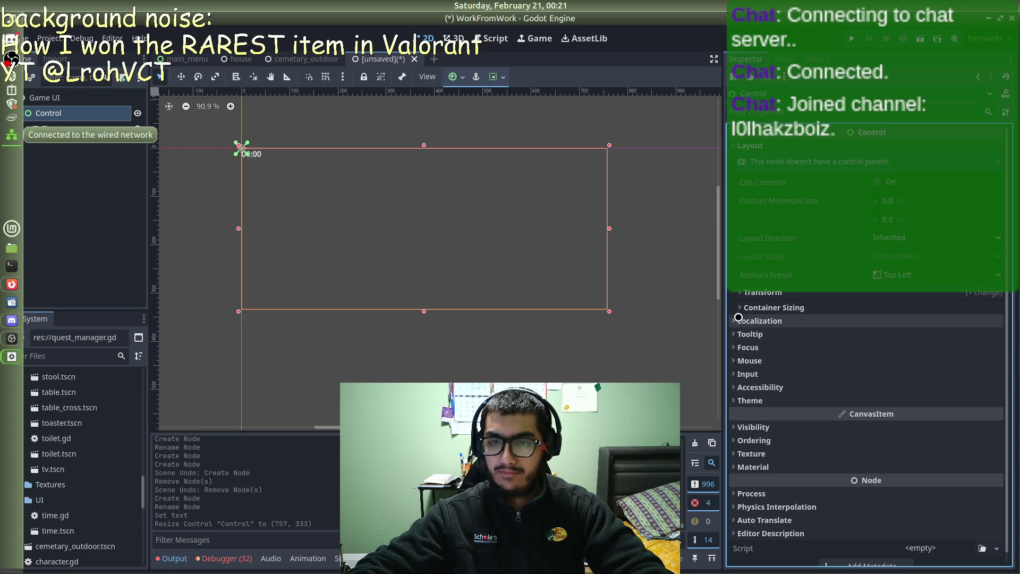
click(760, 292)
click(930, 304)
text(1152)
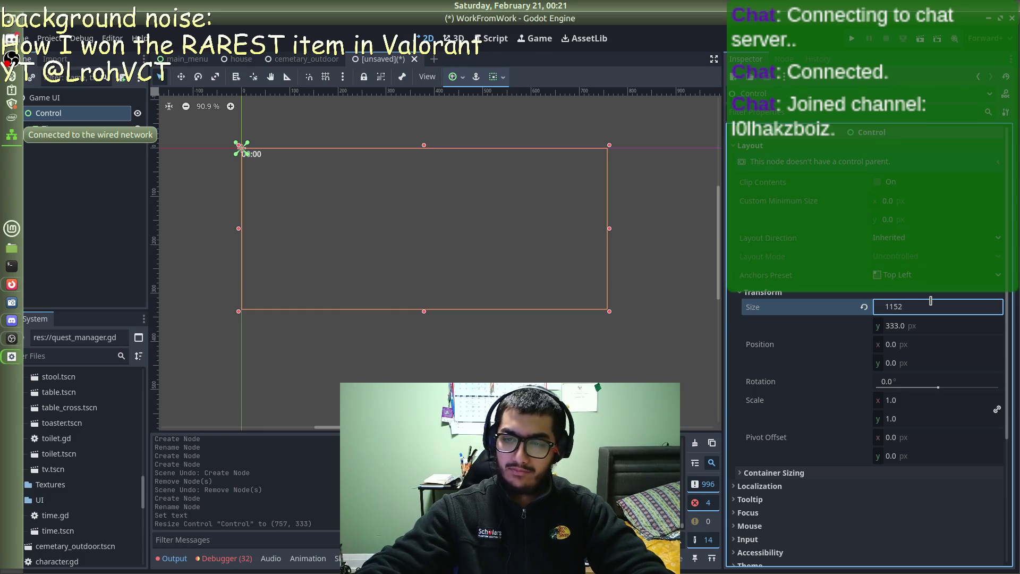
click(903, 326)
text(648)
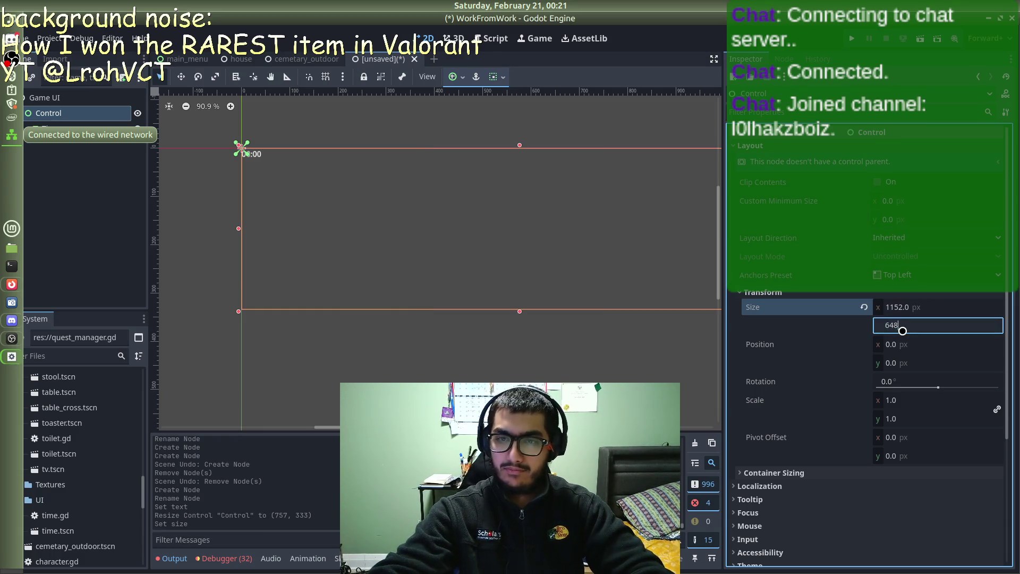
key(Return)
scroll(451, 262, down, 4)
click(437, 155)
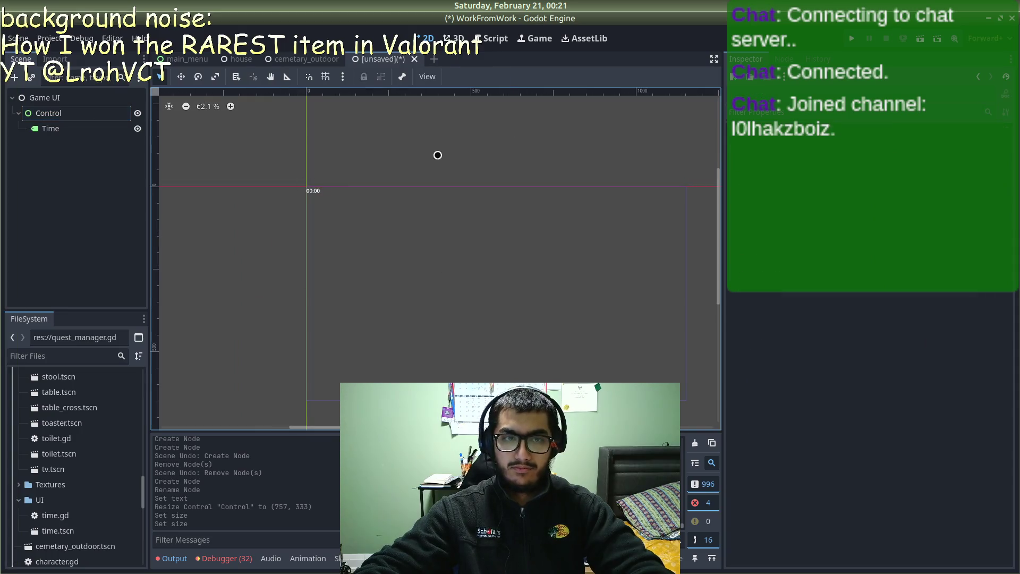
Step: Select the Time label and inspect its Layout, Theme, Visibility and text properties
click(313, 191)
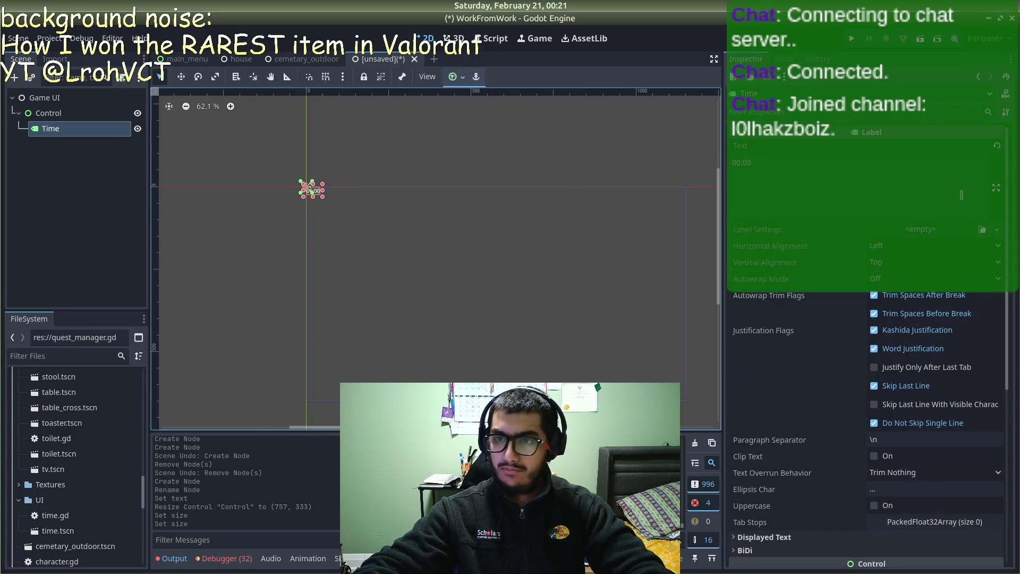
scroll(875, 411, down, 3)
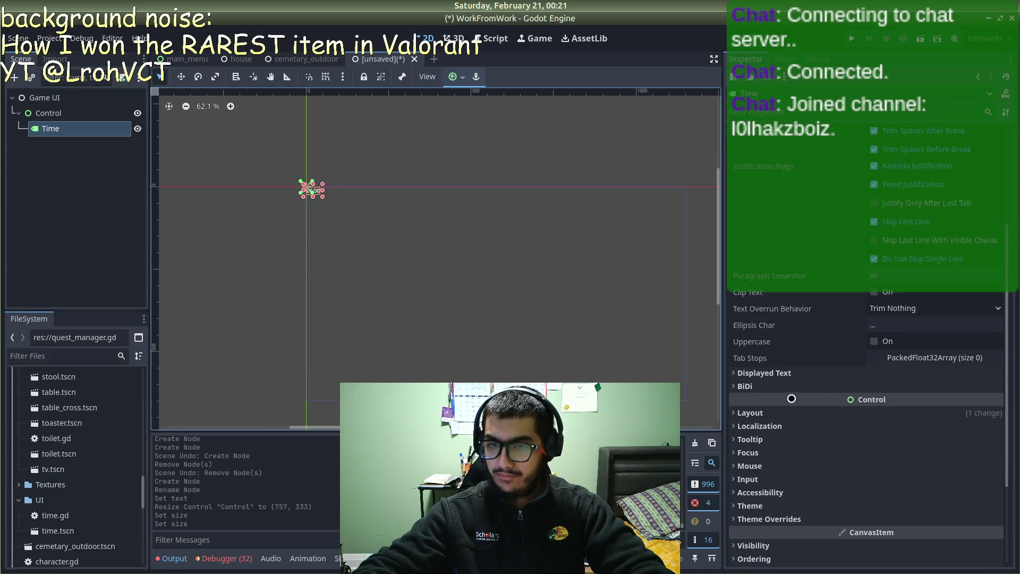
click(738, 412)
click(739, 413)
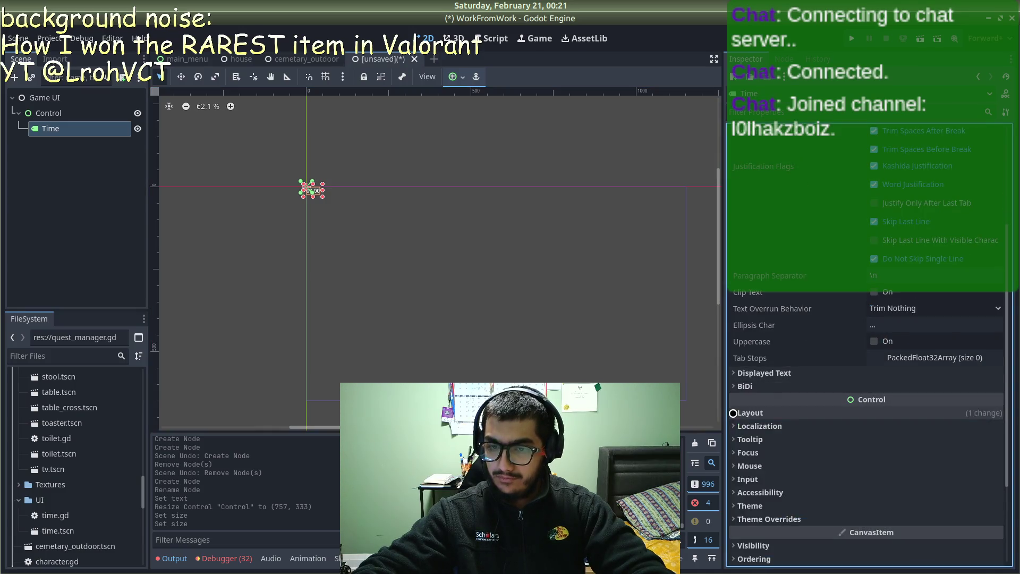
scroll(749, 476, down, 3)
click(734, 376)
click(734, 376)
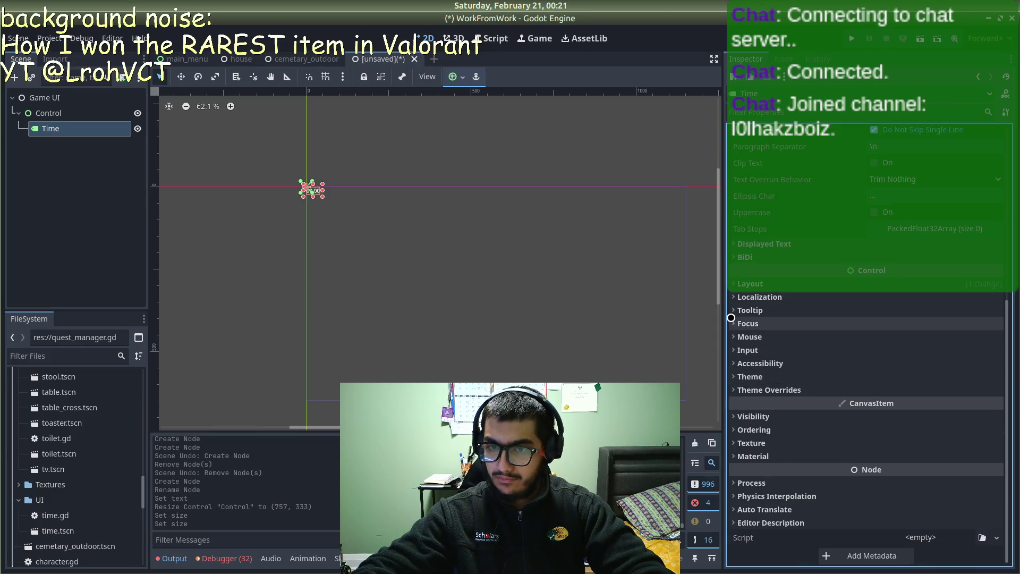
click(734, 416)
click(734, 416)
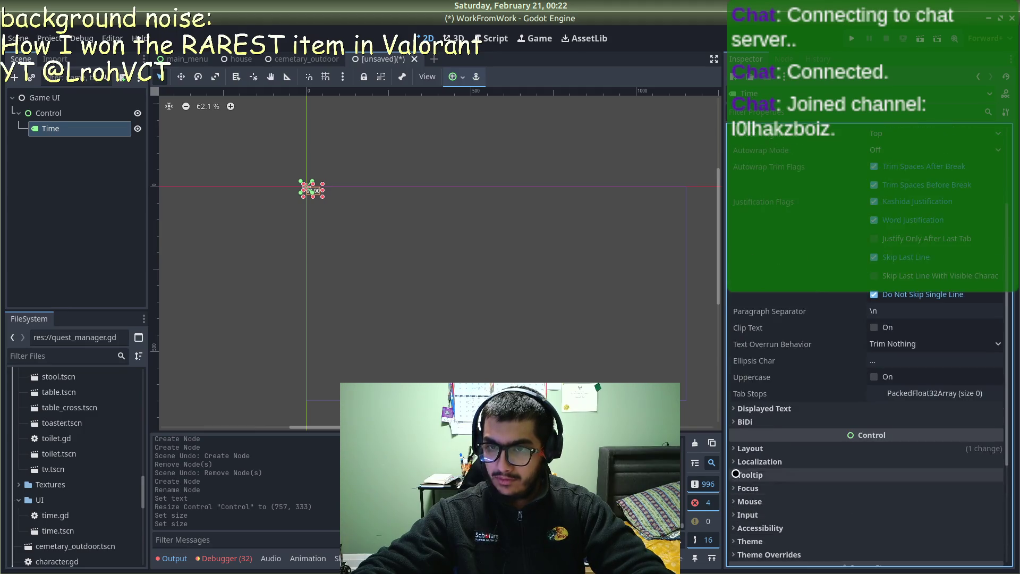
scroll(745, 382, up, 5)
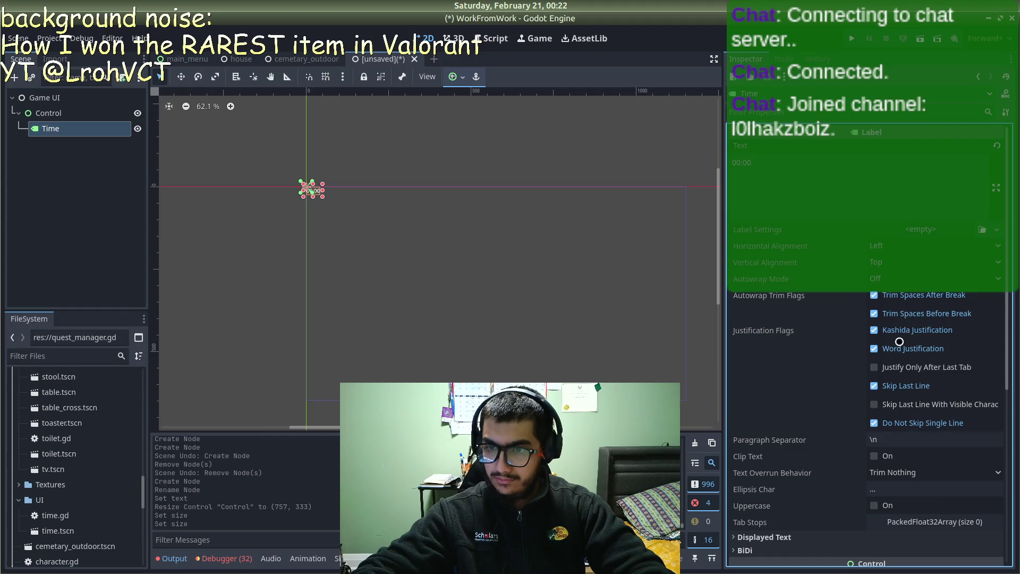
scroll(874, 414, down, 1)
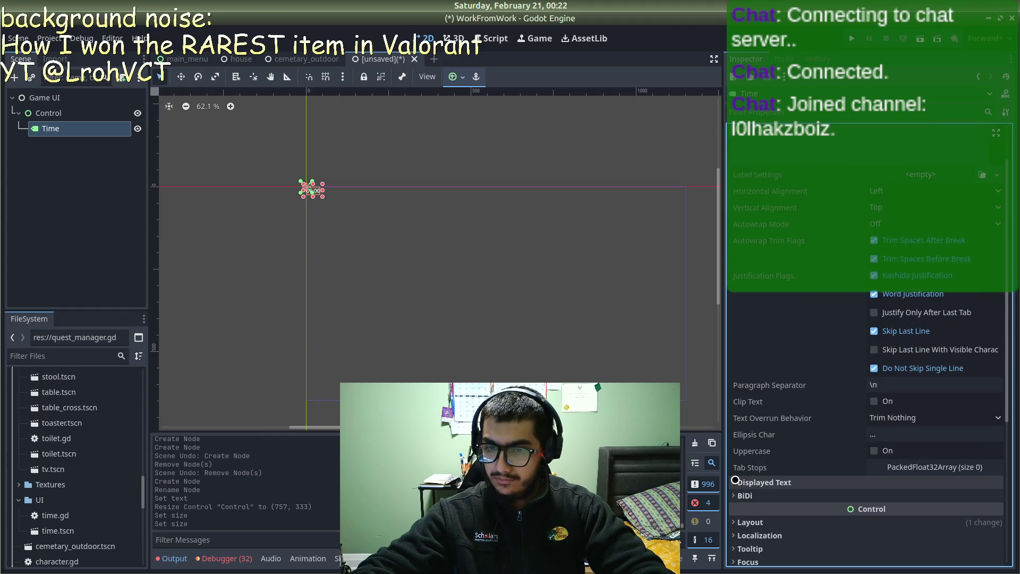
click(737, 482)
click(737, 481)
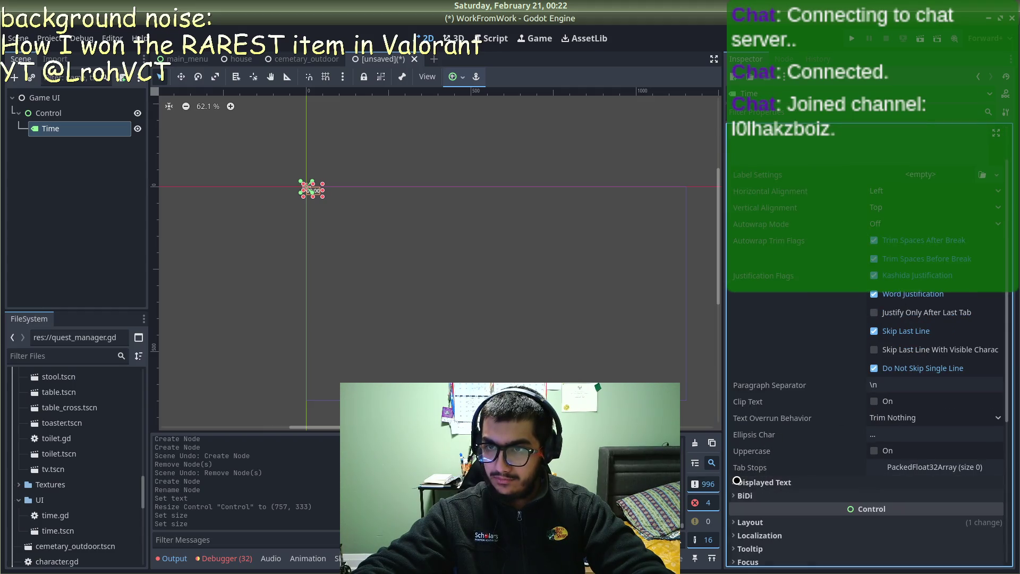
scroll(737, 480, down, 1)
scroll(738, 478, up, 1)
scroll(746, 436, down, 3)
Step: Browse the Time label's Localization, Tooltip, Focus, Mouse, Input and Accessibility sections
click(749, 357)
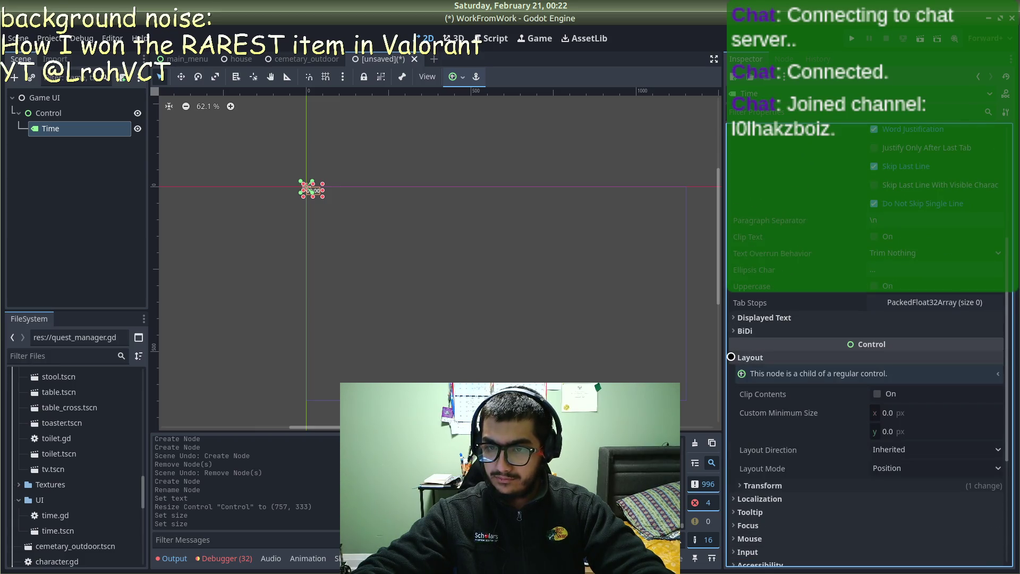
scroll(735, 369, down, 2)
scroll(735, 362, down, 1)
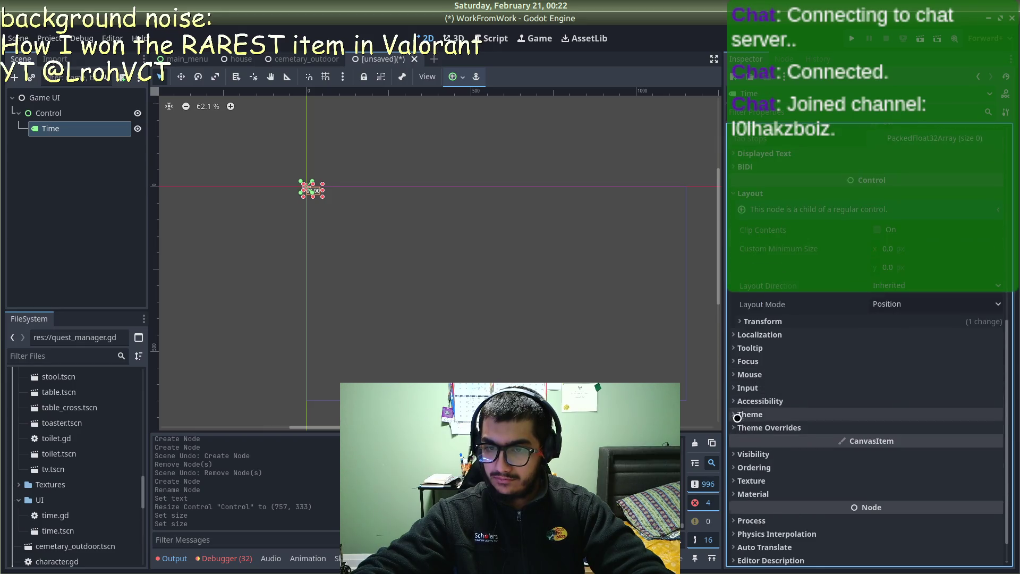
scroll(734, 383, down, 1)
click(733, 297)
click(734, 298)
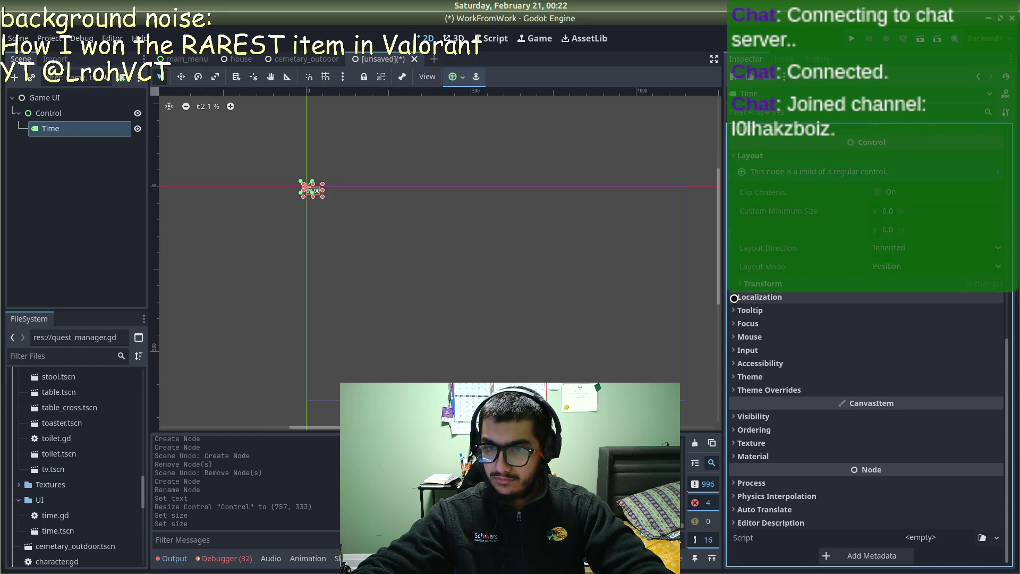
click(734, 308)
click(734, 309)
click(734, 325)
click(735, 325)
click(735, 337)
click(734, 336)
click(736, 349)
click(735, 349)
click(735, 349)
click(735, 349)
click(733, 363)
click(733, 362)
click(733, 376)
click(734, 376)
Step: Enable the Time label's Font Size theme override and set it to 36
click(732, 391)
click(733, 391)
click(733, 391)
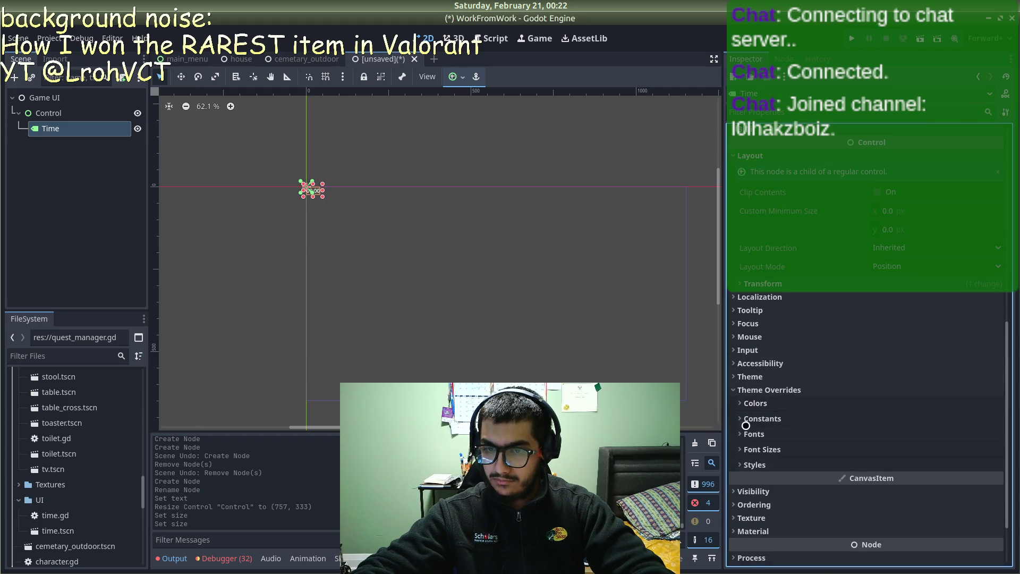
click(740, 434)
click(742, 434)
click(740, 450)
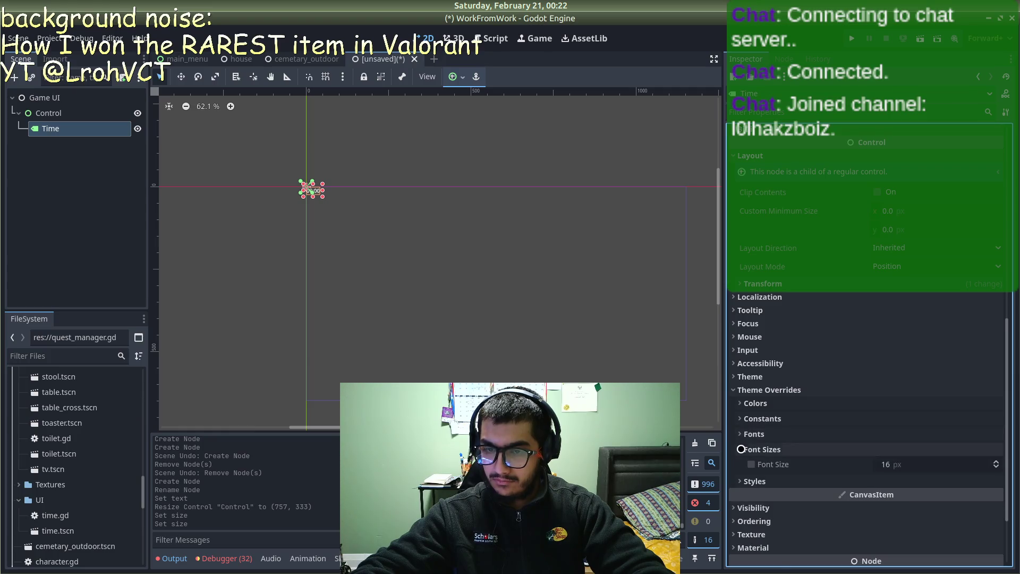
scroll(888, 425, down, 3)
click(897, 377)
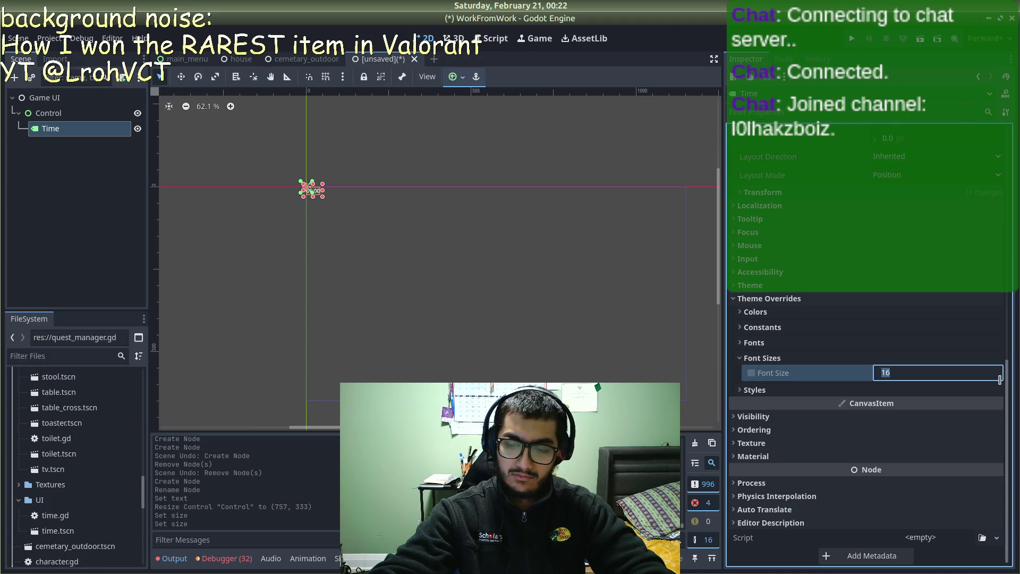
text(36)
key(Return)
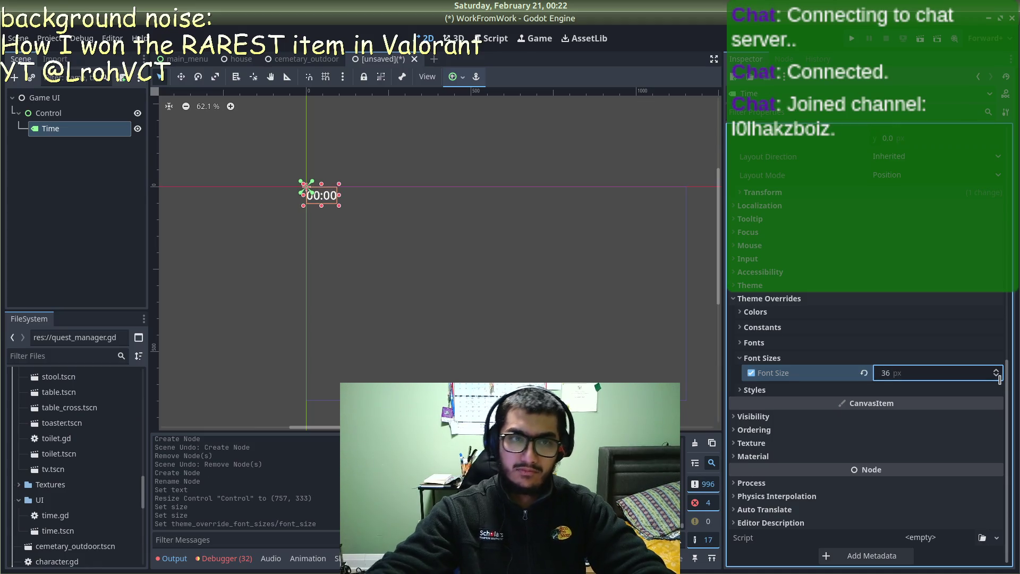
click(394, 160)
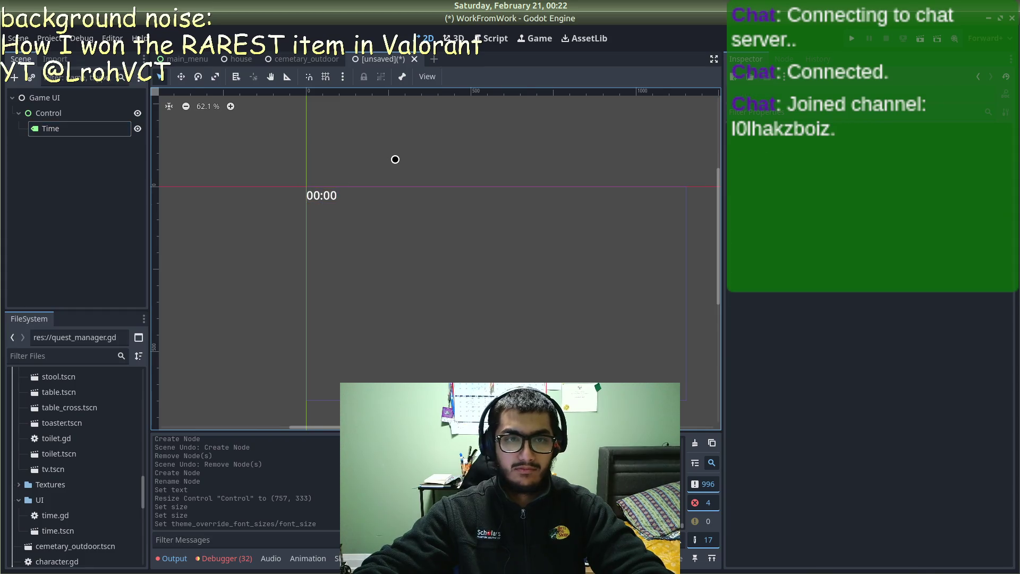
Step: Collapse Control's children and start adding a child node under it, then switch to Firefox
click(317, 196)
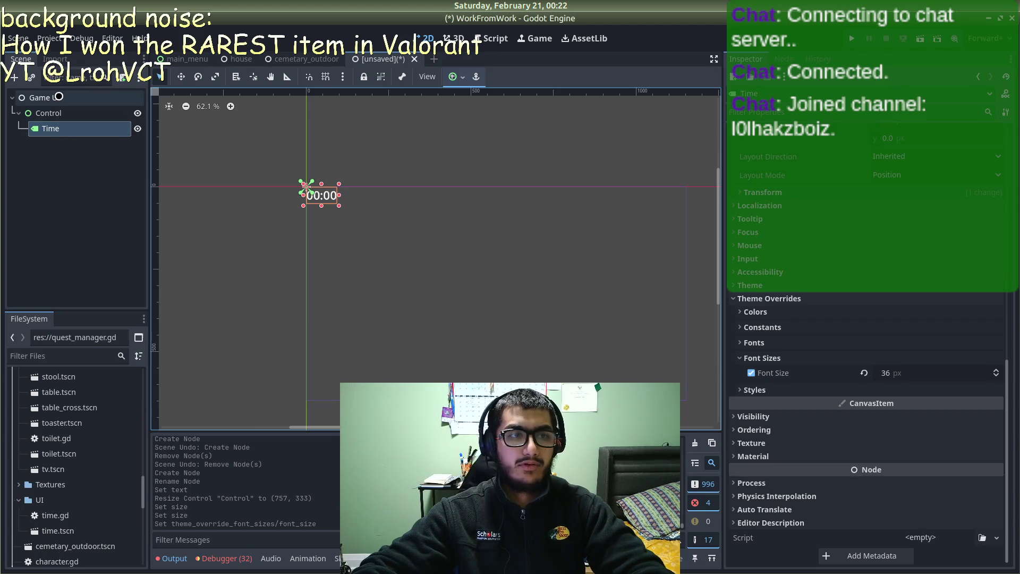
click(404, 243)
scroll(475, 241, down, 2)
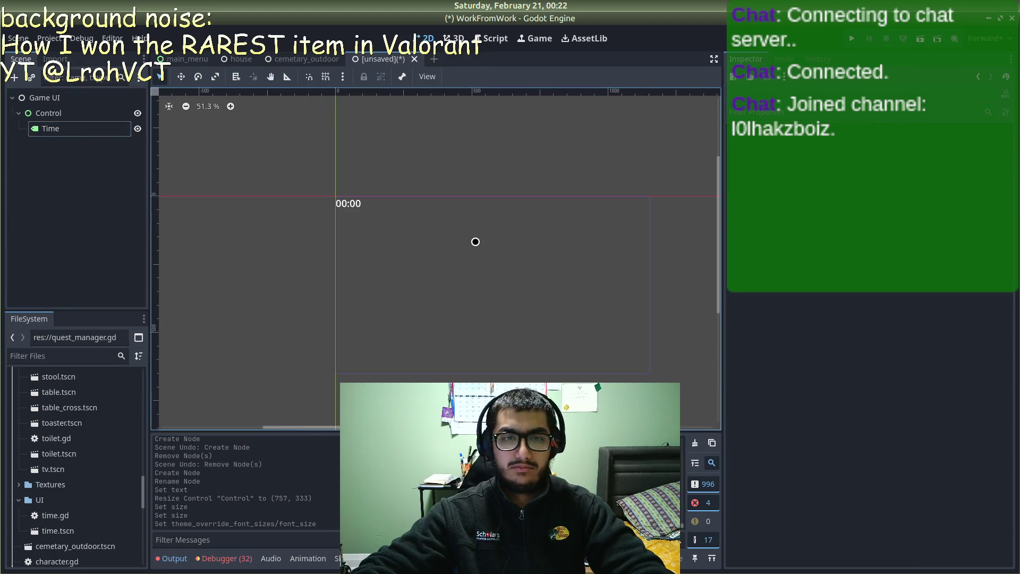
click(20, 113)
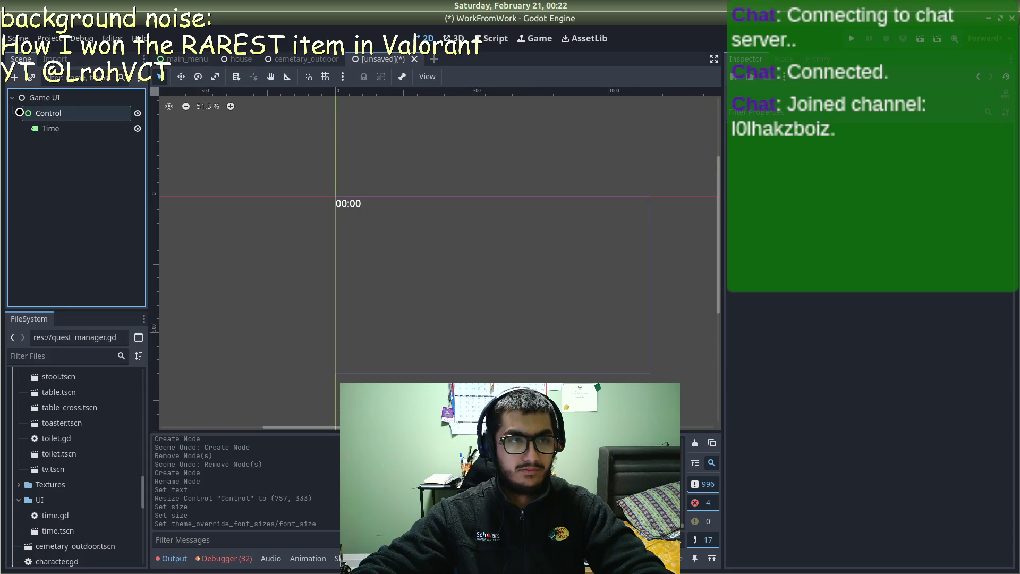
right_click(21, 112)
click(99, 122)
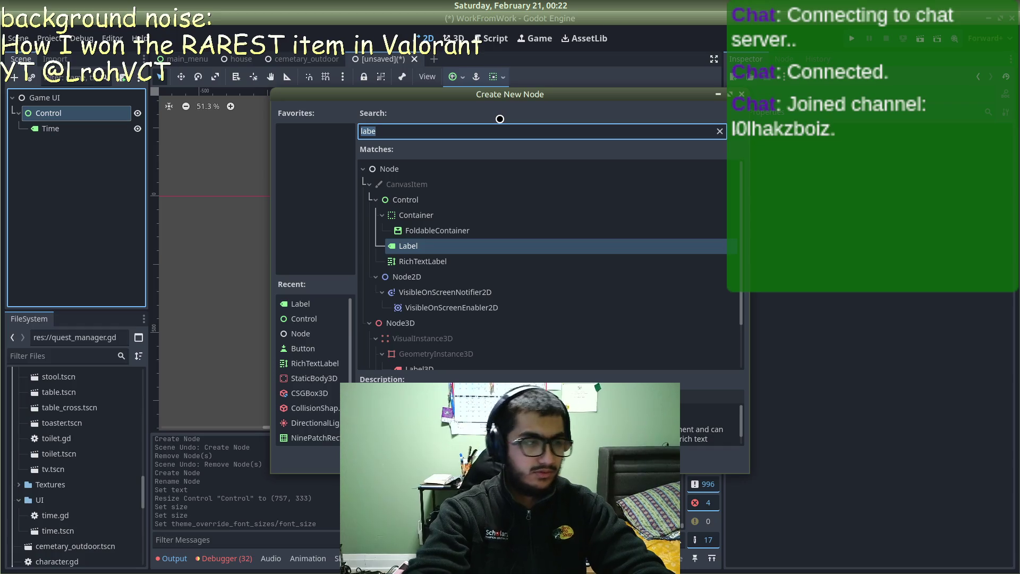
key(alt+Tab)
key(alt+Tab)
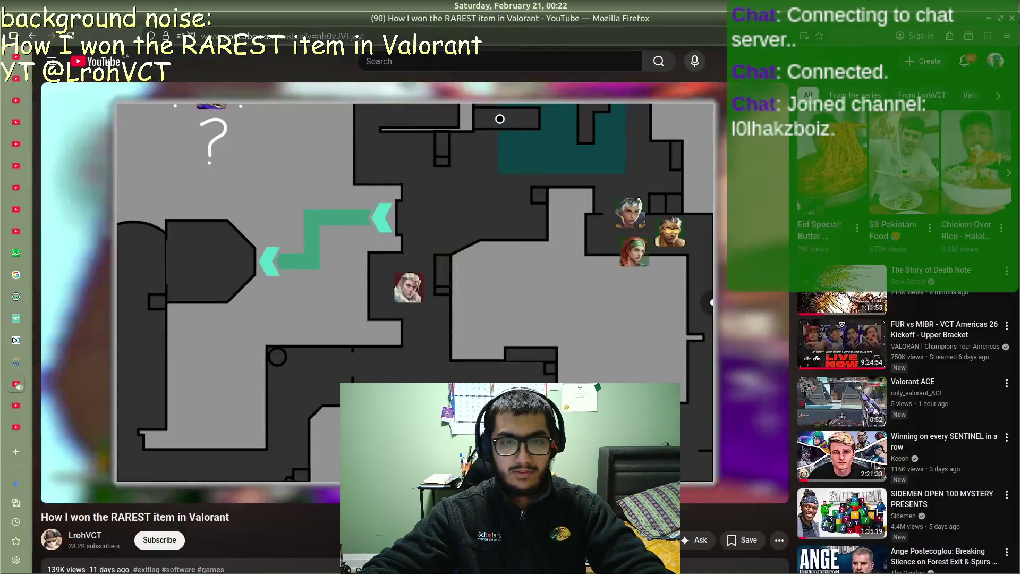
Step: Close the Godot buttons tutorial tab and bring up the Add QUESTS tutorial
click(21, 407)
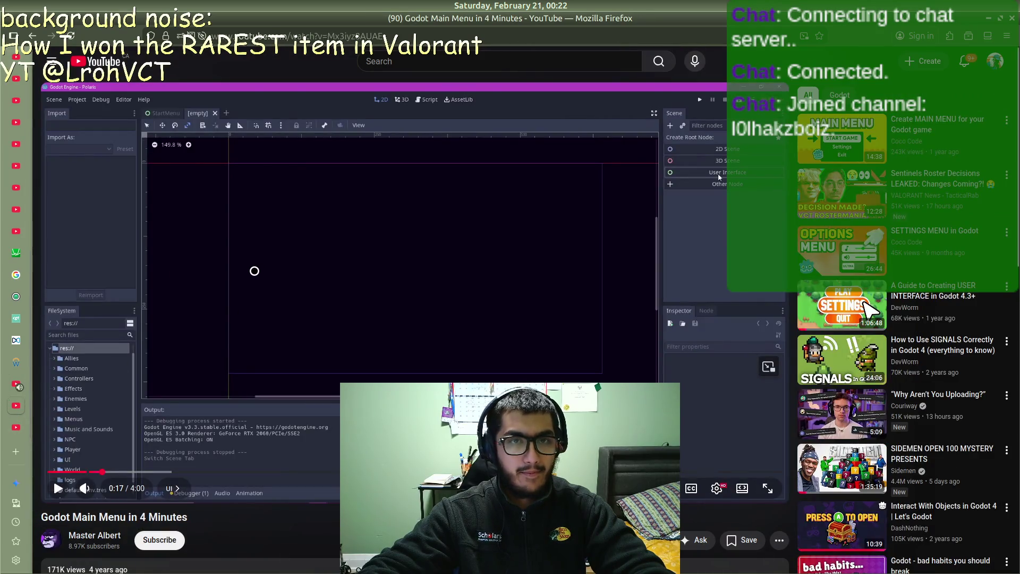
click(18, 426)
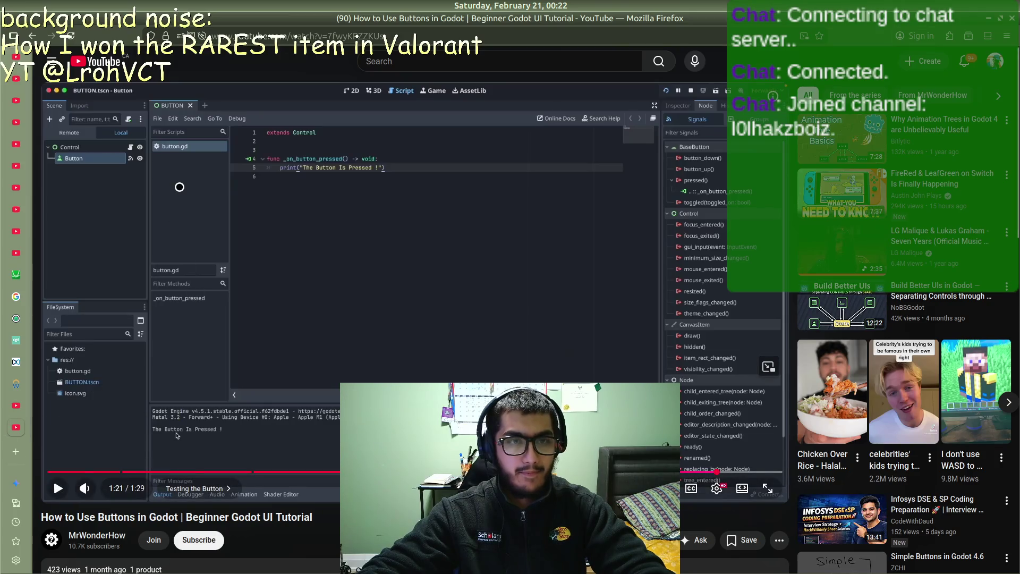
click(7, 420)
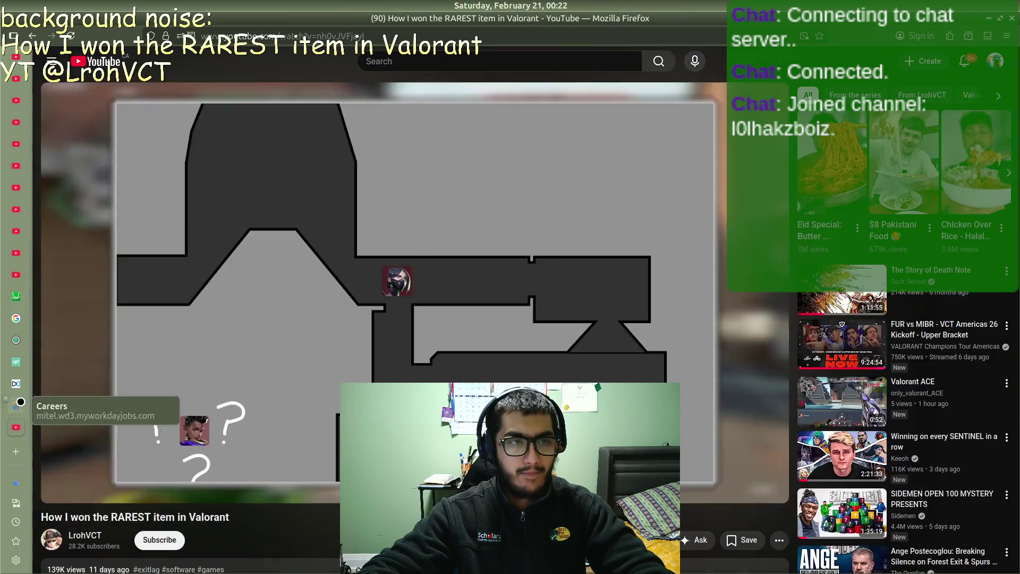
click(9, 280)
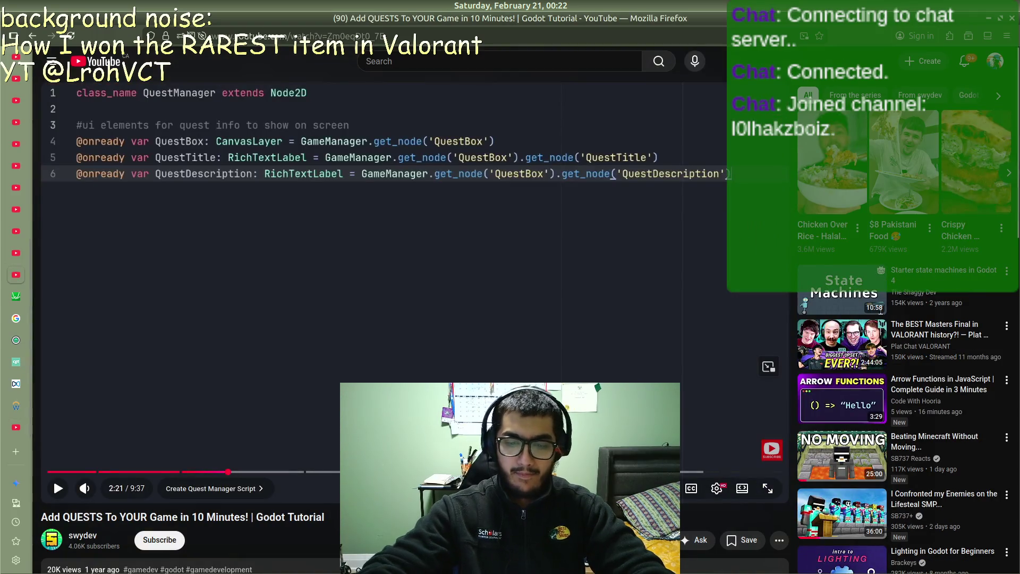
Step: Rewind the quest tutorial to its QuestBox setup at 1:26, pause it, and return to Godot
key(Left)
key(Left)
key(Left)
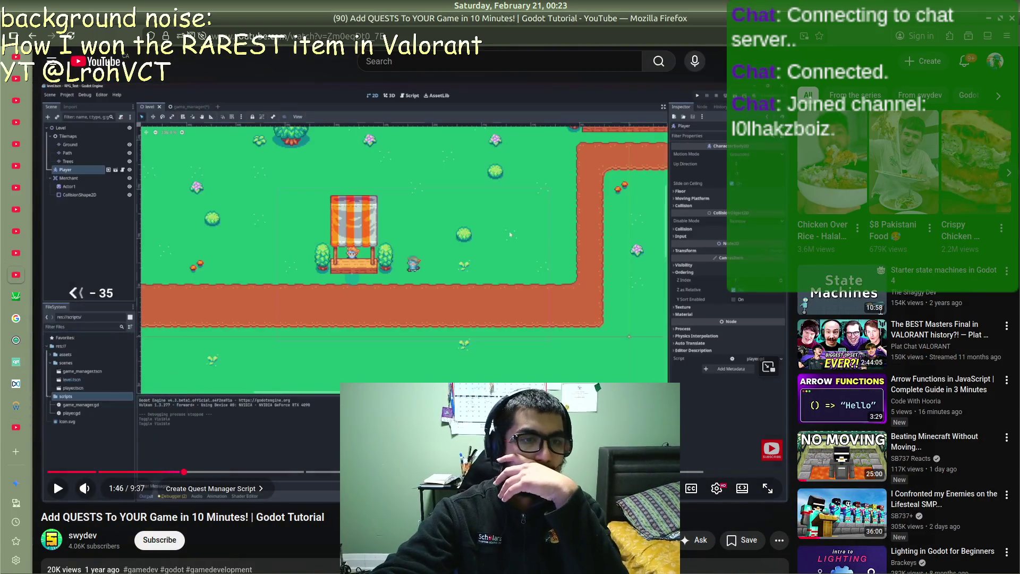
key(Left)
key(Left)
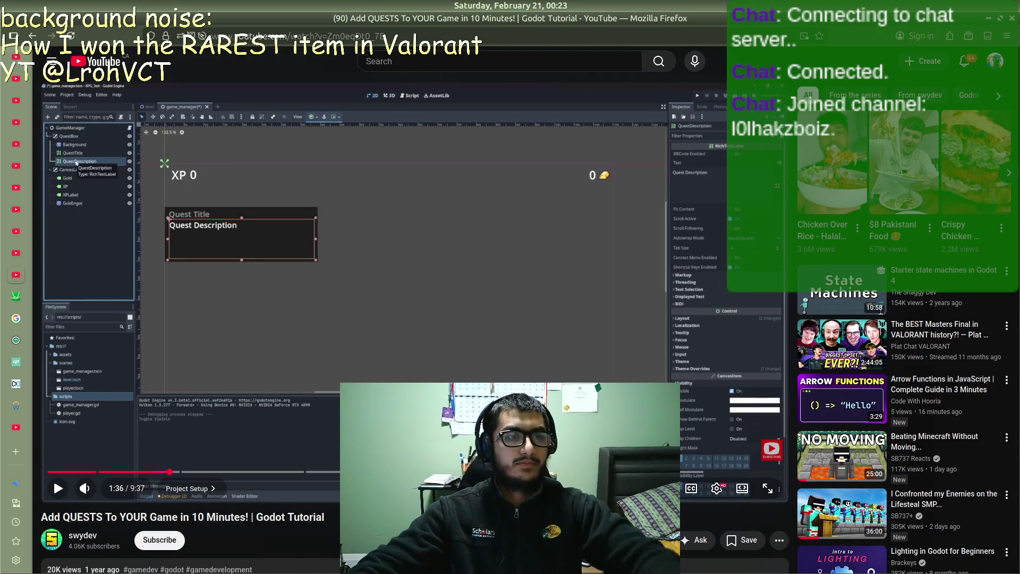
key(Left)
key(Left)
key(c)
key(k)
key(c)
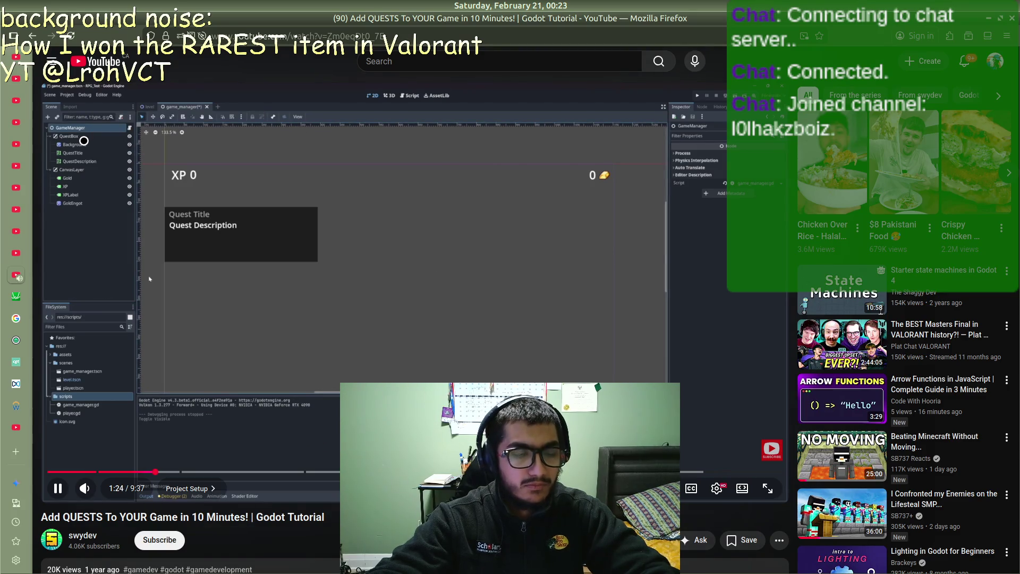
key(k)
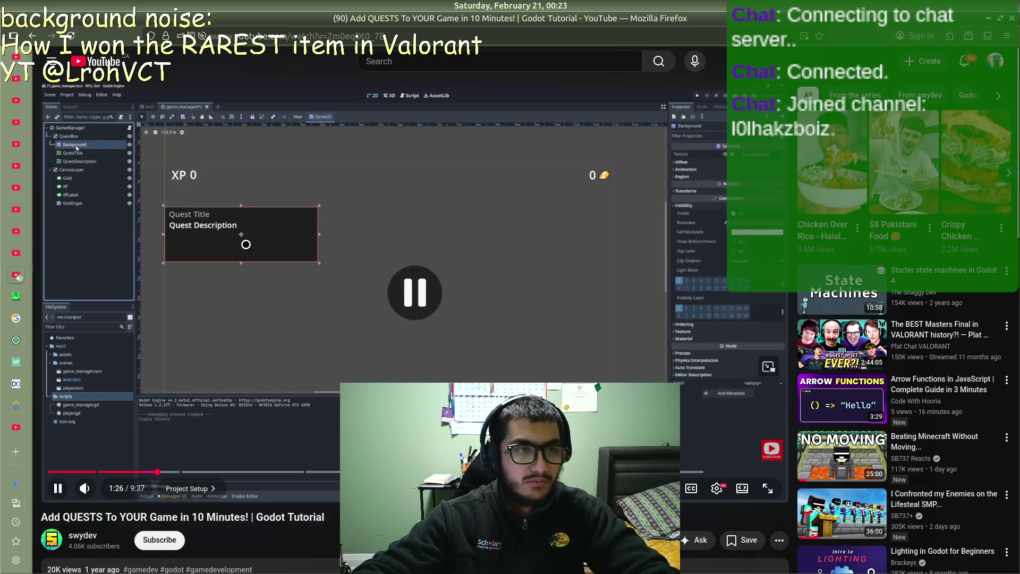
key(alt+Tab)
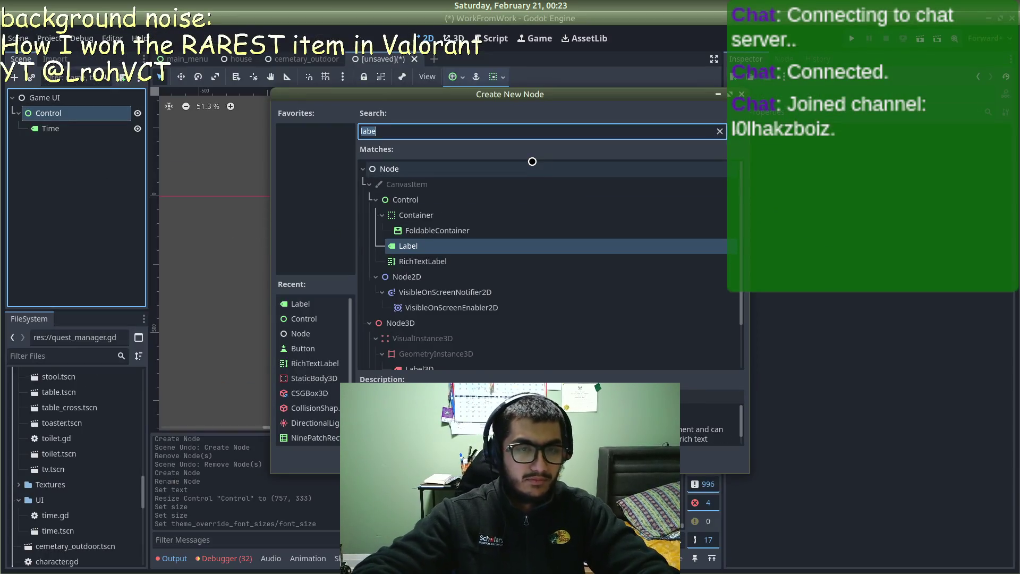
Step: Add a CanvasLayer under Control and rename it QuestBox
scroll(531, 162, down, 5)
text(canvas)
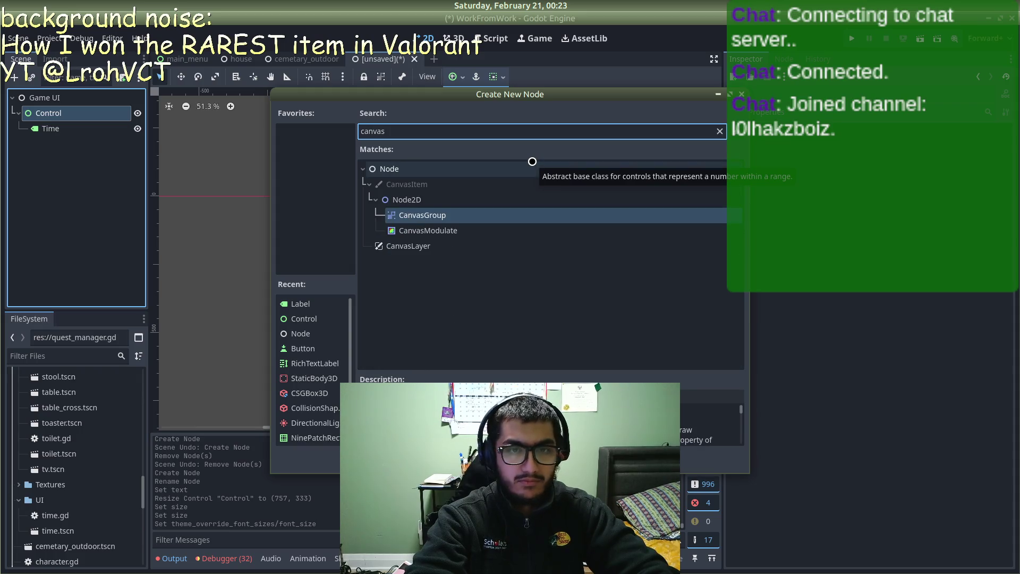
key(Down)
key(Down)
key(Return)
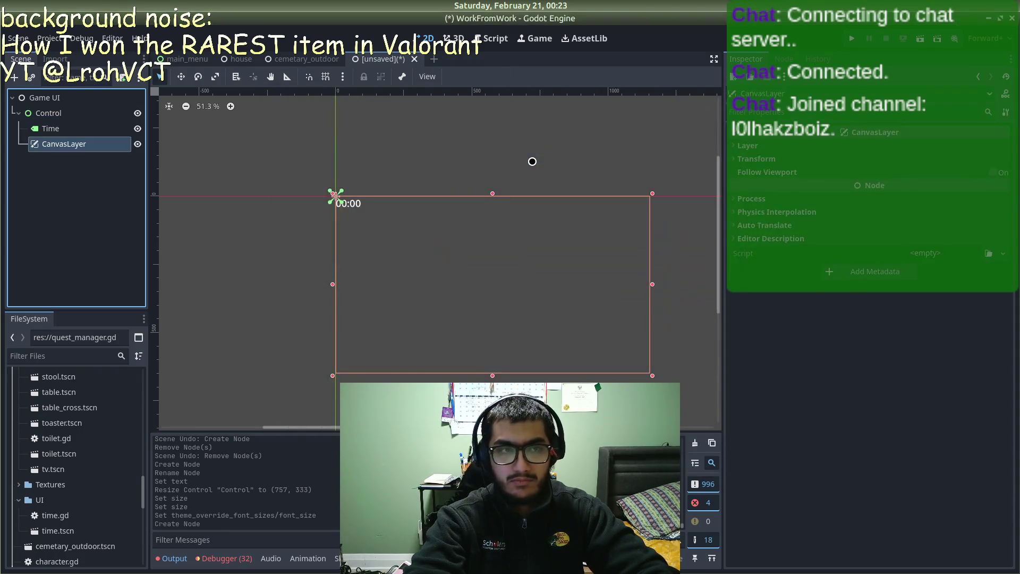
key(F2)
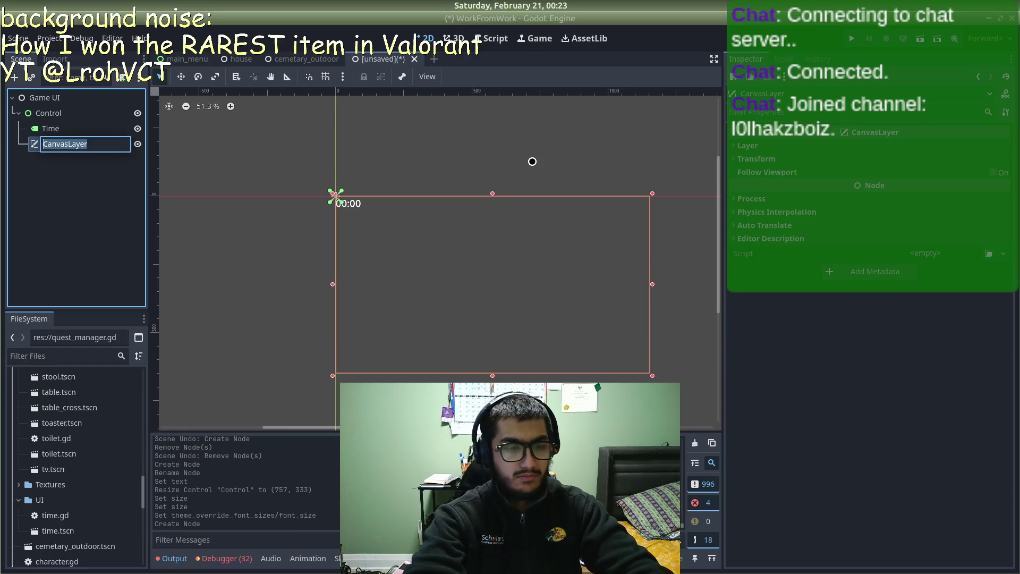
text(QuestBox)
key(Return)
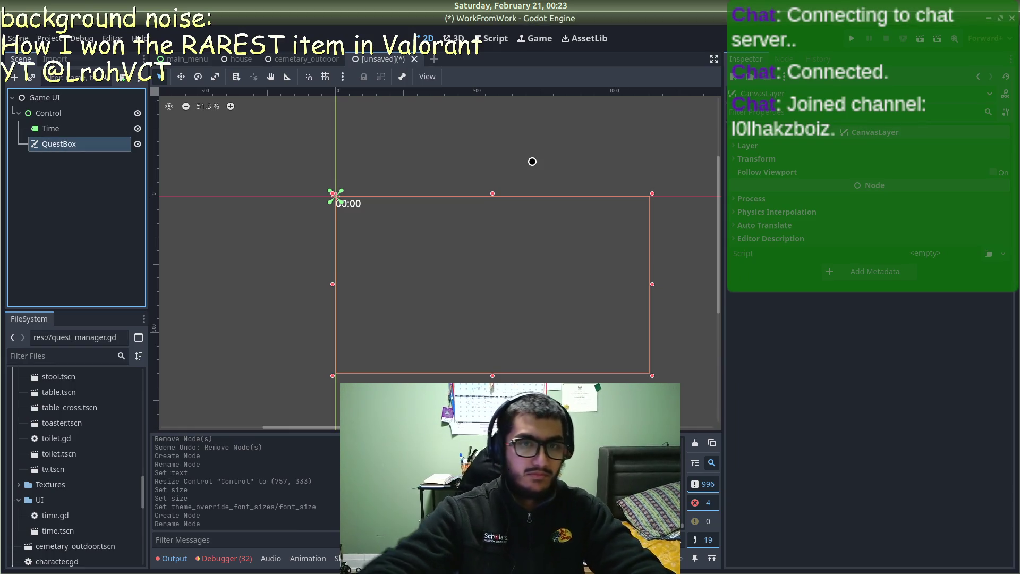
Step: Reselect QuestBox and resume the quest tutorial video in Firefox
click(515, 198)
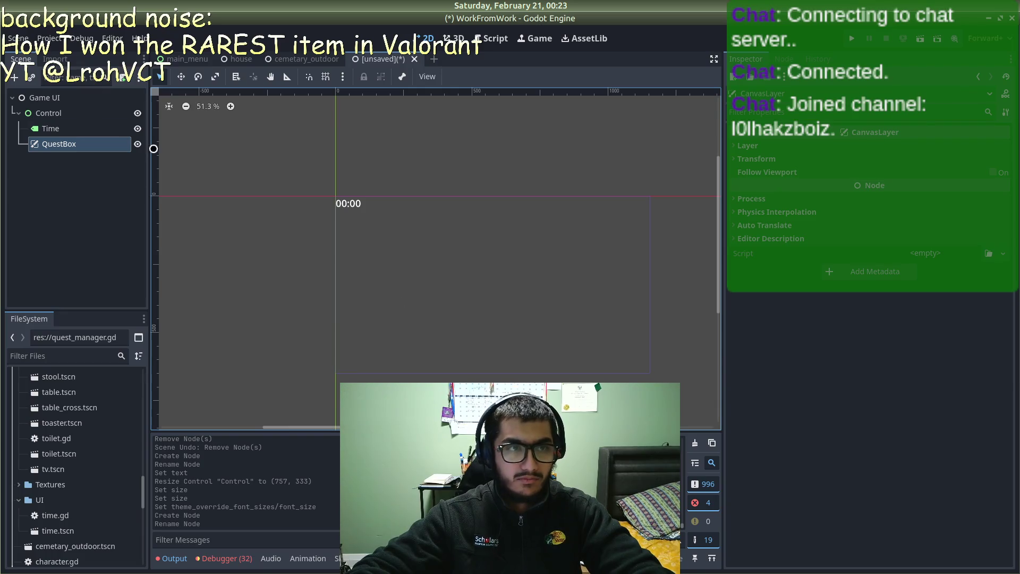
click(79, 112)
click(80, 144)
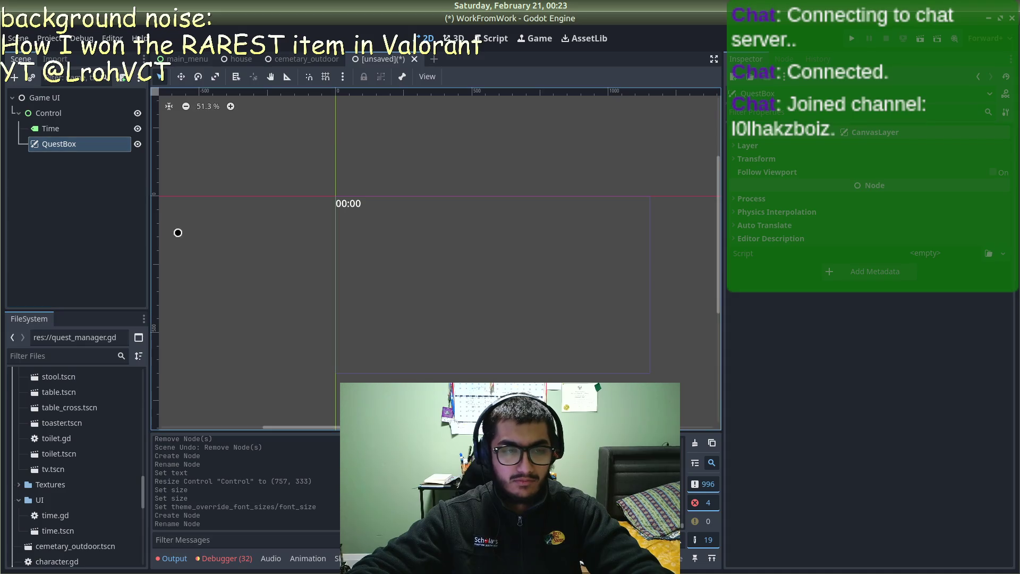
key(alt+Tab)
click(360, 248)
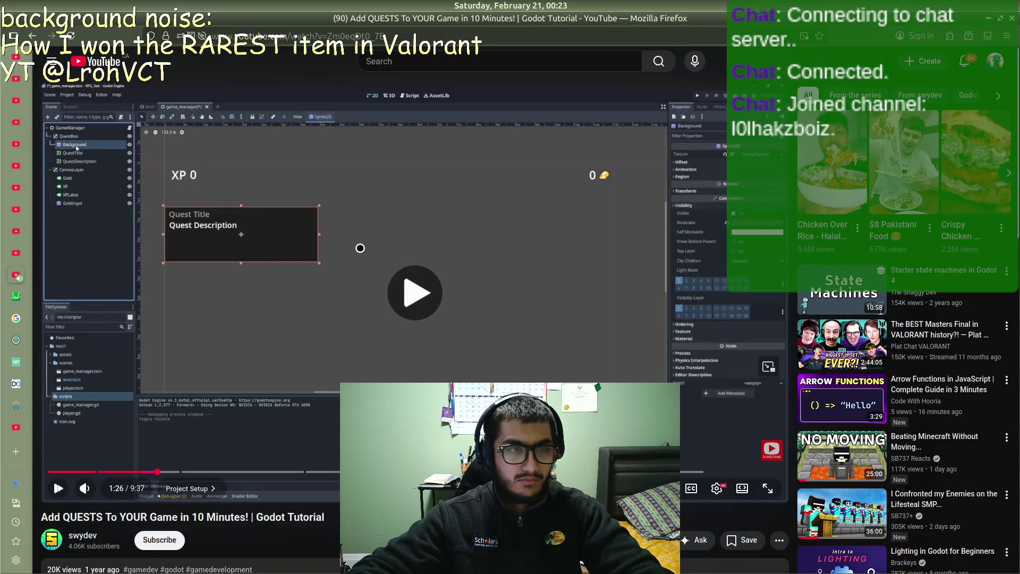
Step: Watch a few more seconds of the QuestBox setup, pause, and bring up QuestBox's actions in Godot
click(360, 248)
click(361, 248)
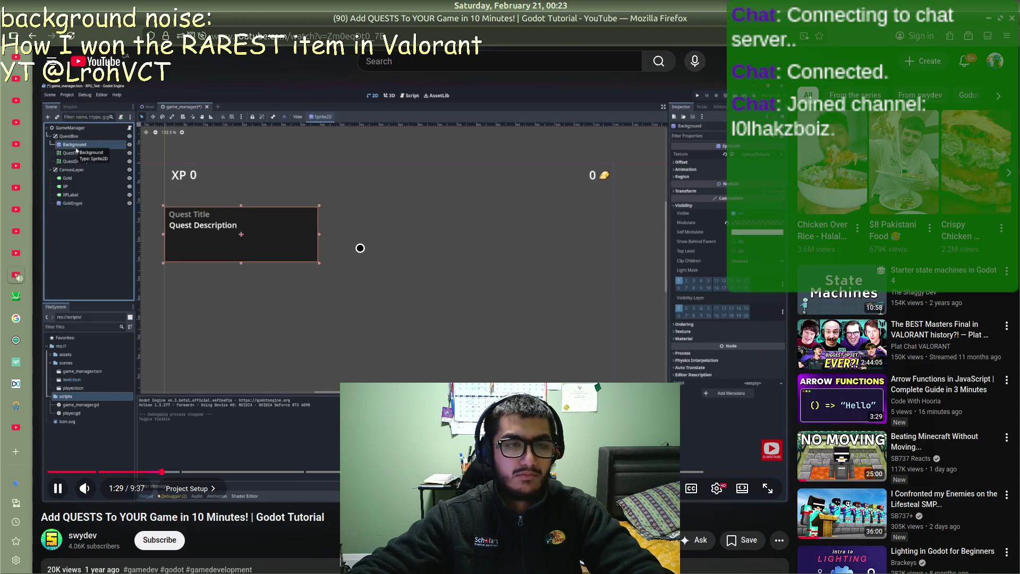
click(358, 244)
key(alt+Tab)
right_click(81, 143)
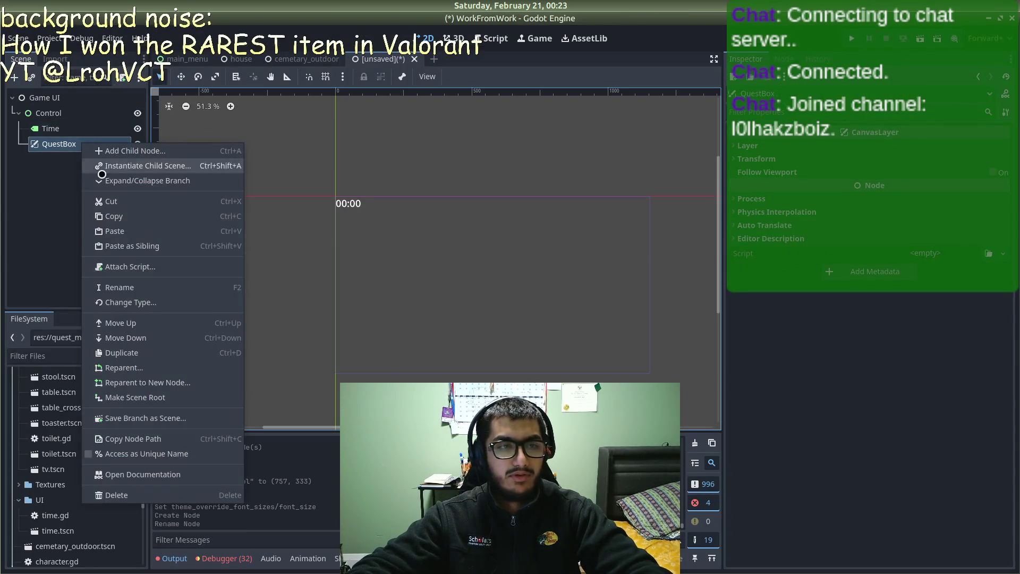
Step: Delete QuestBox and add a Label named QuestName under Control
click(137, 495)
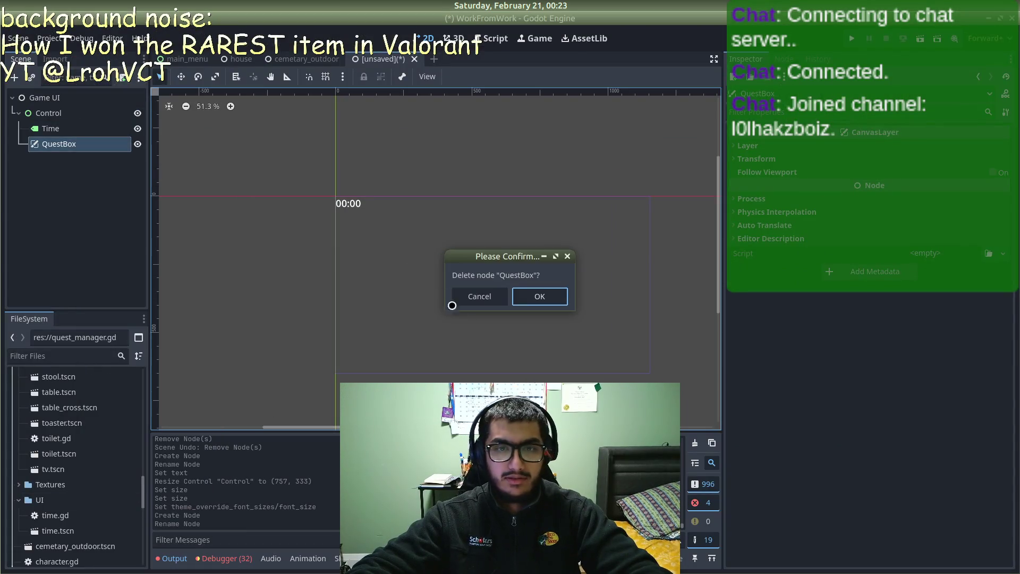
click(551, 293)
right_click(79, 127)
click(72, 113)
right_click(72, 113)
click(126, 121)
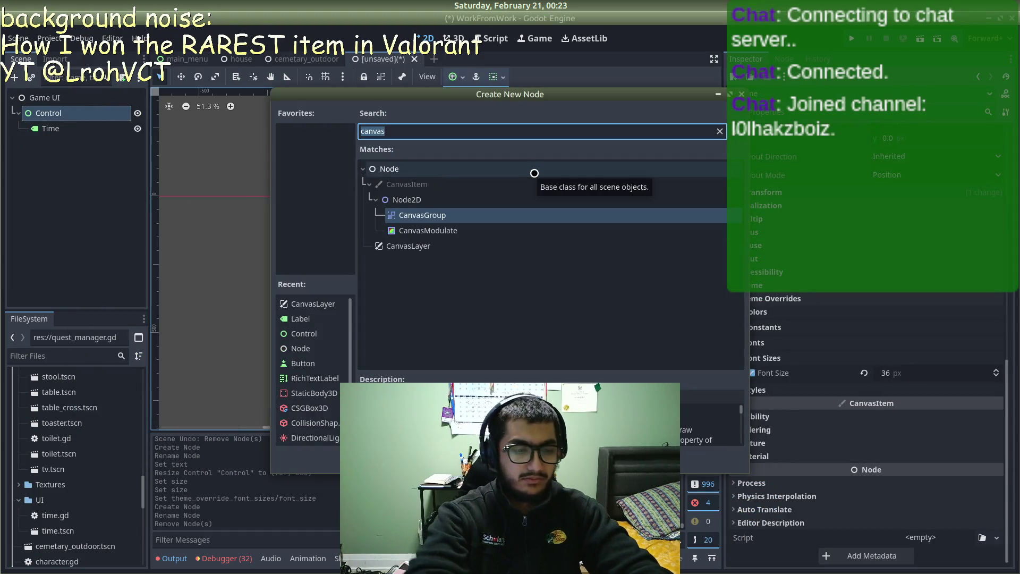
text(label)
key(Return)
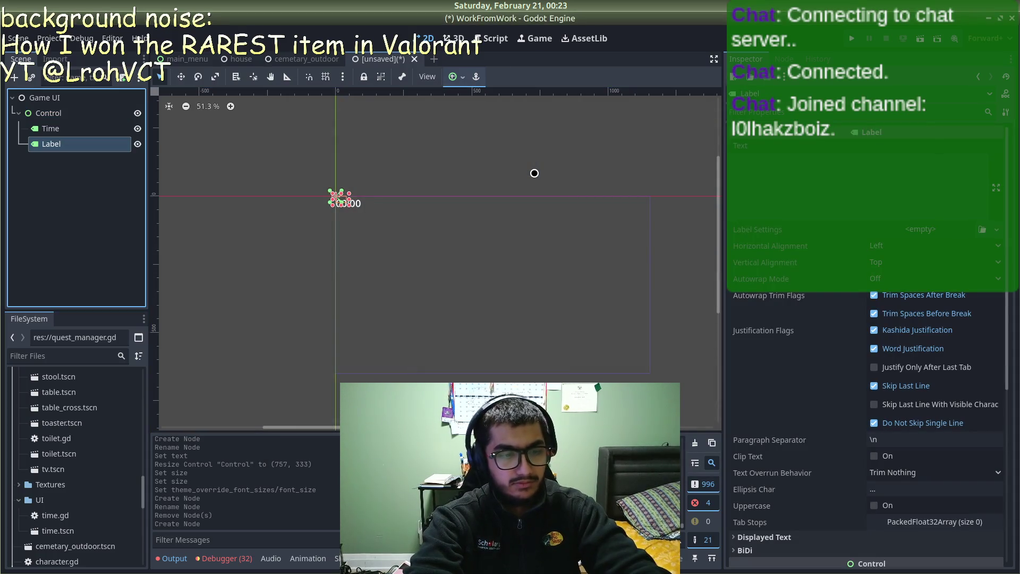
key(F2)
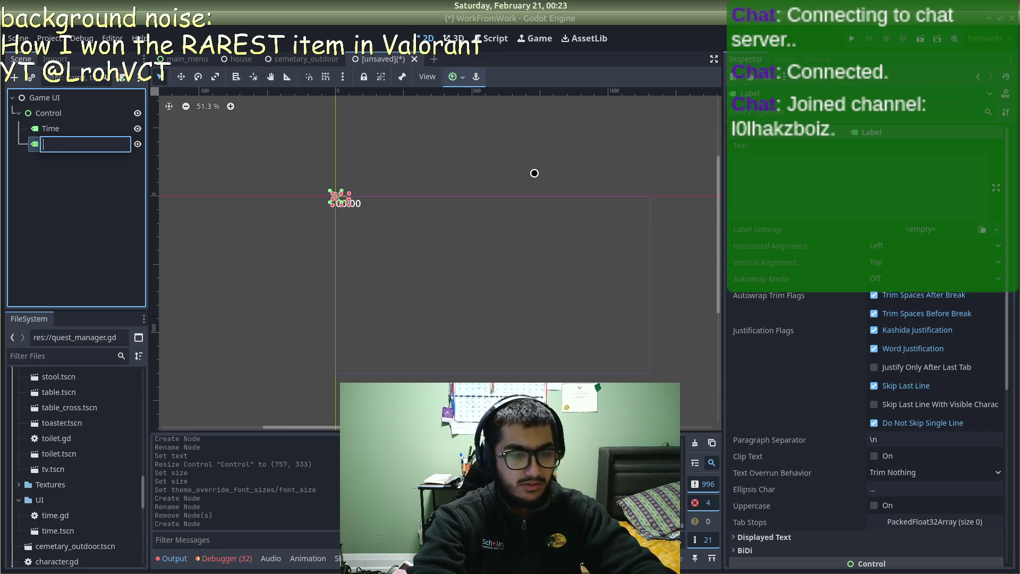
text(QuestNam)
key(Return)
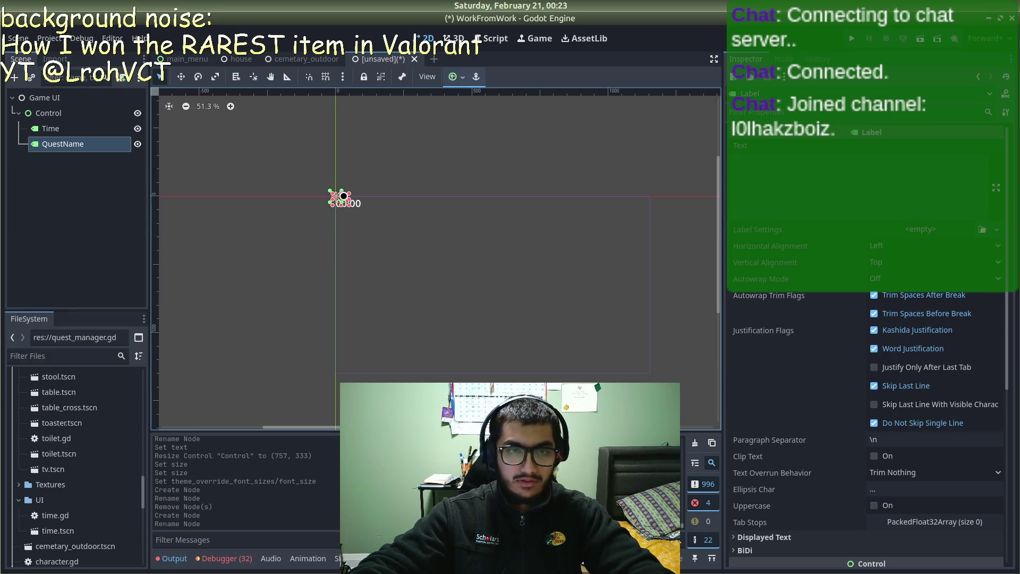
Step: Drag QuestName toward the top right of the UI, to about (1090, 17)
scroll(444, 263, up, 3)
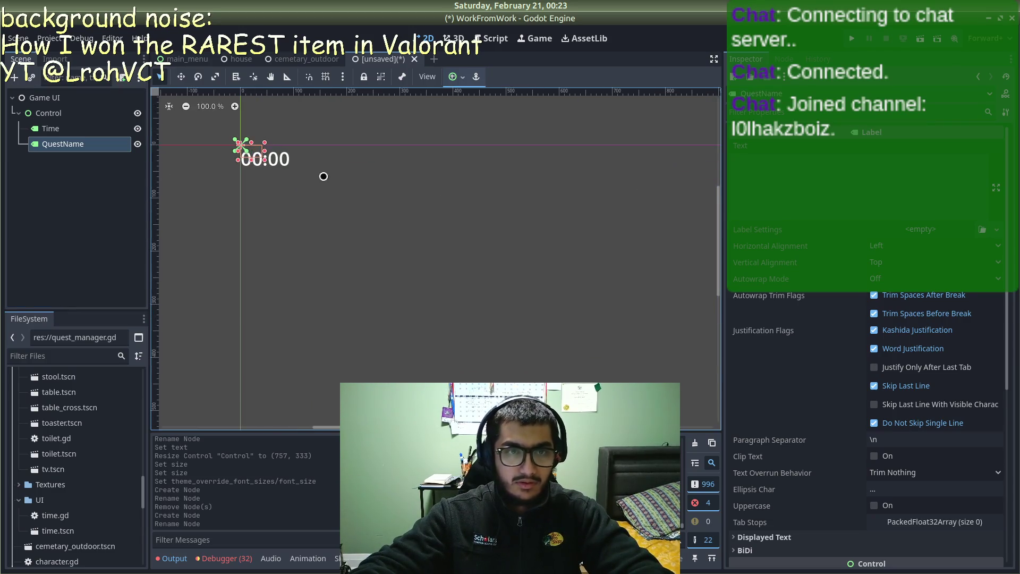
key(ctrl+z)
drag(353, 164, 509, 203)
drag(609, 192, 565, 182)
scroll(592, 212, down, 3)
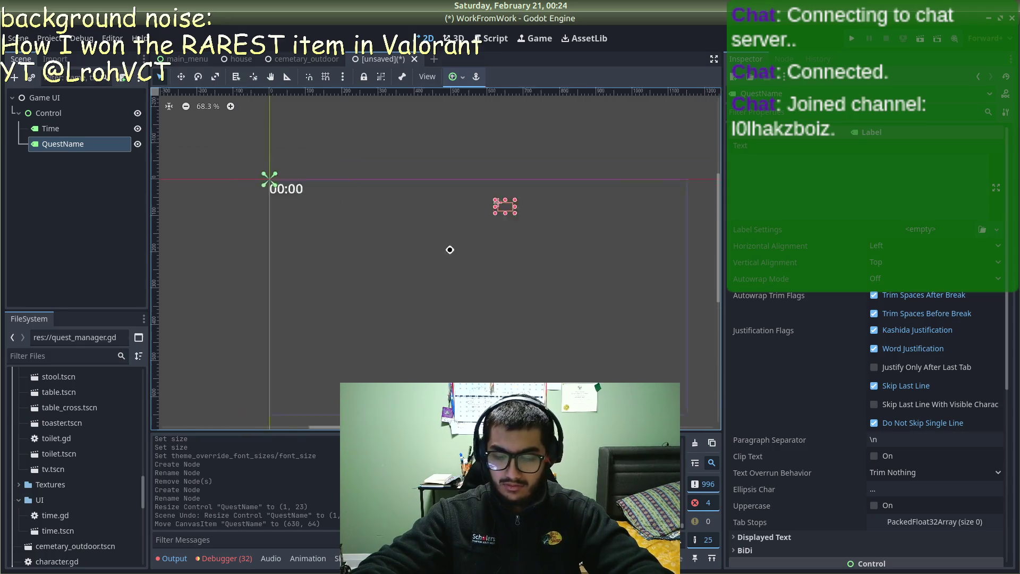
scroll(340, 223, left, 2)
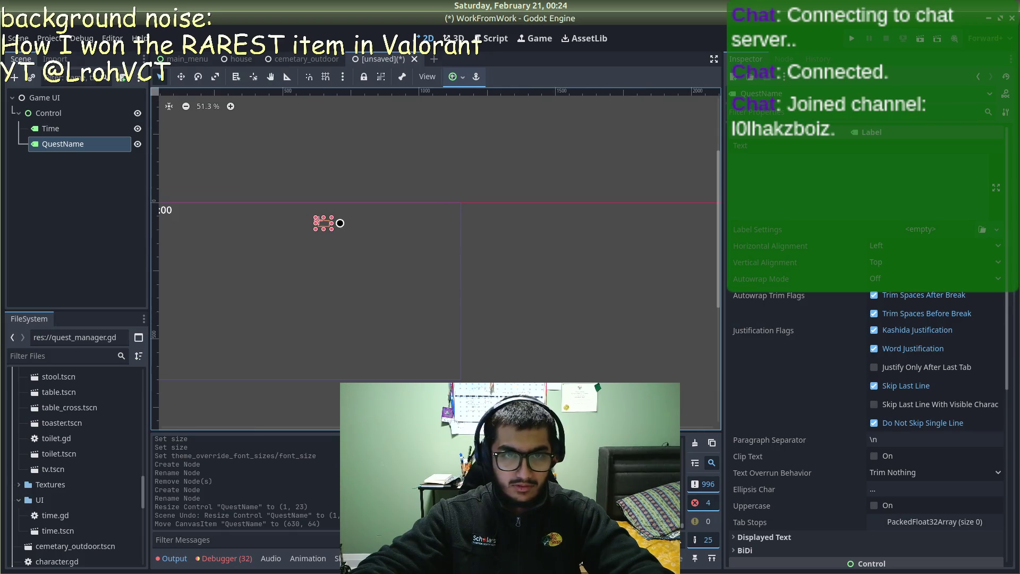
drag(447, 209, 447, 209)
click(754, 174)
Step: Set QuestName's text to 'Current Quest'
text(Curren)
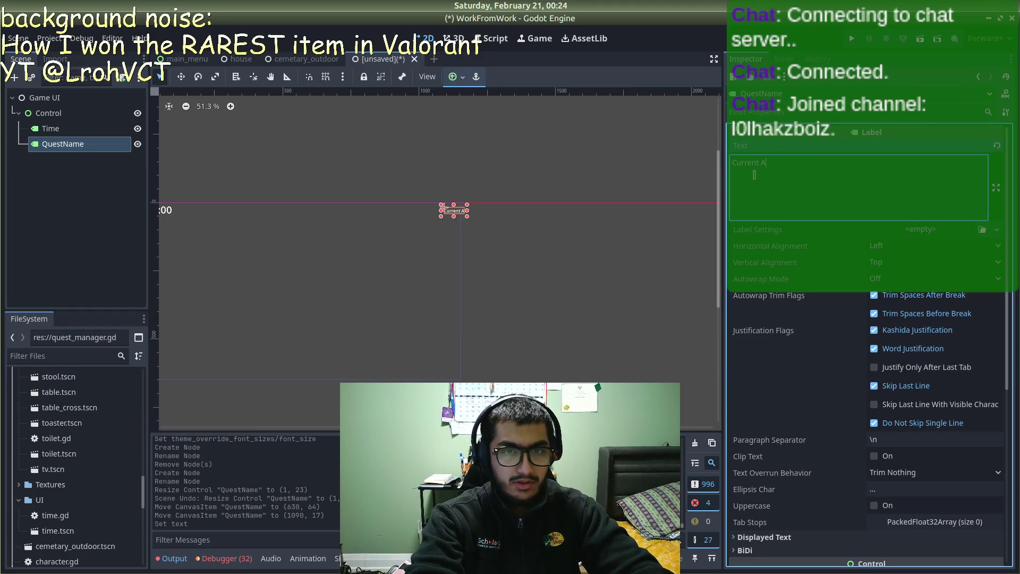
text(t)
key(Return)
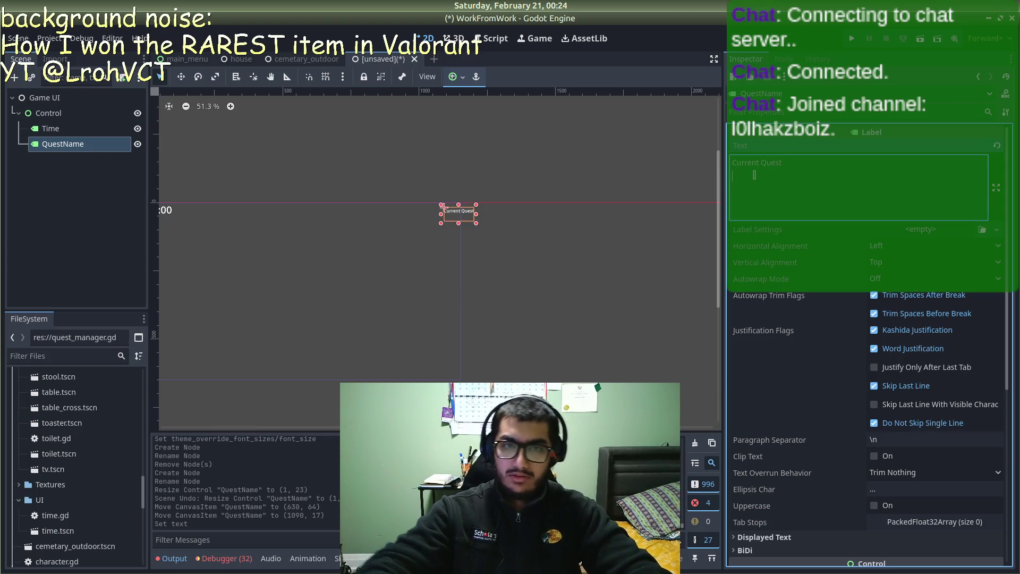
key(BackSpace)
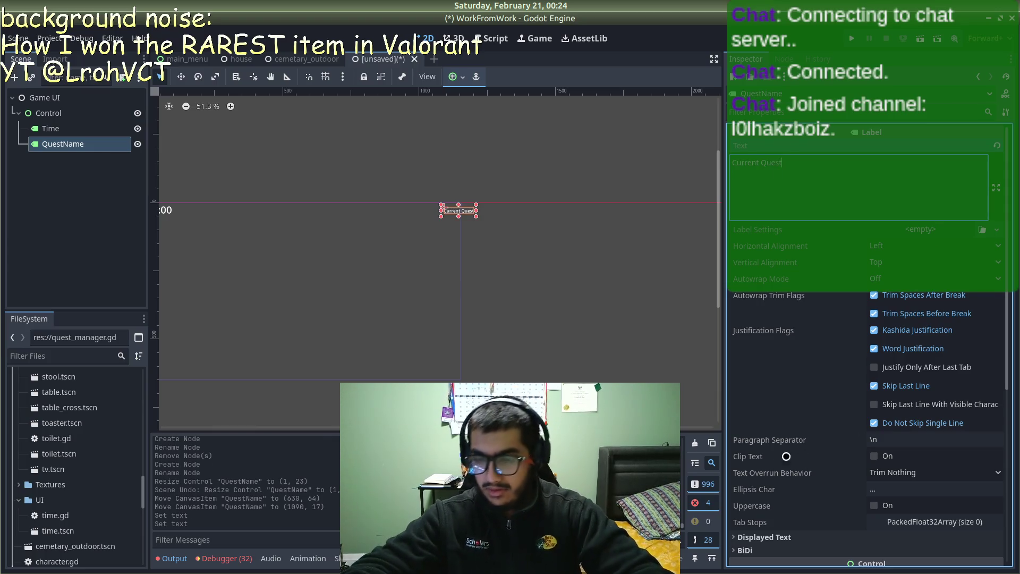
Step: Give QuestName a Font Size theme override of 36
scroll(772, 425, down, 5)
click(738, 412)
scroll(736, 413, down, 3)
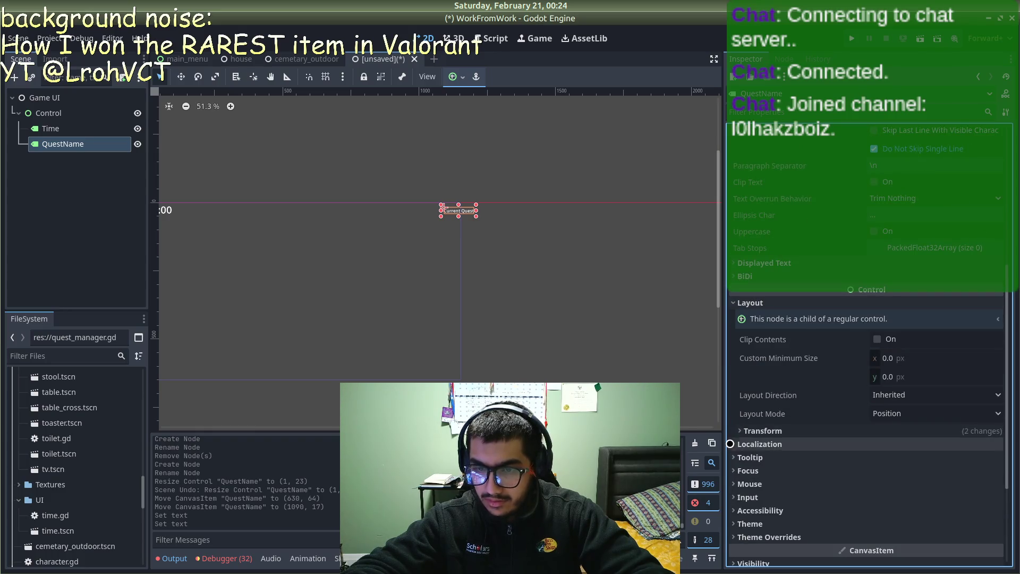
click(733, 524)
click(734, 523)
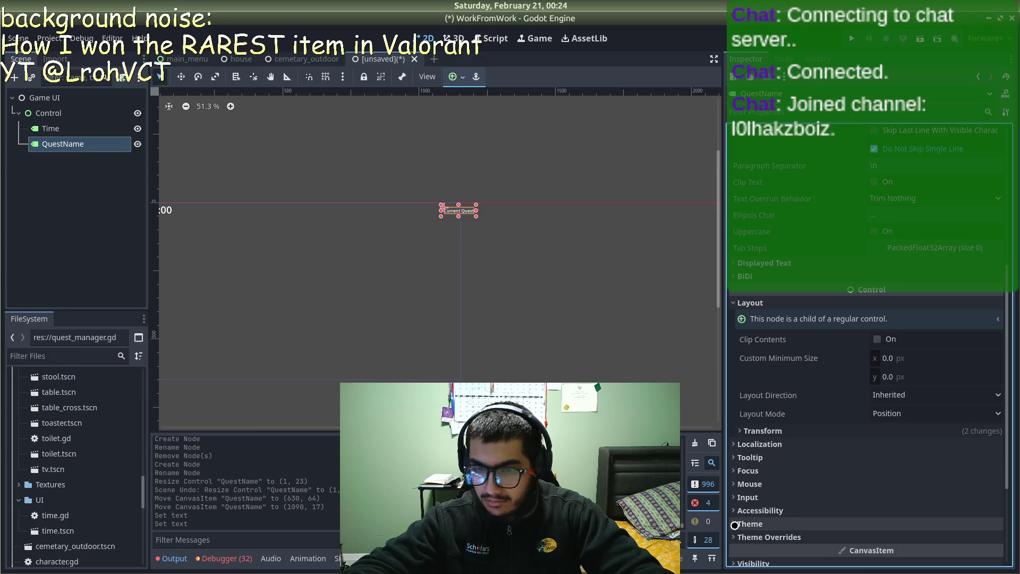
click(733, 536)
scroll(733, 535, down, 4)
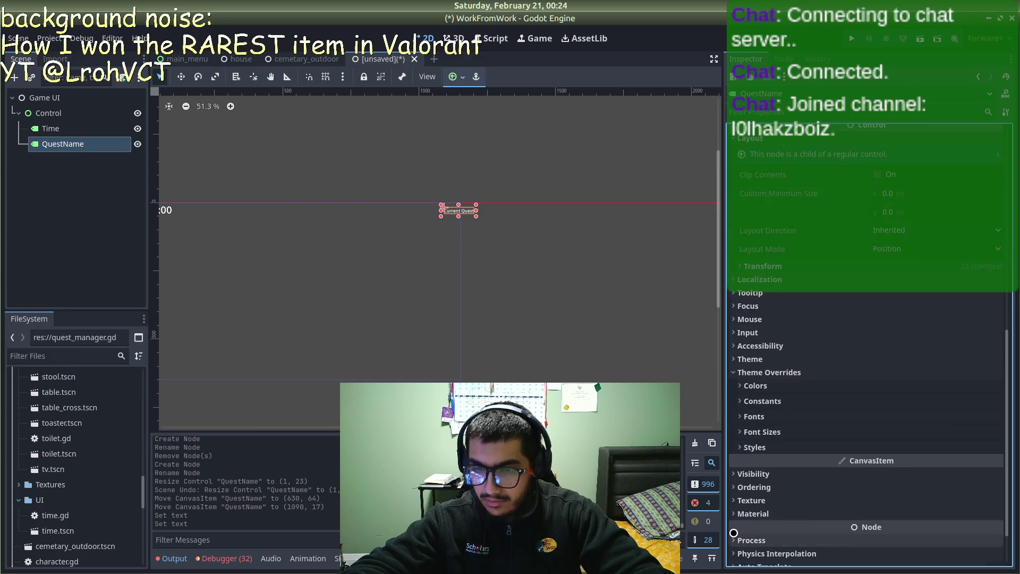
click(741, 437)
click(903, 449)
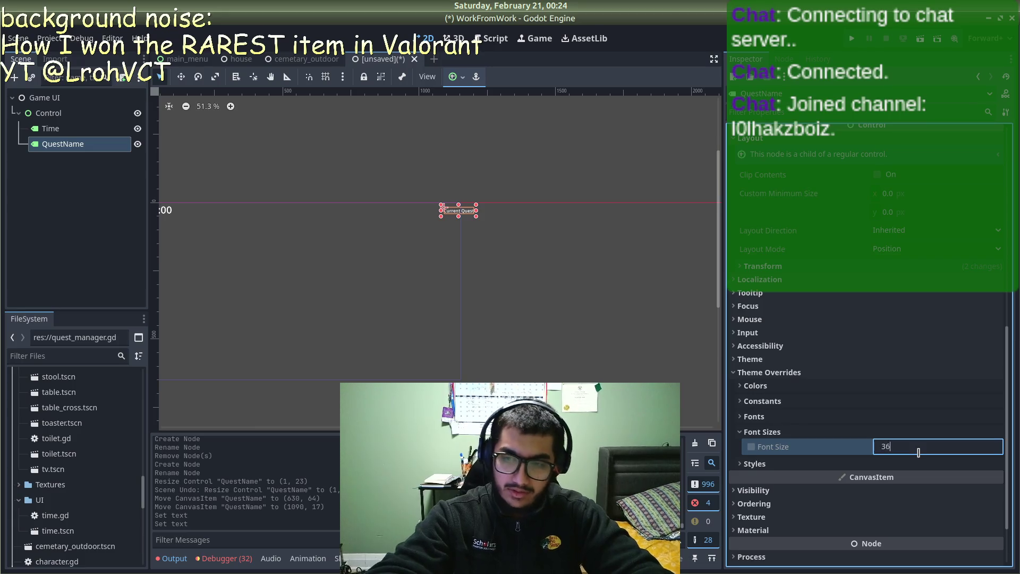
key(Return)
Step: Move QuestName up and left to (755, 11)
mouse_move(485, 219)
mouse_down()
mouse_move(374, 213)
mouse_move(387, 216)
mouse_up()
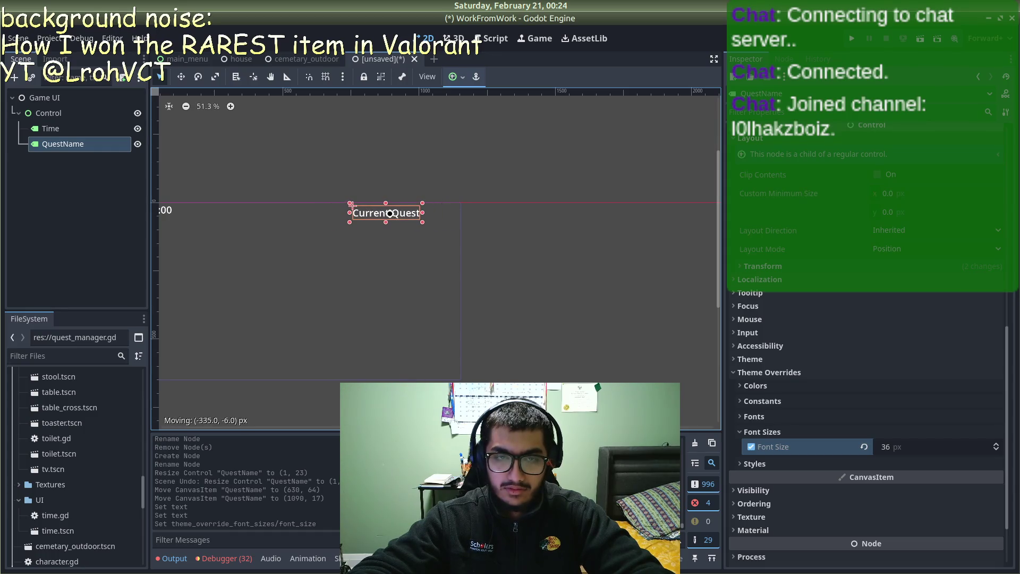
click(535, 239)
scroll(531, 238, up, 1)
right_click(45, 139)
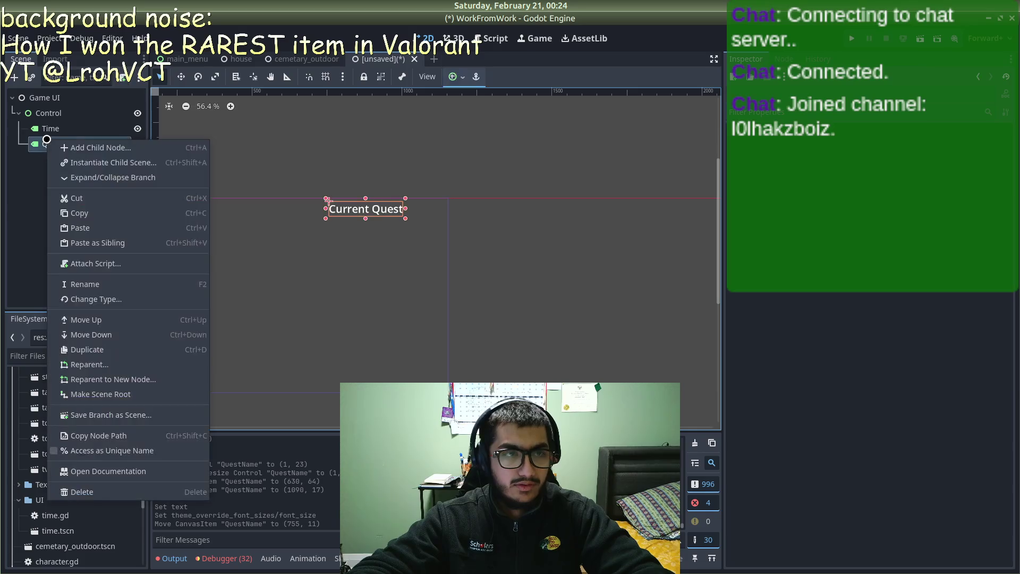
Step: Add a Label child under Control and rename it QuestDescription
key(Escape)
right_click(35, 112)
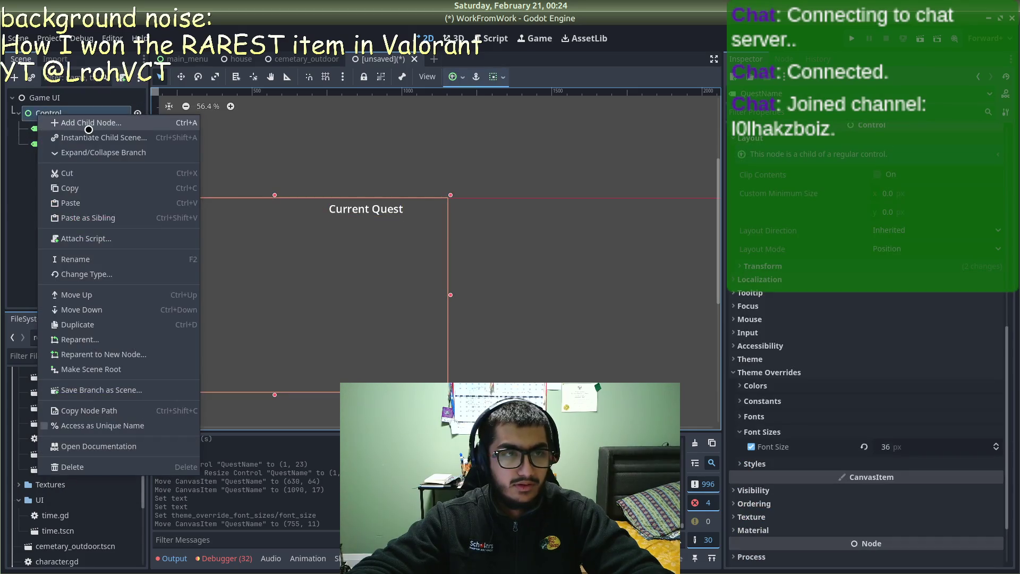
click(87, 125)
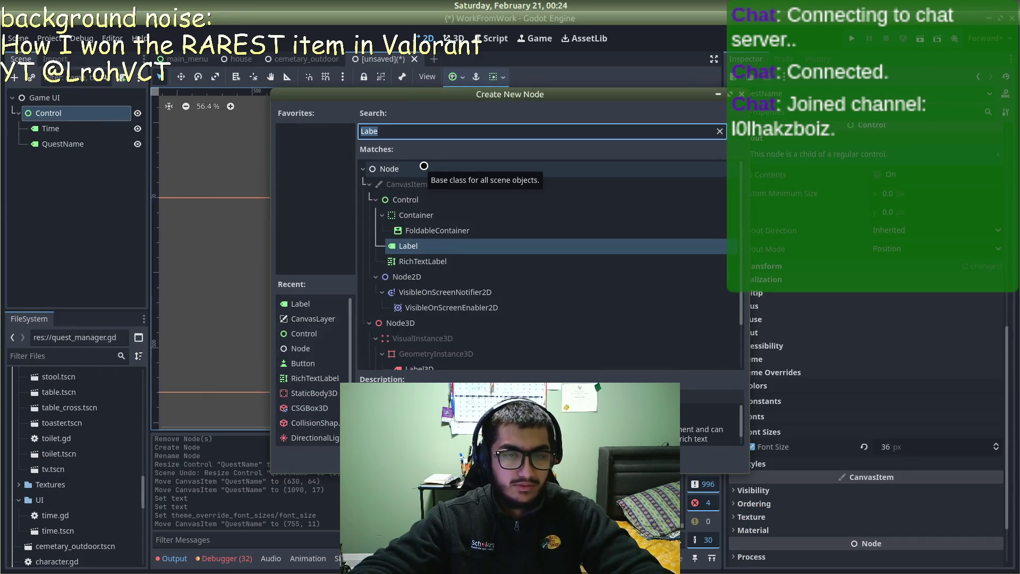
text(Q)
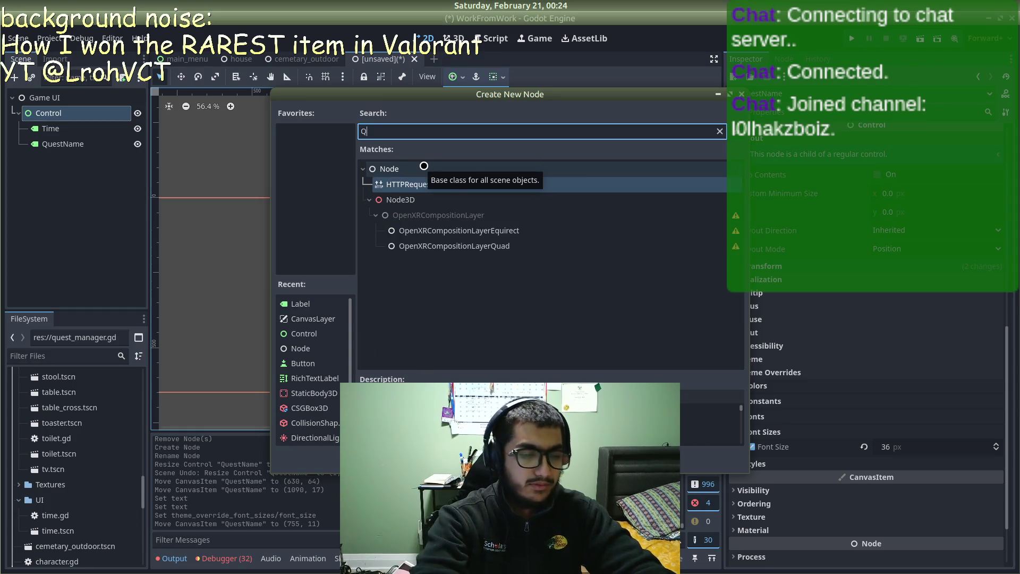
key(BackSpace)
text(labe)
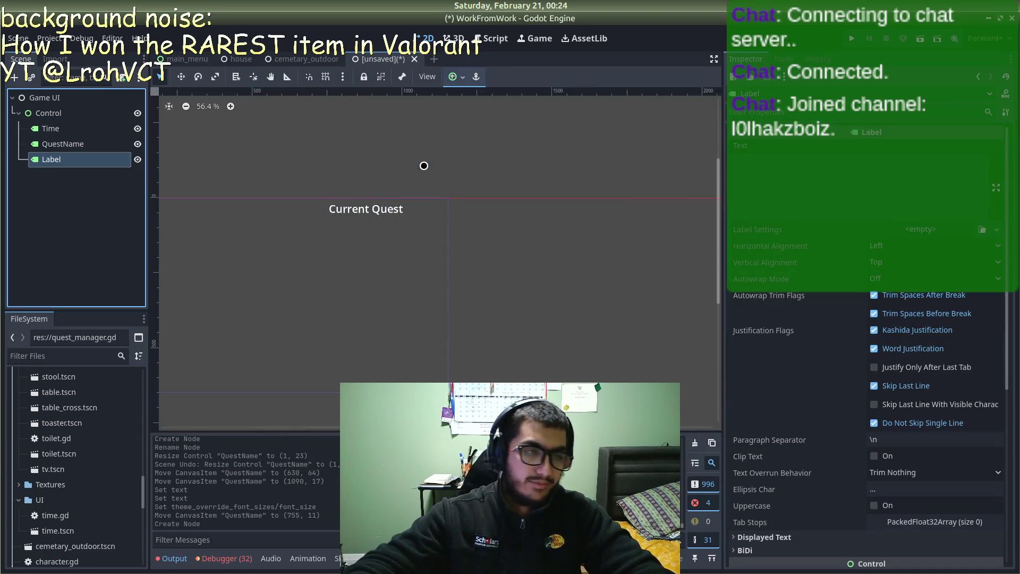
right_click(71, 162)
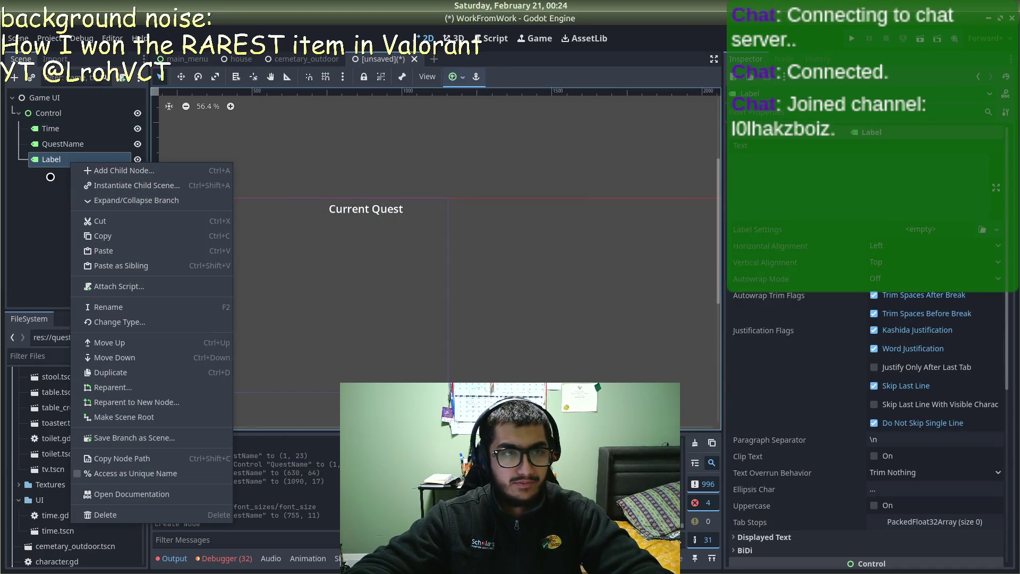
click(48, 175)
double_click(47, 168)
text(QuestDescription)
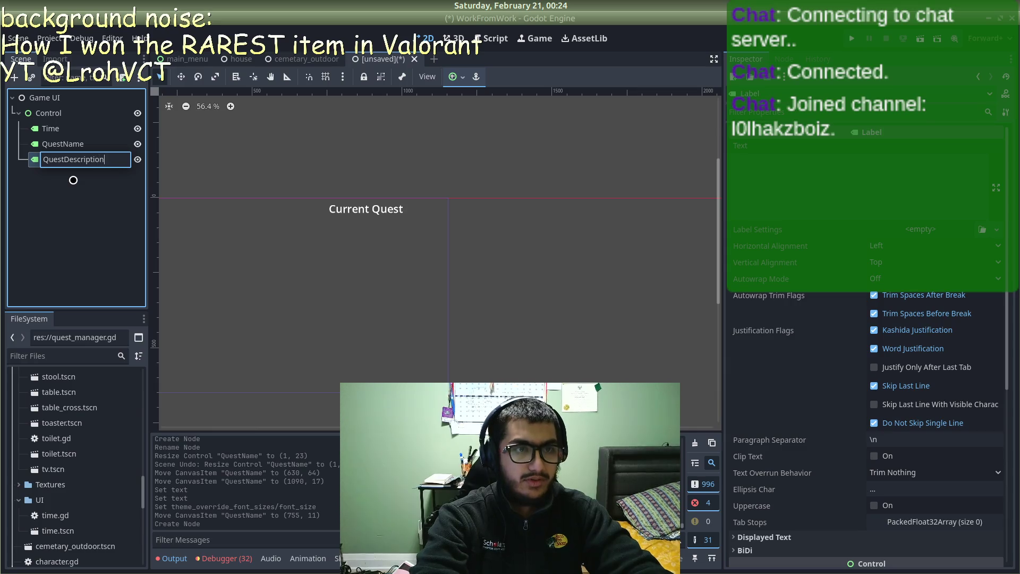
key(Return)
Step: Set the QuestDescription label's text to 'Current Quest Description'
click(837, 190)
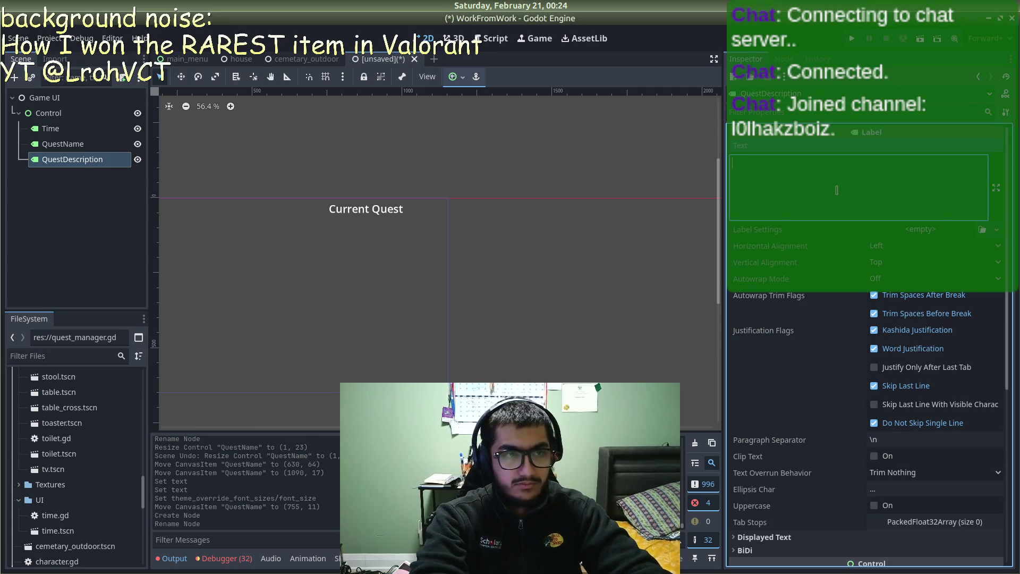
text(Current Q)
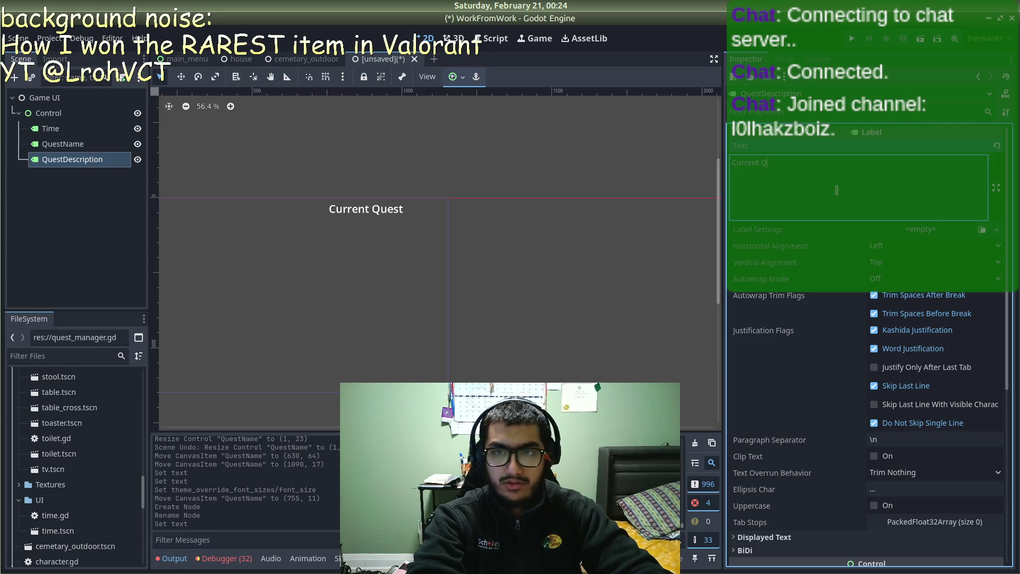
text(uest Description)
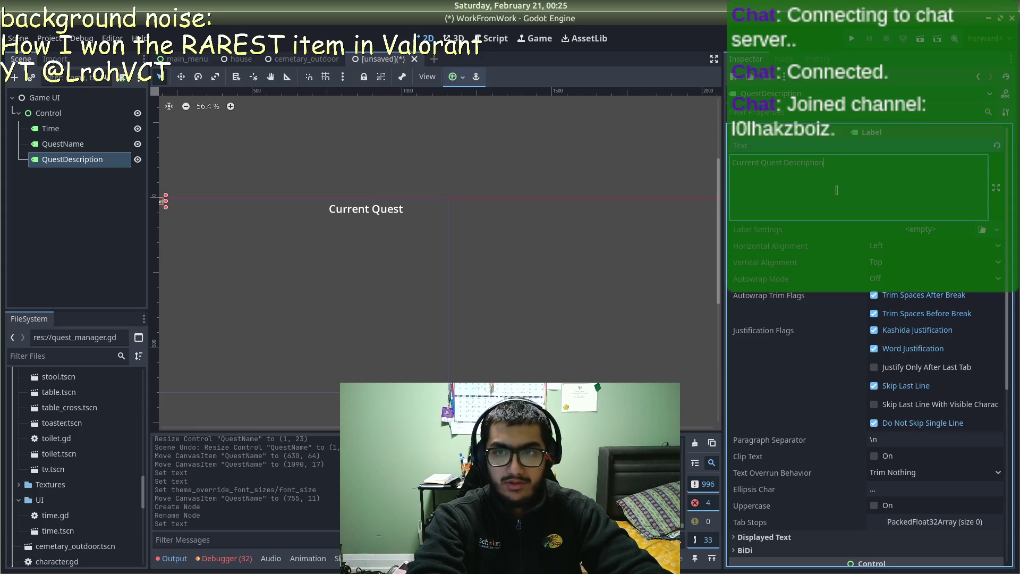
key(Return)
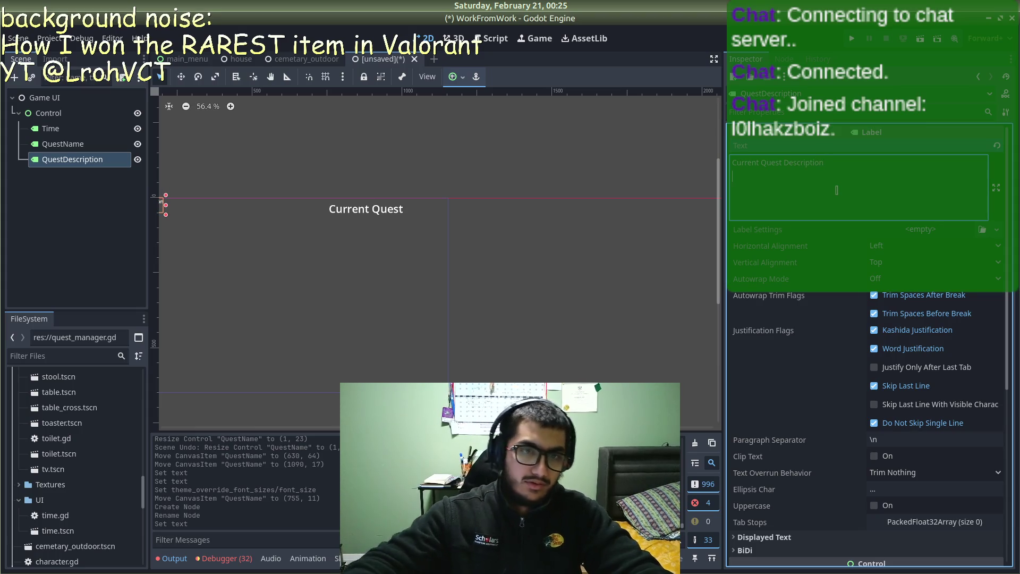
scroll(221, 210, down, 1)
Step: Append ':' to QuestName's text and place QuestDescription just below it
mouse_move(170, 206)
mouse_down()
mouse_move(343, 240)
mouse_move(372, 218)
mouse_move(385, 227)
mouse_move(382, 207)
mouse_move(390, 207)
mouse_move(378, 208)
mouse_up()
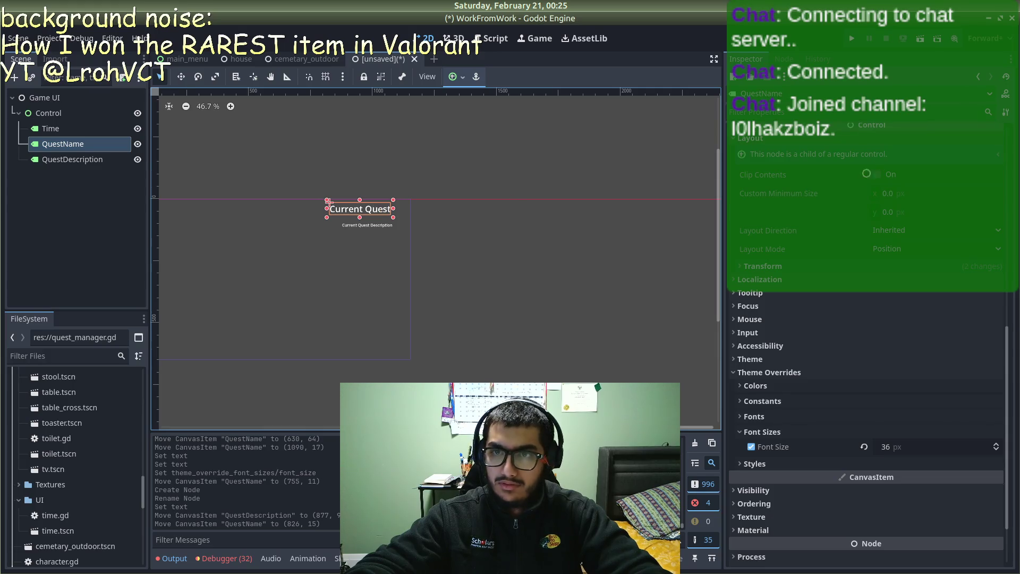
scroll(792, 162, up, 15)
text(:)
scroll(409, 230, up, 3)
click(418, 225)
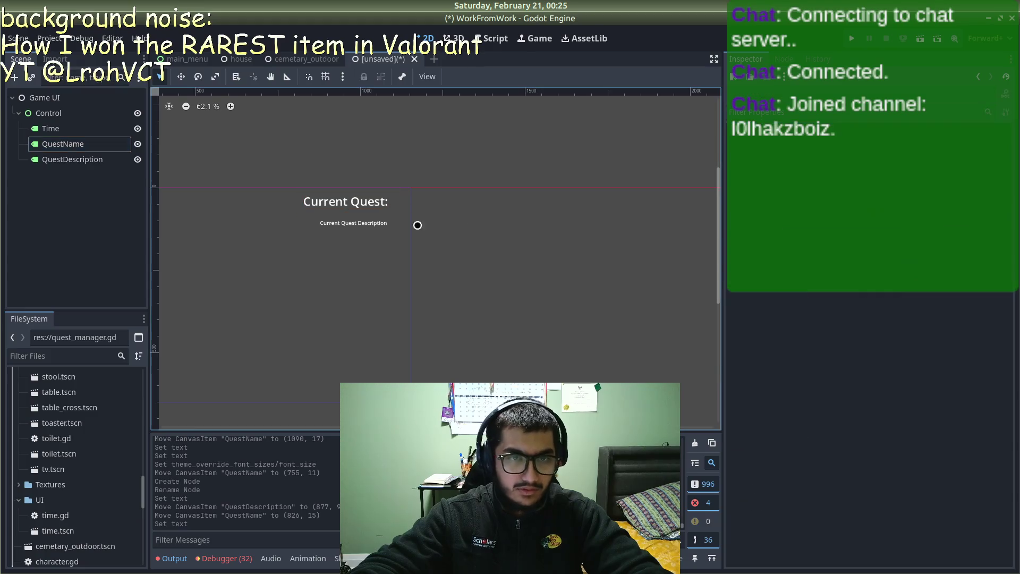
mouse_move(364, 223)
mouse_down()
mouse_move(346, 220)
mouse_move(358, 198)
mouse_move(368, 201)
mouse_move(358, 200)
mouse_up()
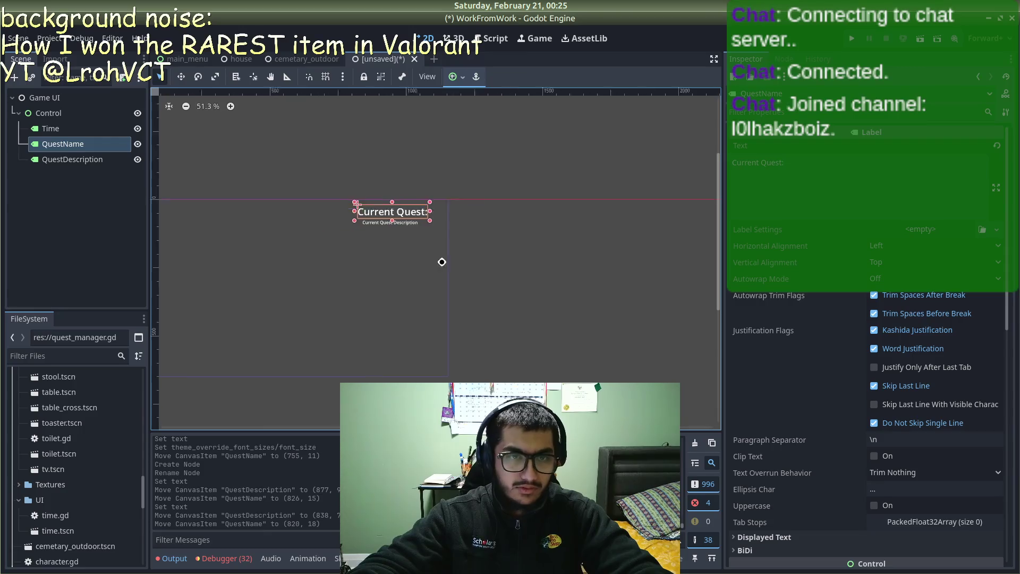
scroll(537, 250, down, 1)
Step: Move 'Current Quest:' and its description to the top-left and the 00:00 timer to the top-right
mouse_move(542, 197)
mouse_down()
mouse_move(341, 223)
mouse_move(324, 213)
mouse_up()
drag(546, 207, 321, 229)
drag(301, 194, 576, 196)
mouse_move(334, 216)
mouse_down()
mouse_move(328, 193)
mouse_move(319, 222)
mouse_move(320, 209)
mouse_up()
click(255, 225)
scroll(282, 230, up, 4)
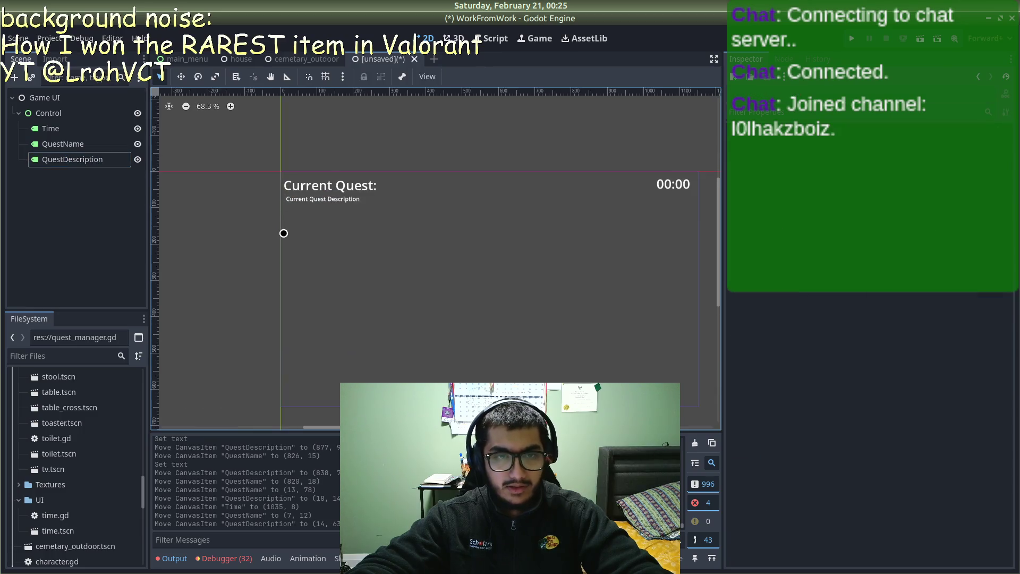
scroll(317, 196, down, 4)
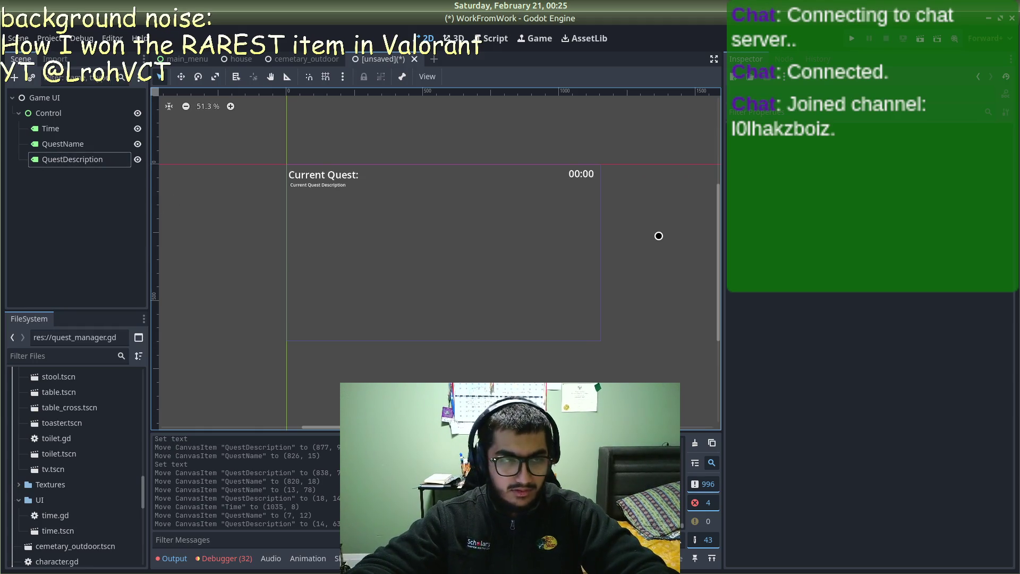
Step: Save the scene as game_ui.tscn and attach a new game_ui.gd script to the Game UI root
key(ctrl+s)
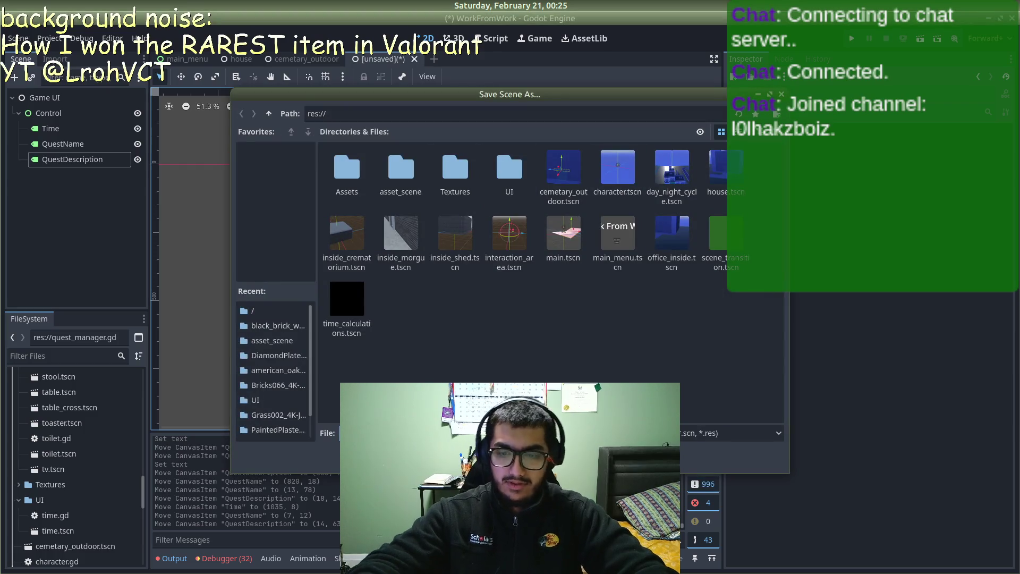
key(Return)
click(82, 98)
click(1003, 200)
click(970, 214)
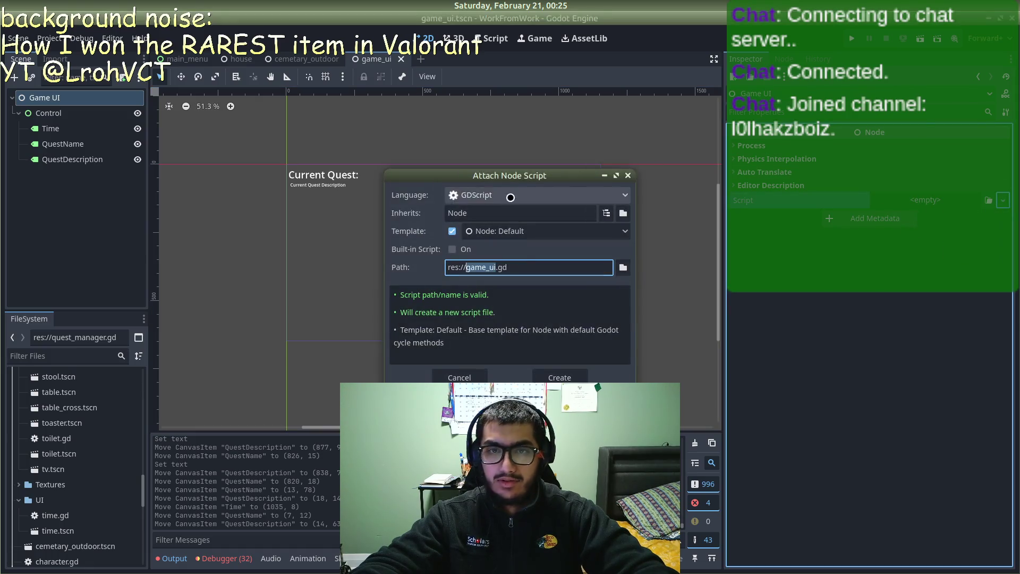
key(Return)
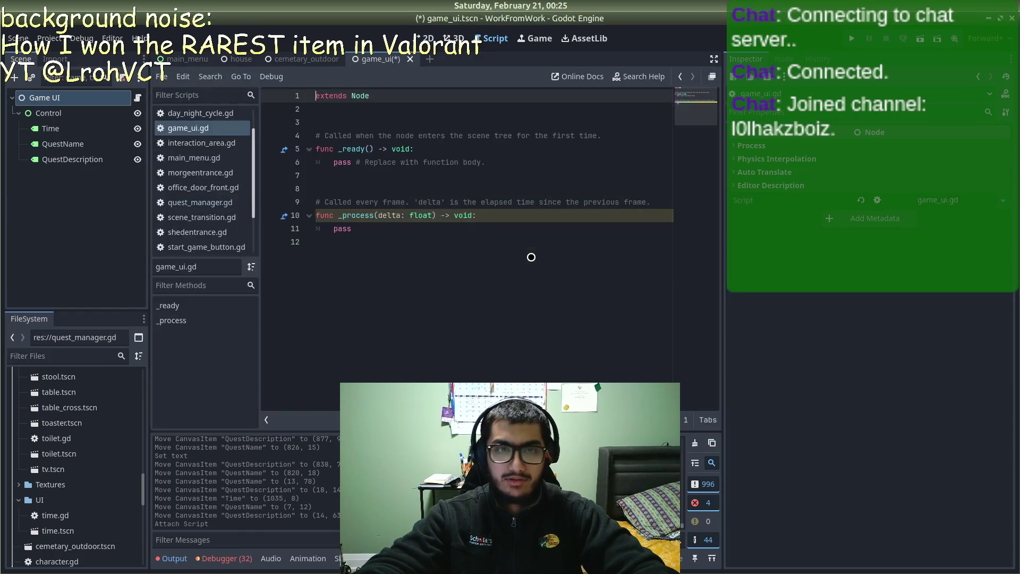
Step: In game_ui.gd, start a time_label variable declaration on a new line 3
drag(392, 245, 317, 95)
click(357, 215)
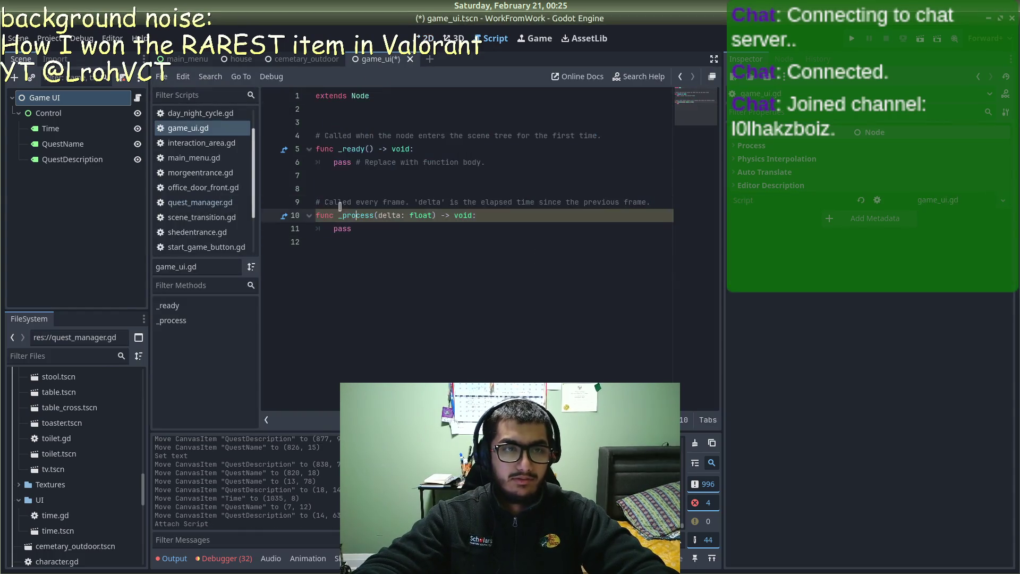
scroll(183, 198, down, 3)
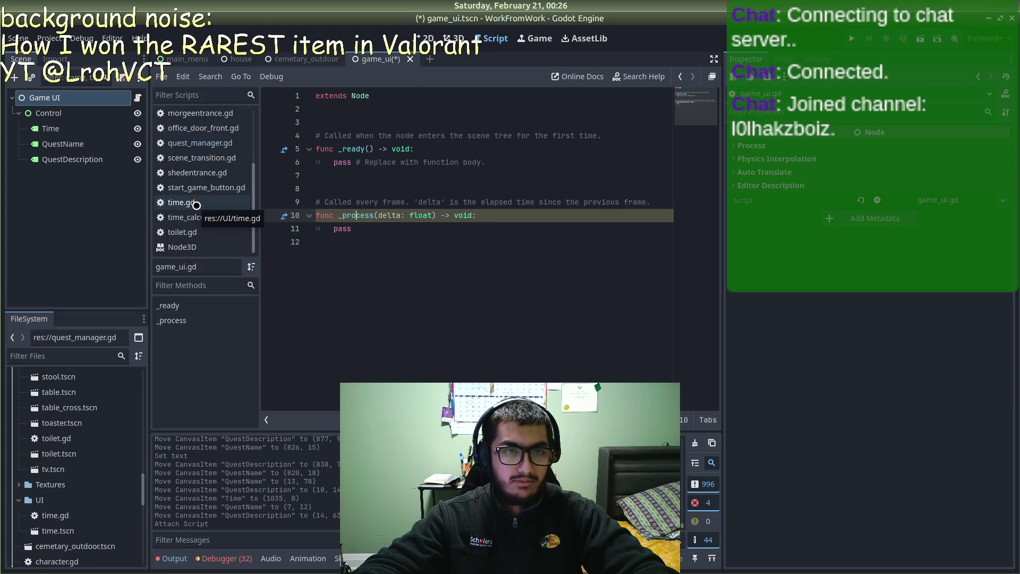
click(184, 200)
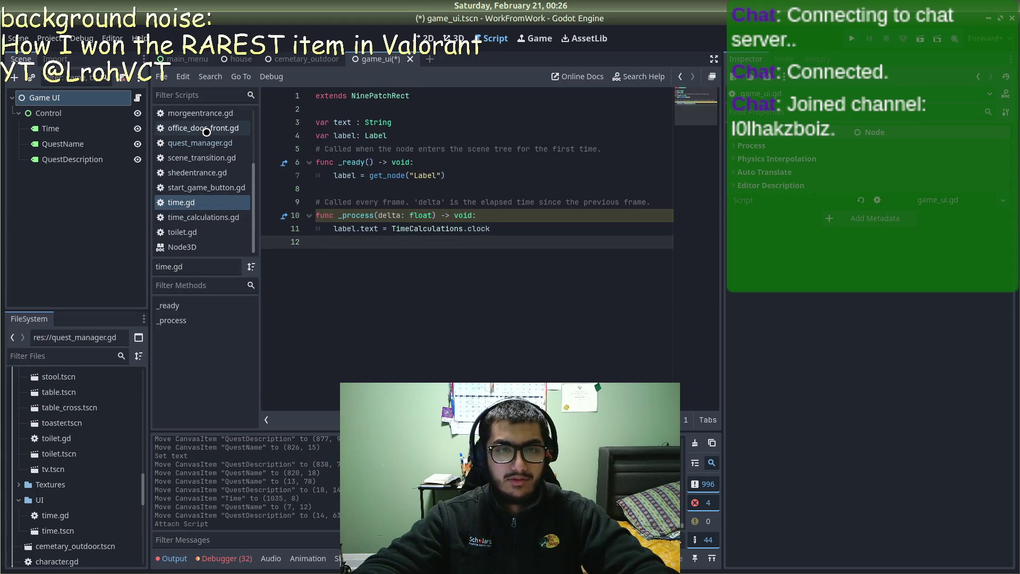
scroll(223, 146, up, 5)
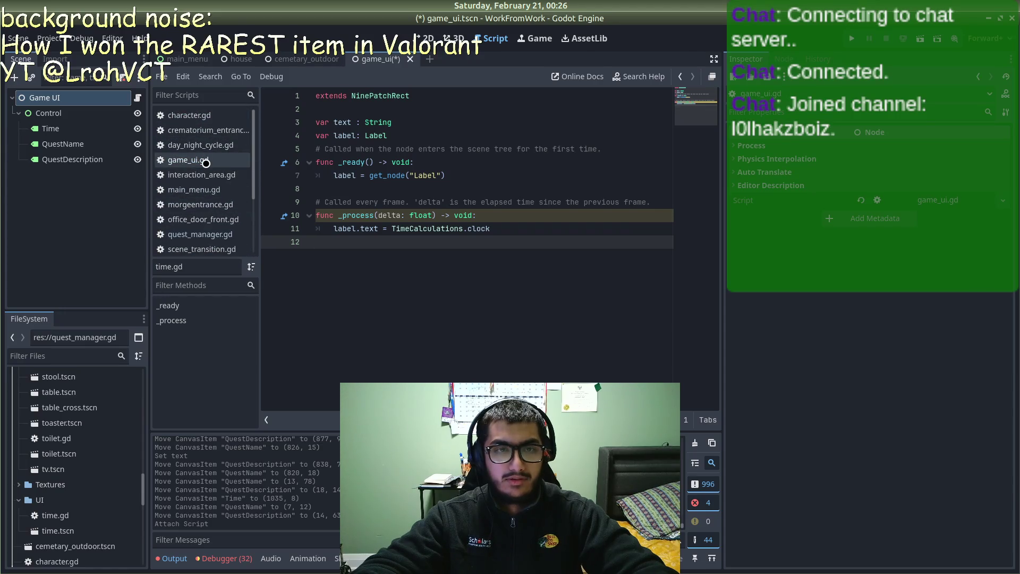
click(205, 161)
click(378, 114)
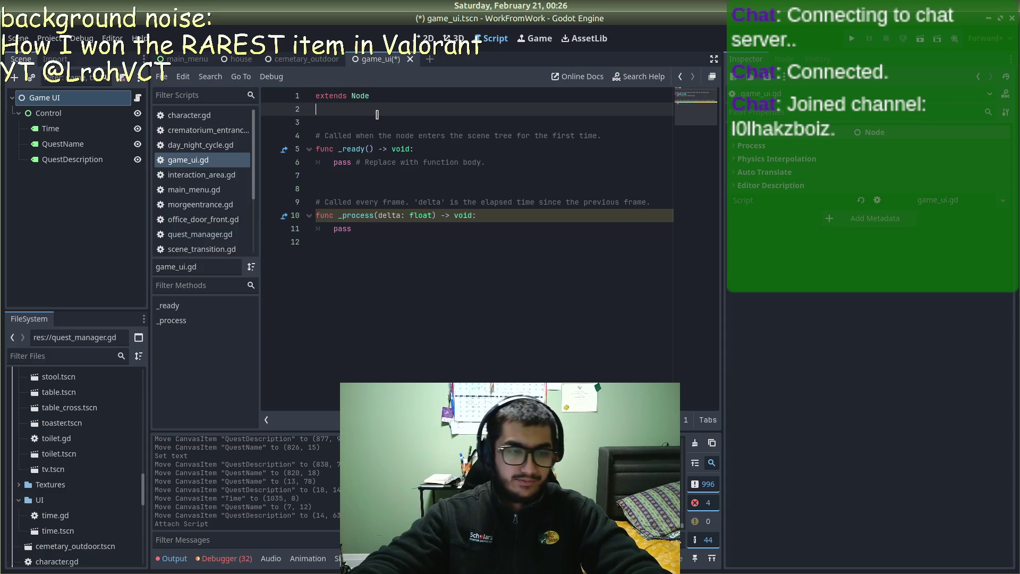
key(Return)
text(var time_label)
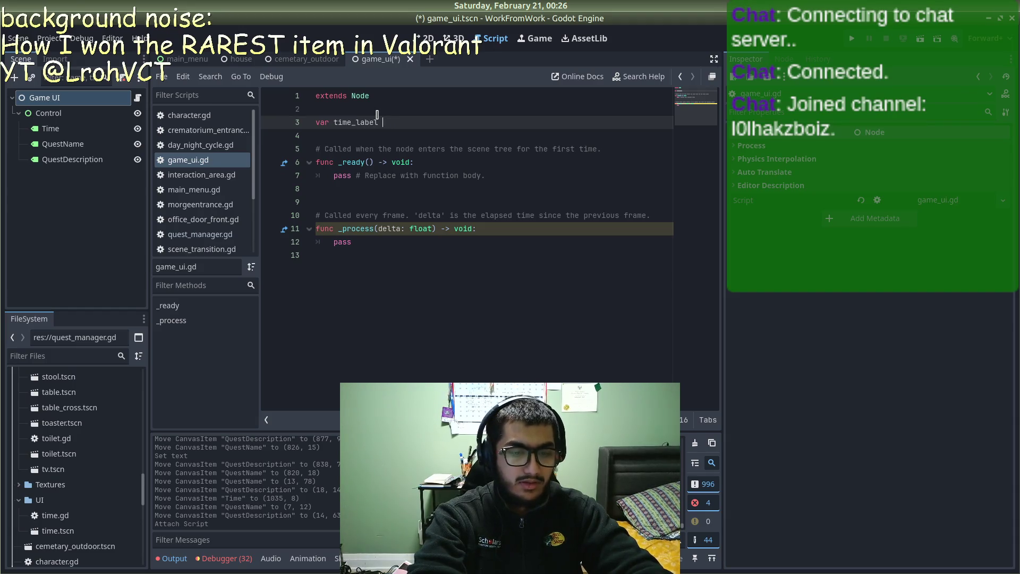
text(get)
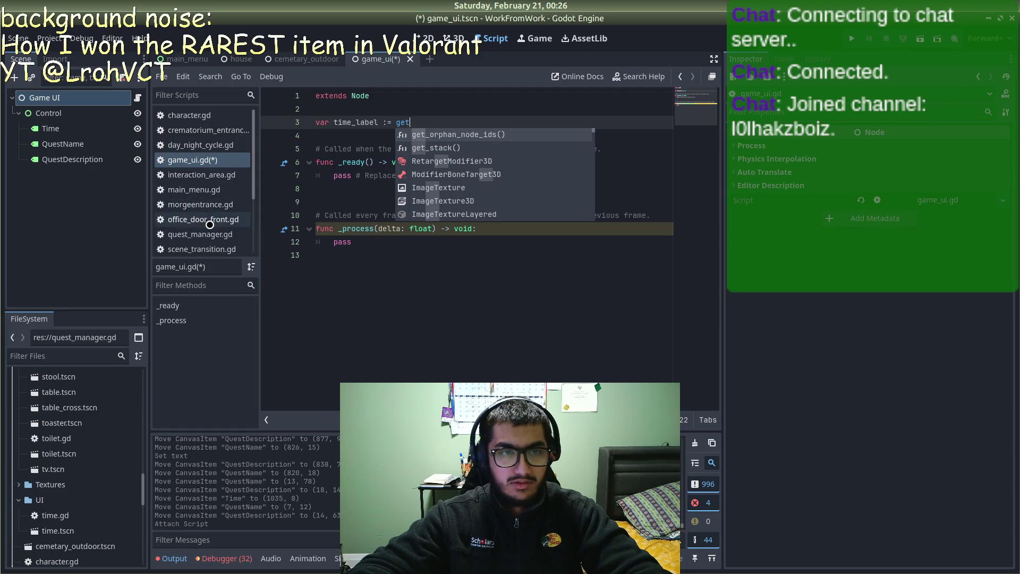
scroll(202, 223, down, 3)
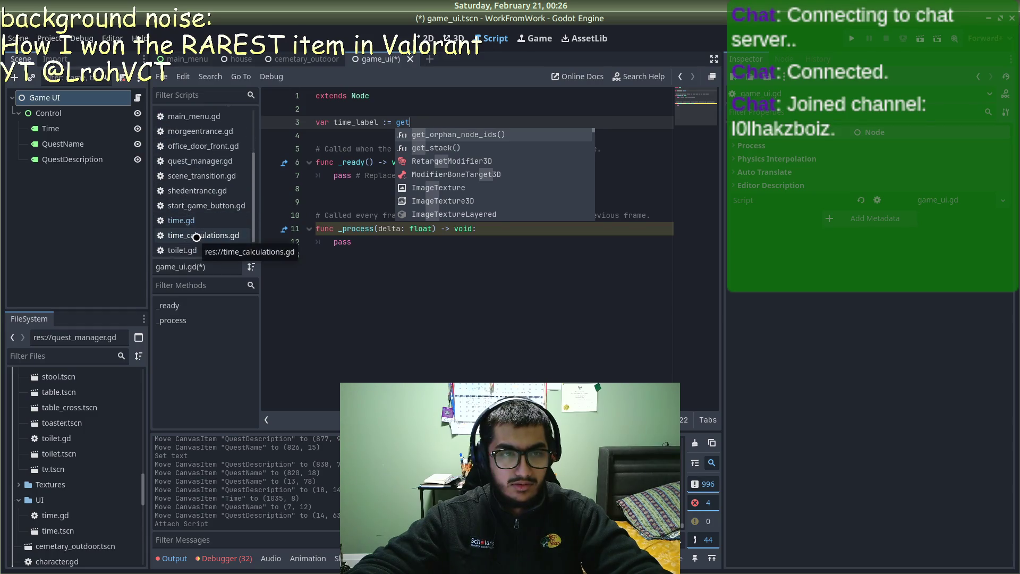
Step: Close every open script except game_ui.gd and time.gd, plus the Node3D documentation page
click(191, 220)
key(alt+Left)
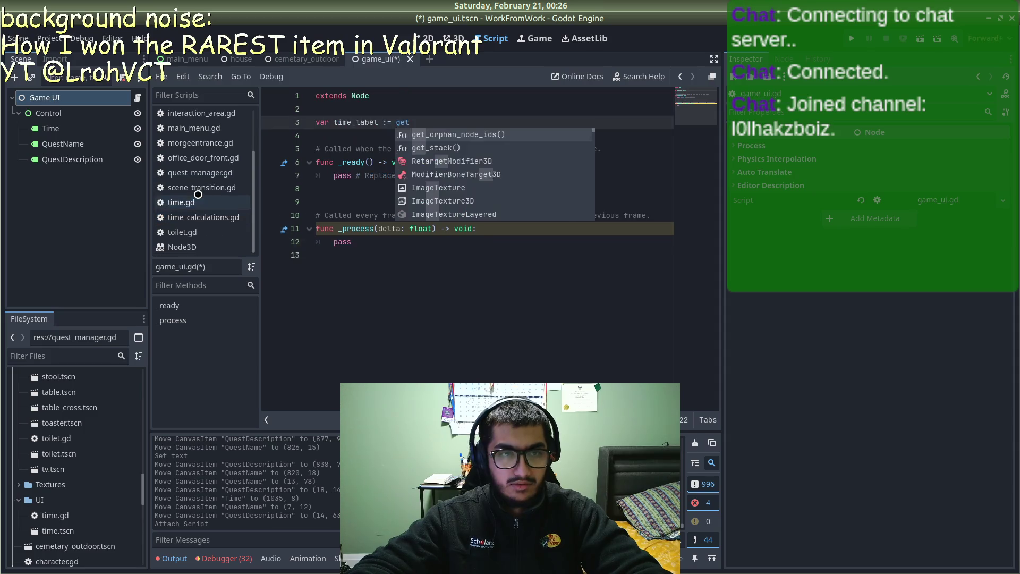
key(alt+Right)
key(alt+Left)
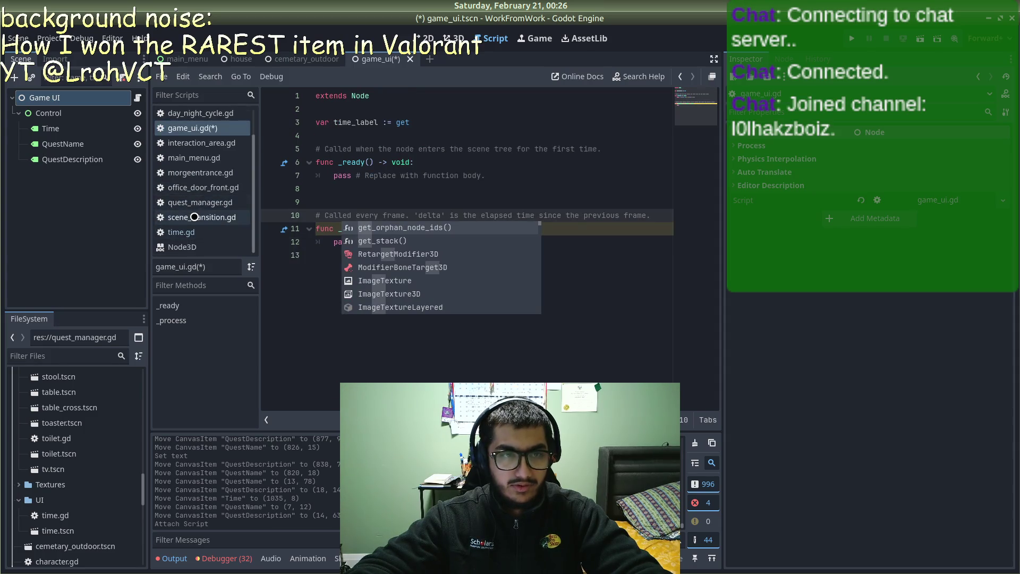
key(alt+Right)
middle_click(192, 217)
middle_click(192, 202)
middle_click(192, 187)
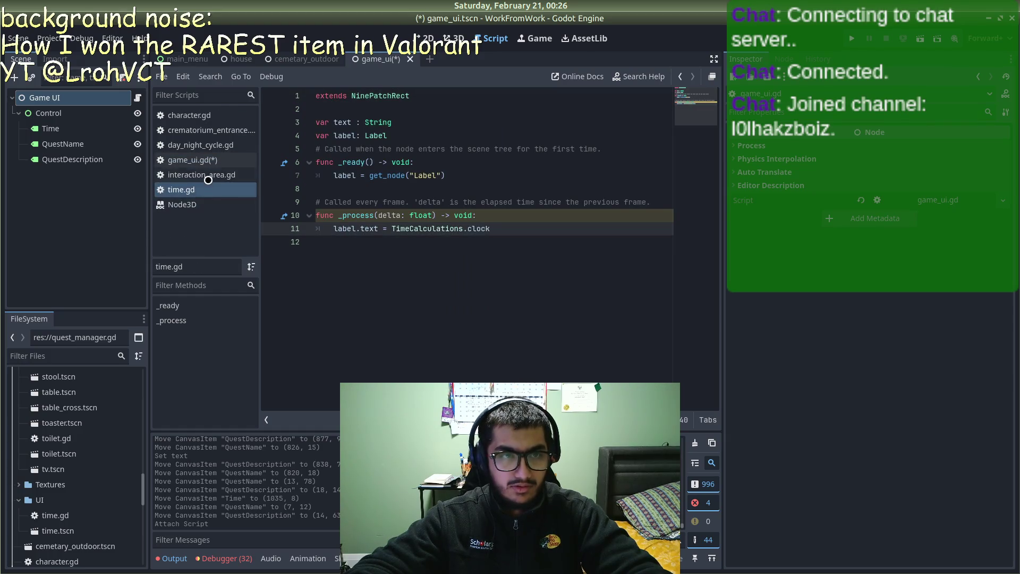
middle_click(193, 175)
middle_click(195, 129)
middle_click(194, 122)
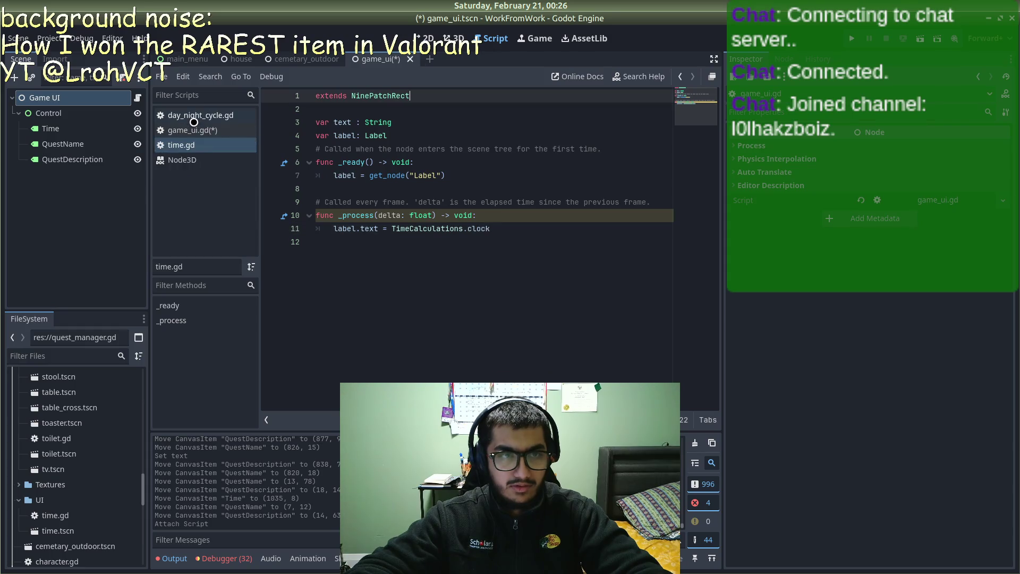
middle_click(204, 116)
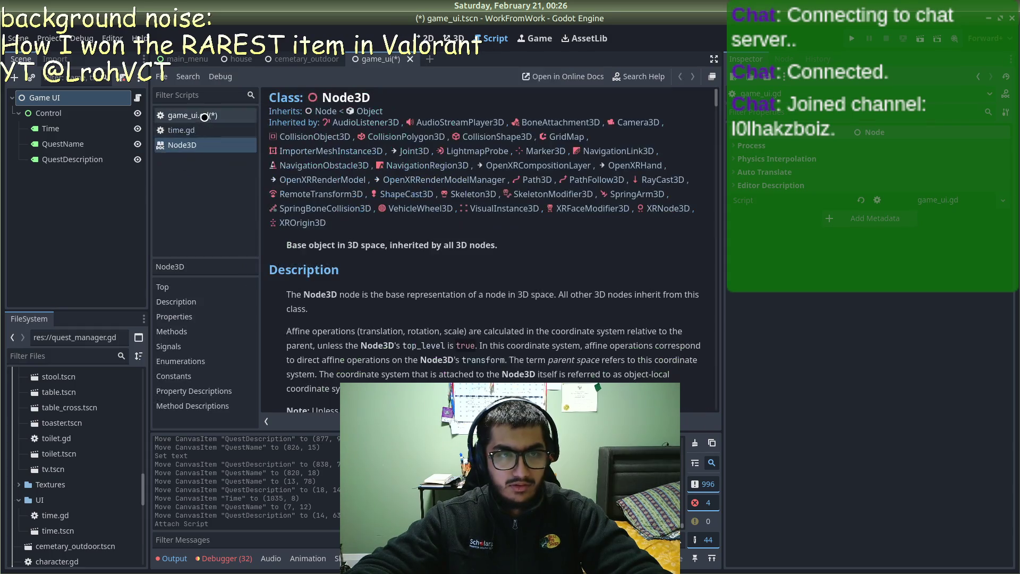
click(204, 117)
middle_click(194, 144)
Step: Back in game_ui.gd, correct the autocompleted call on line 3 to get_node()
click(196, 130)
click(196, 118)
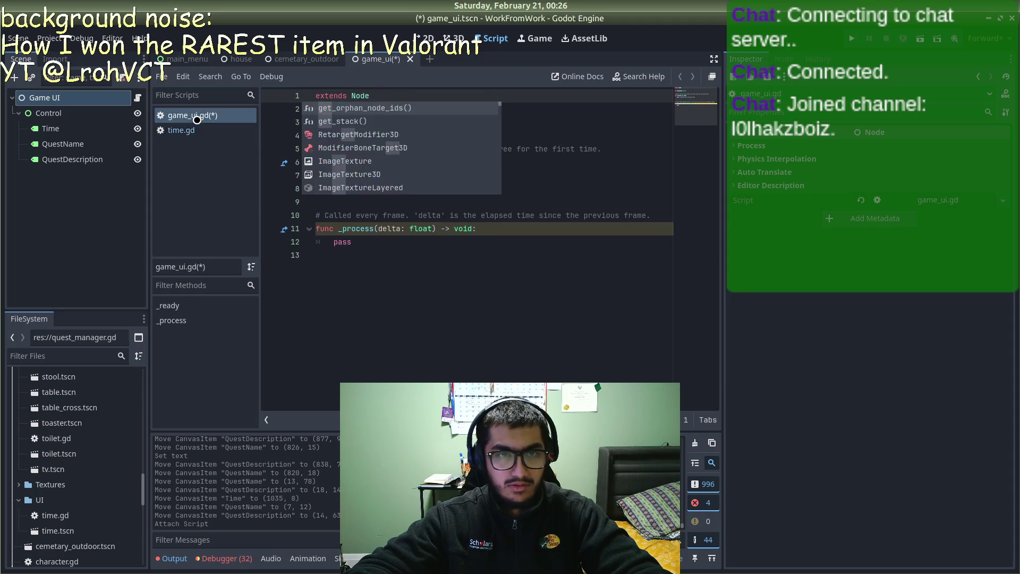
click(200, 127)
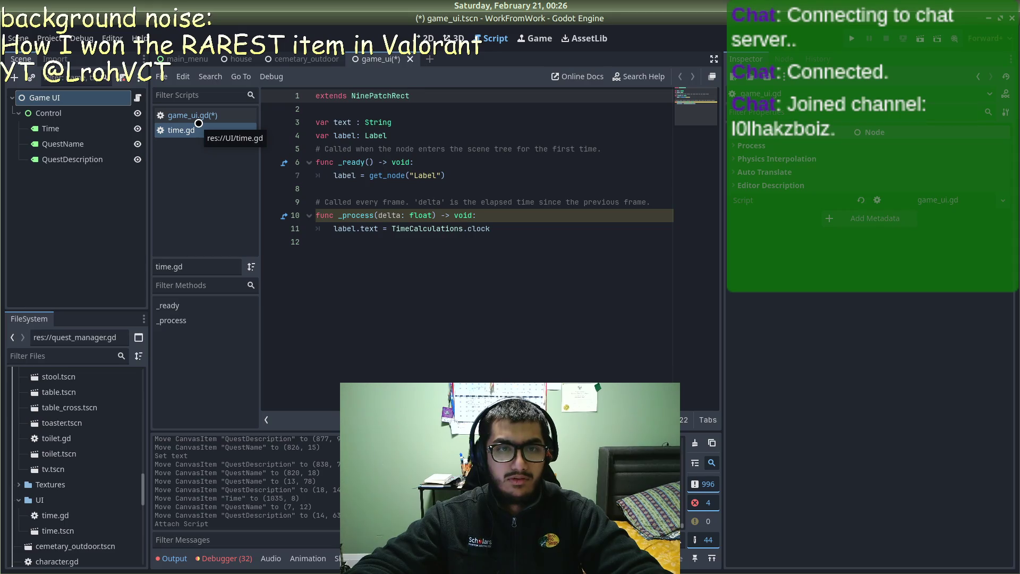
click(197, 115)
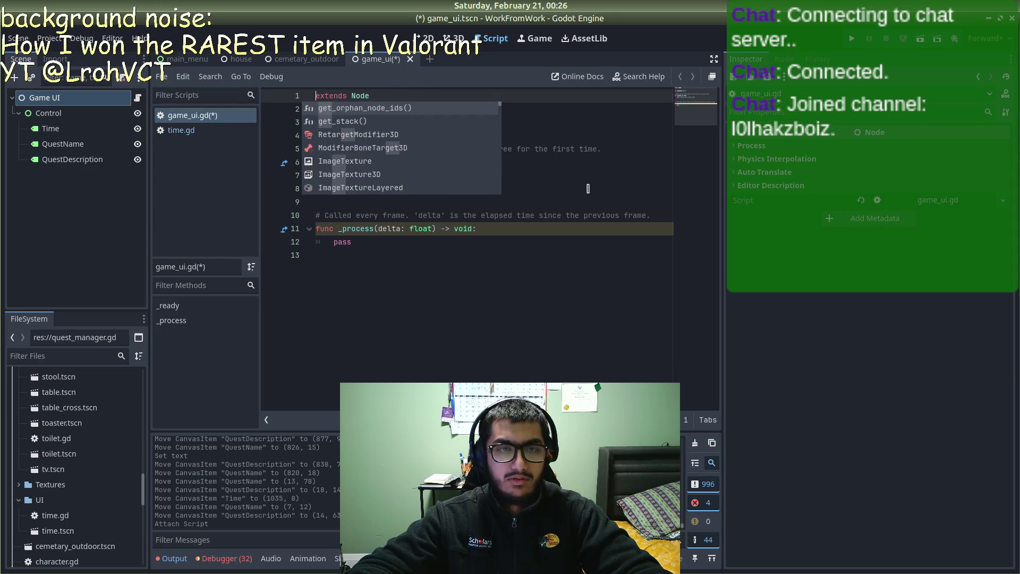
key(Escape)
click(423, 122)
text(_orp)
key(Return)
key(BackSpace)
key(BackSpace)
key(BackSpace)
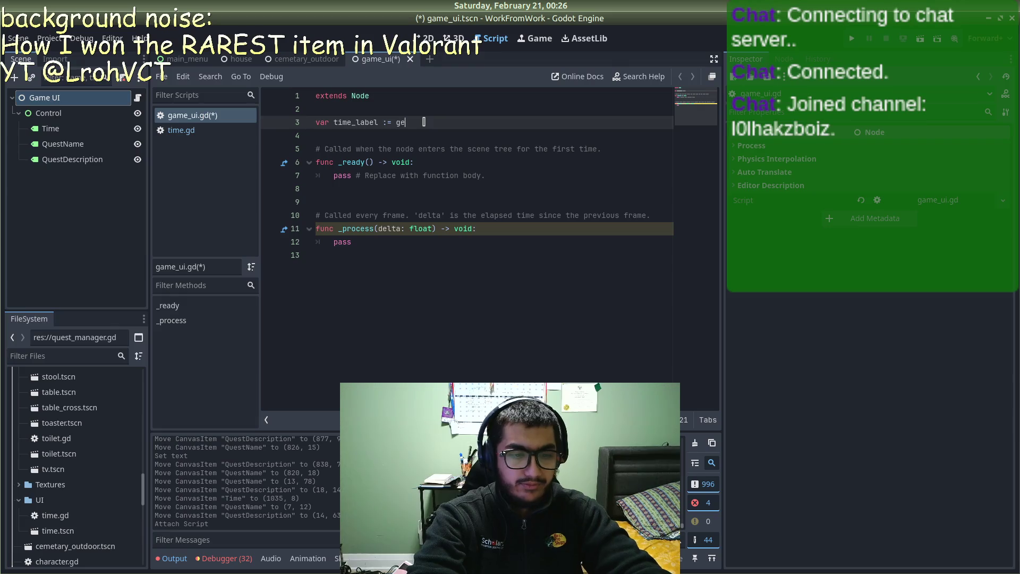
text(et_o)
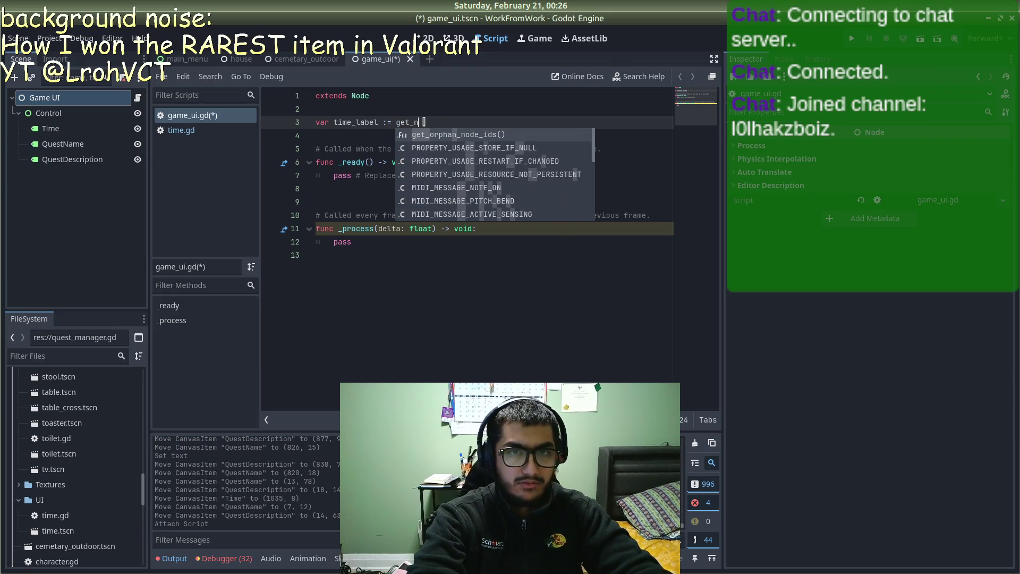
key(BackSpace)
text(nod)
key(Return)
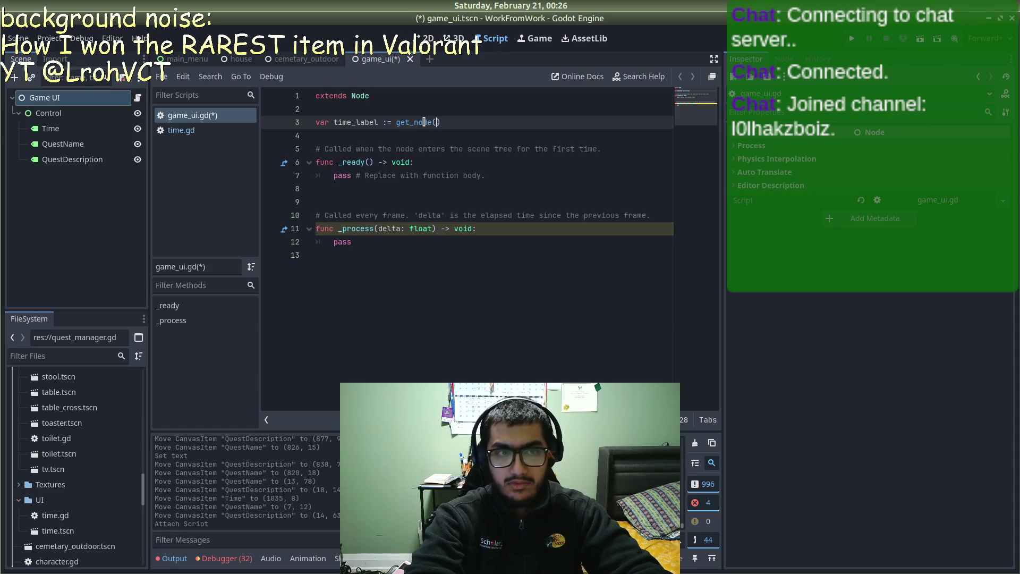
Step: Pass "Time" to get_node, save game_ui.gd, and select the assignment on line 3
text(Tim)
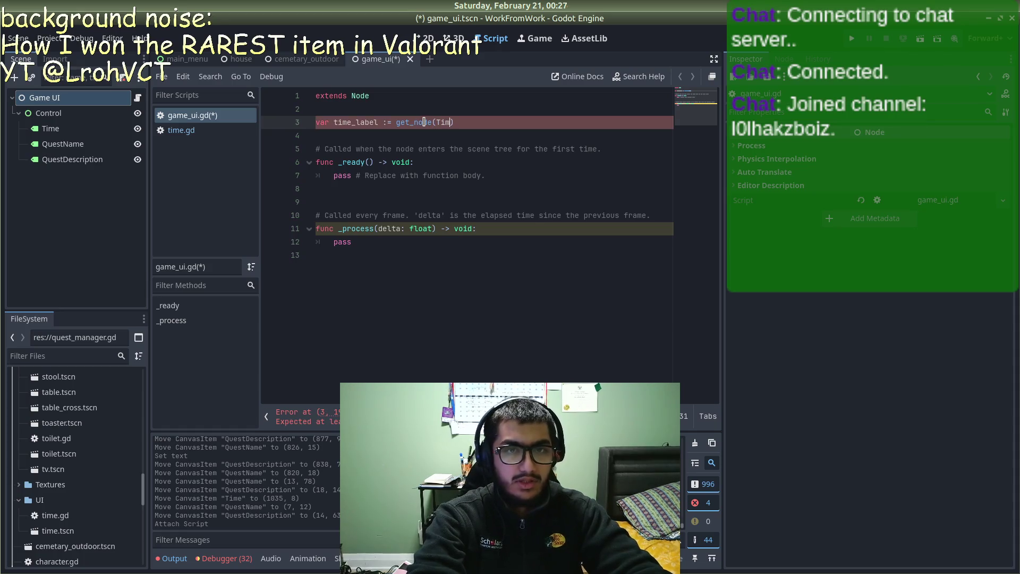
key(BackSpace)
key(BackSpace)
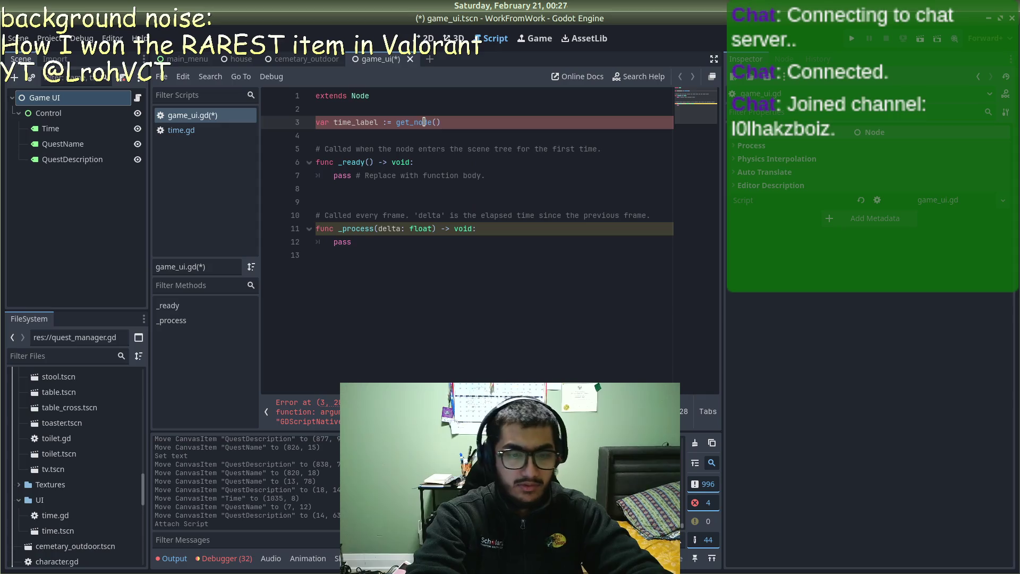
text("Time)
key(ctrl+s)
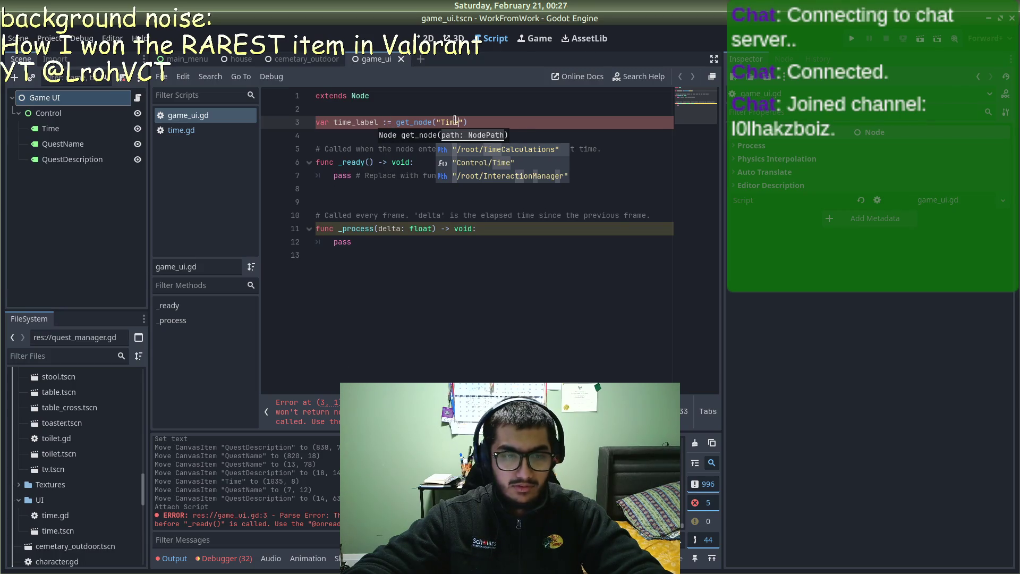
key(alt+Tab)
key(alt+Tab)
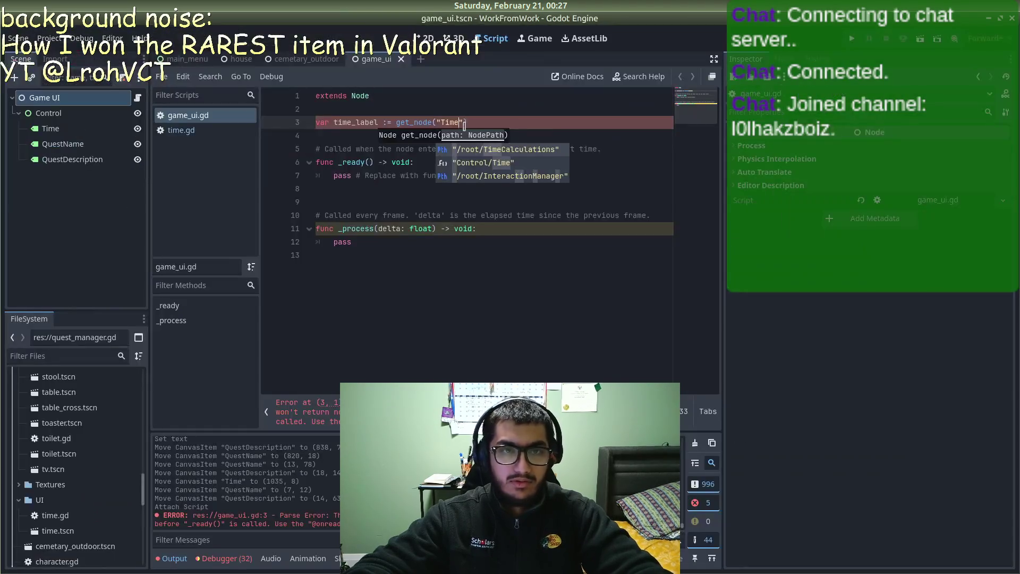
click(474, 121)
drag(466, 122, 387, 122)
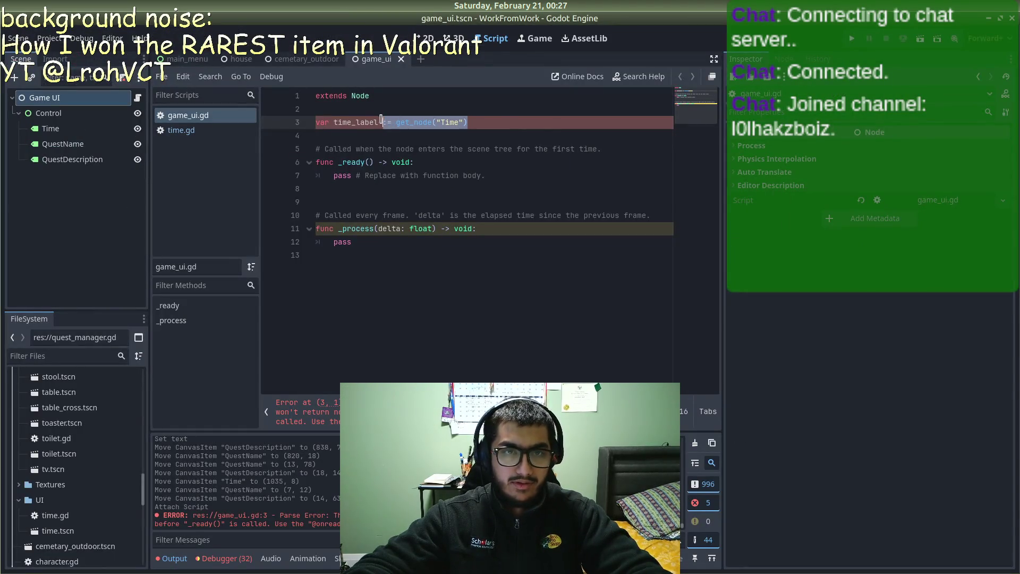
Step: Replace the get_node assignment so time_label is declared with type Label
key(BackSpace)
text(Label)
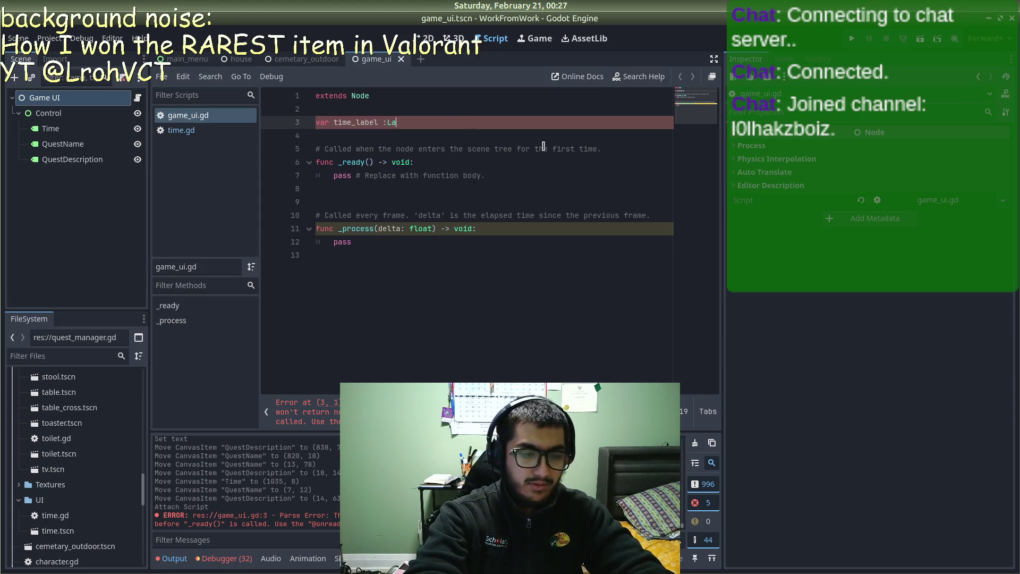
key(Left)
key(Left)
key(Left)
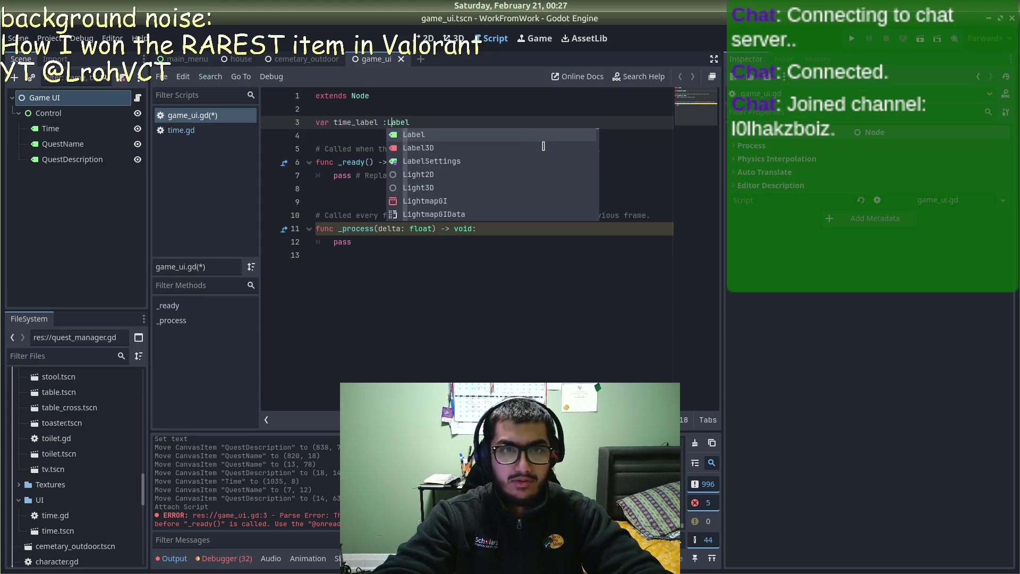
Step: In _ready, set time_label = get_node("Control").get_node("Time"), save, and remove the extra blank line
drag(513, 178, 333, 176)
text(time_Lab)
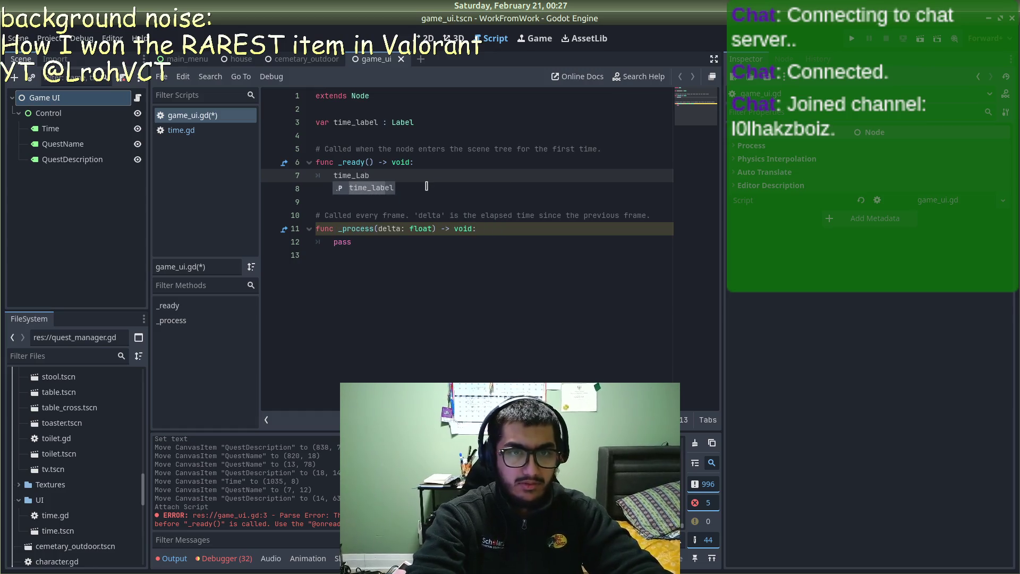
key(Return)
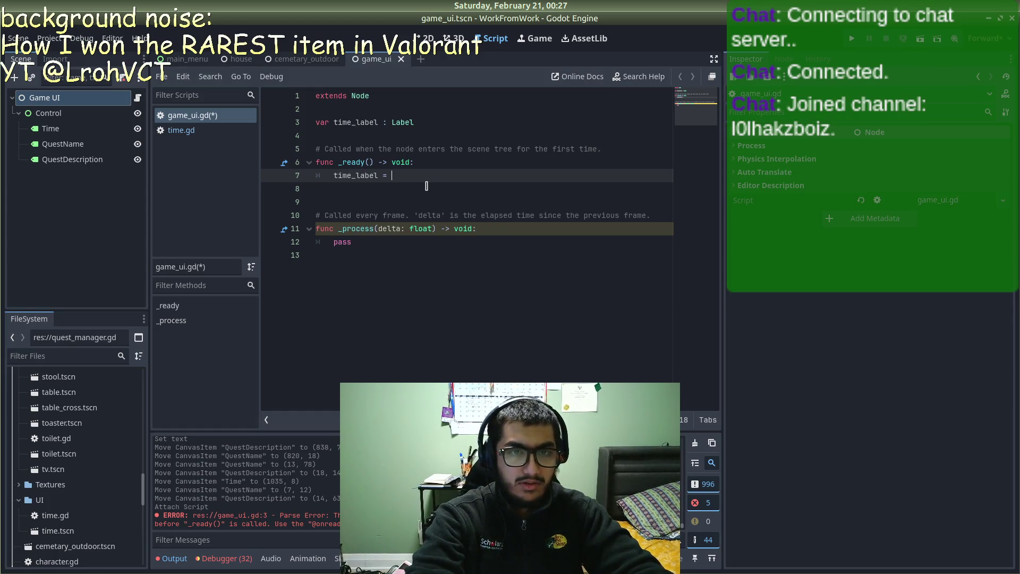
text(get_nod)
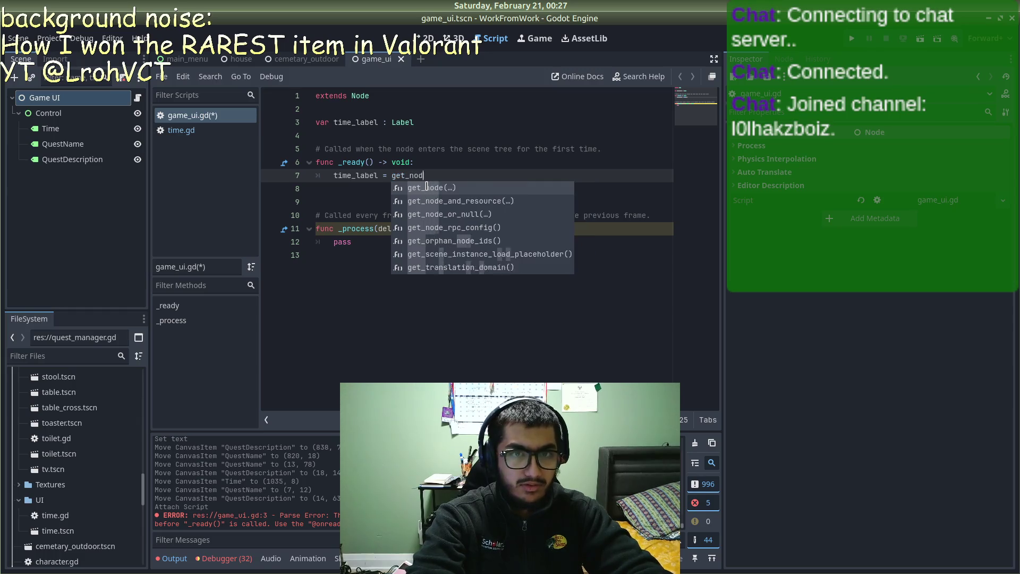
key(Return)
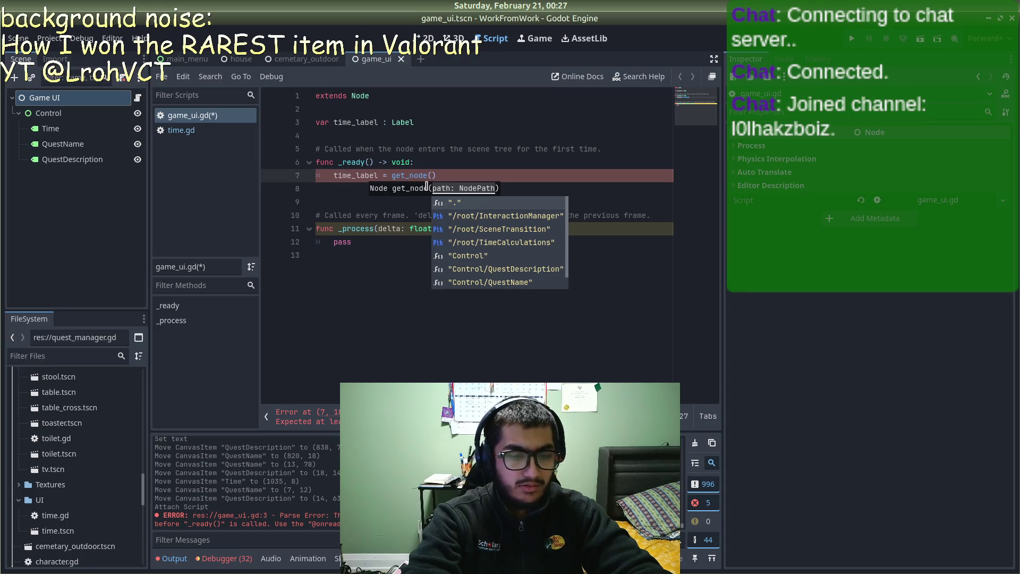
text("Control"))
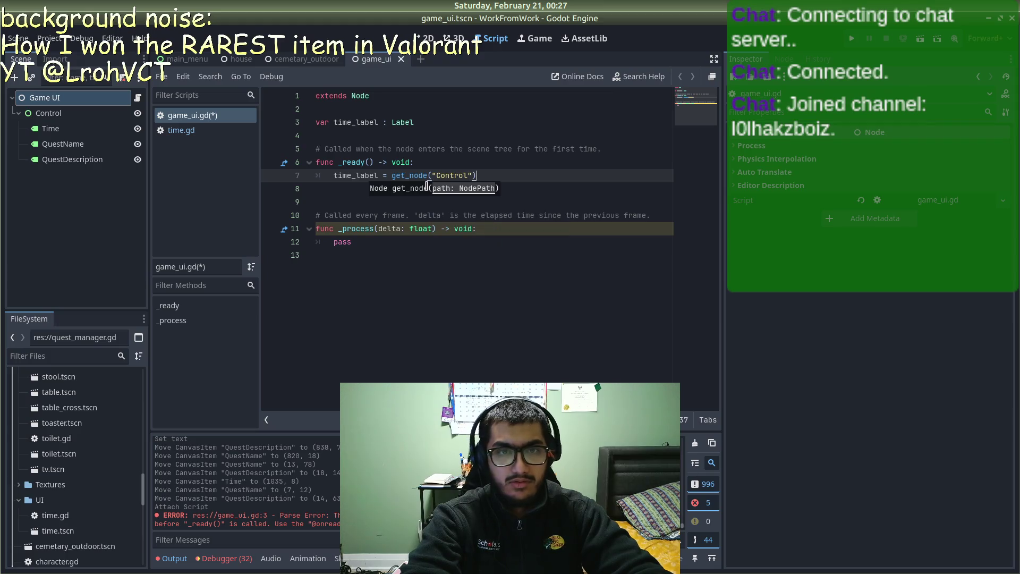
text(.get_node)
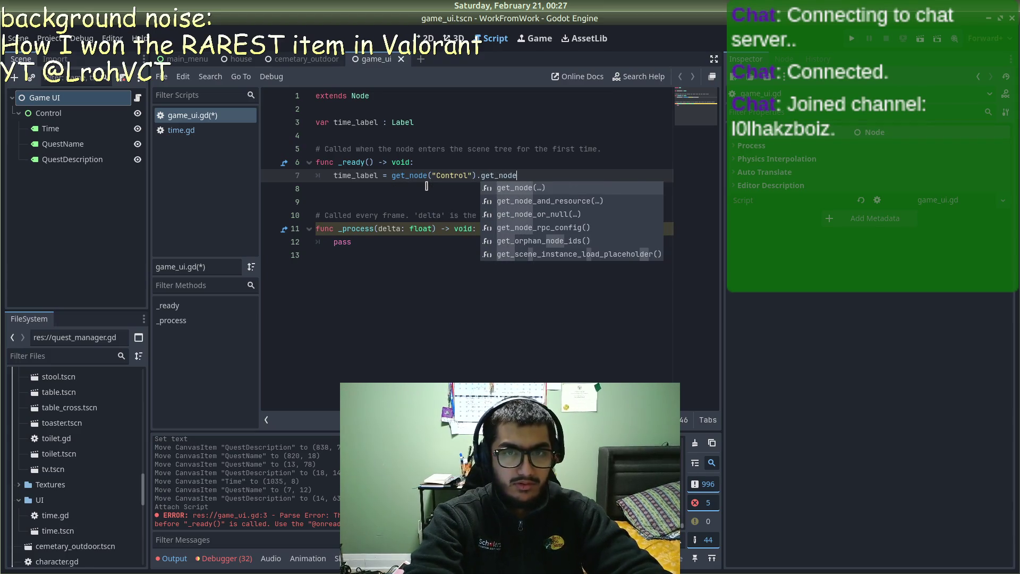
key(Return)
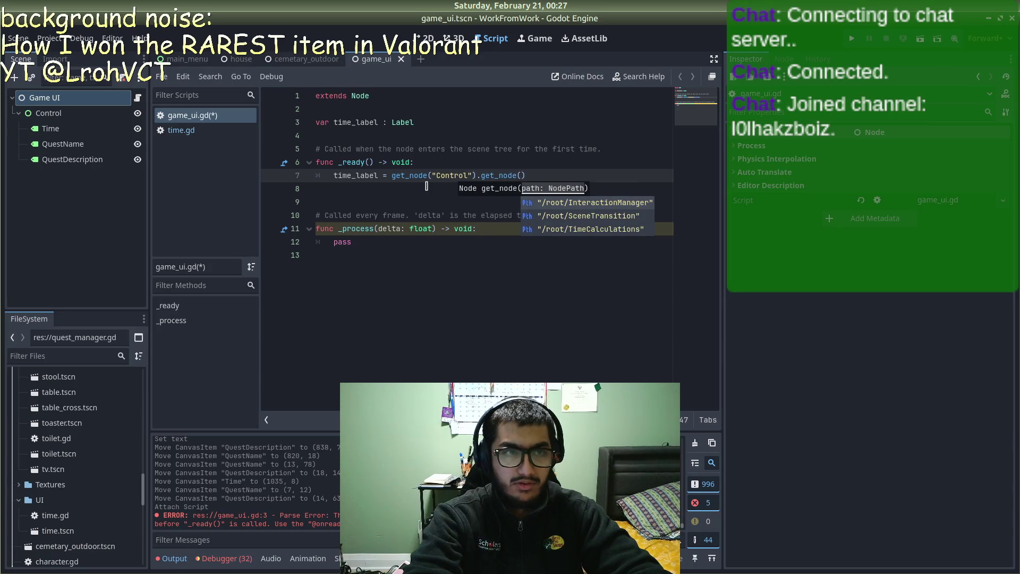
text(Time)
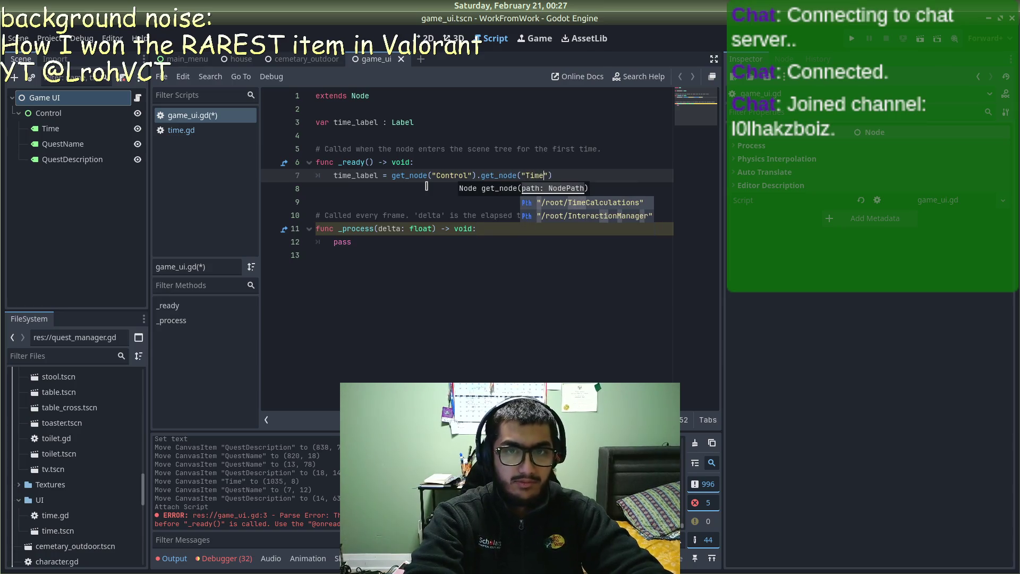
key(ctrl+s)
click(641, 156)
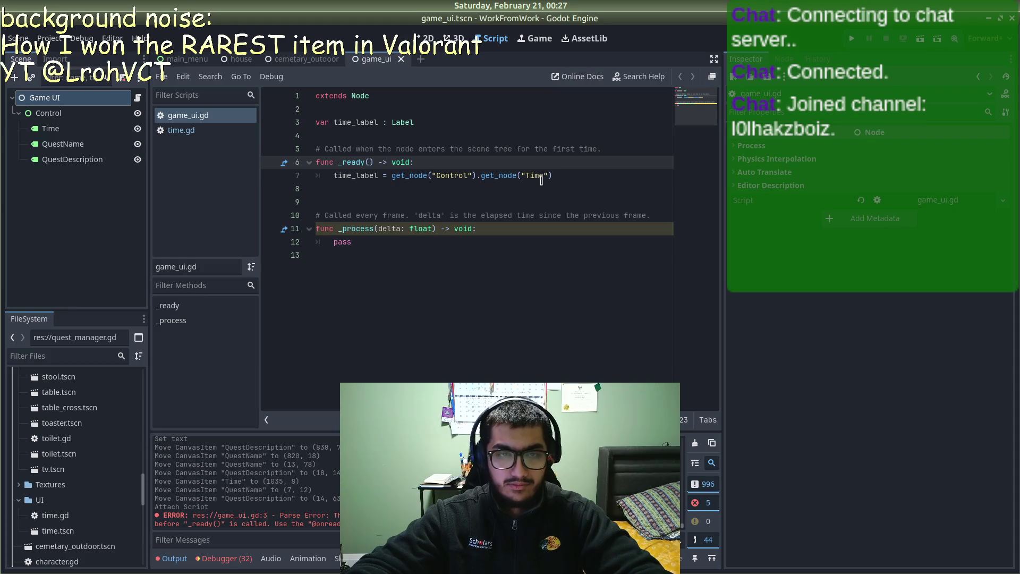
click(468, 192)
key(BackSpace)
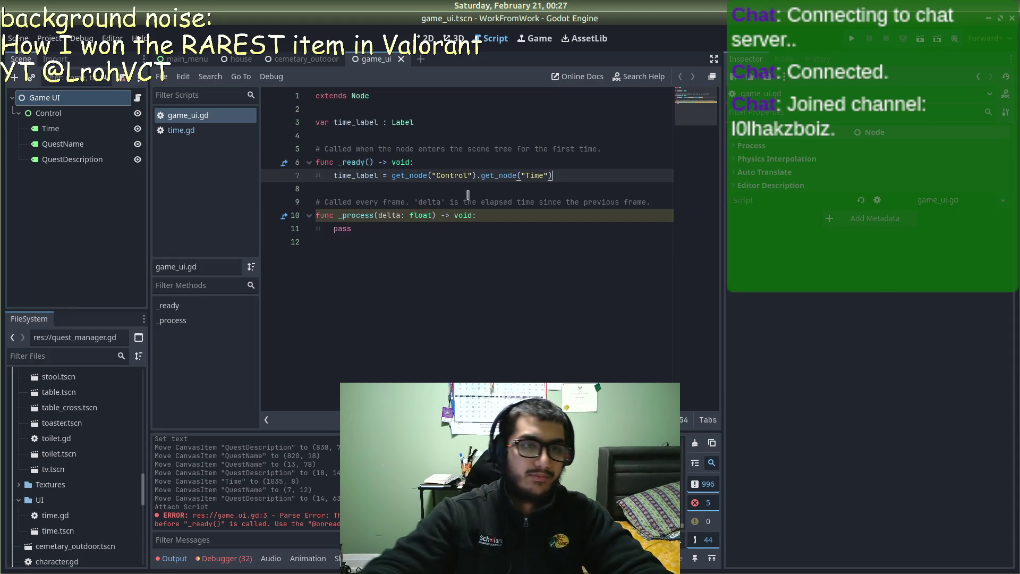
Step: Copy the clock-updating line from time.gd over pass in game_ui.gd's _process
click(207, 128)
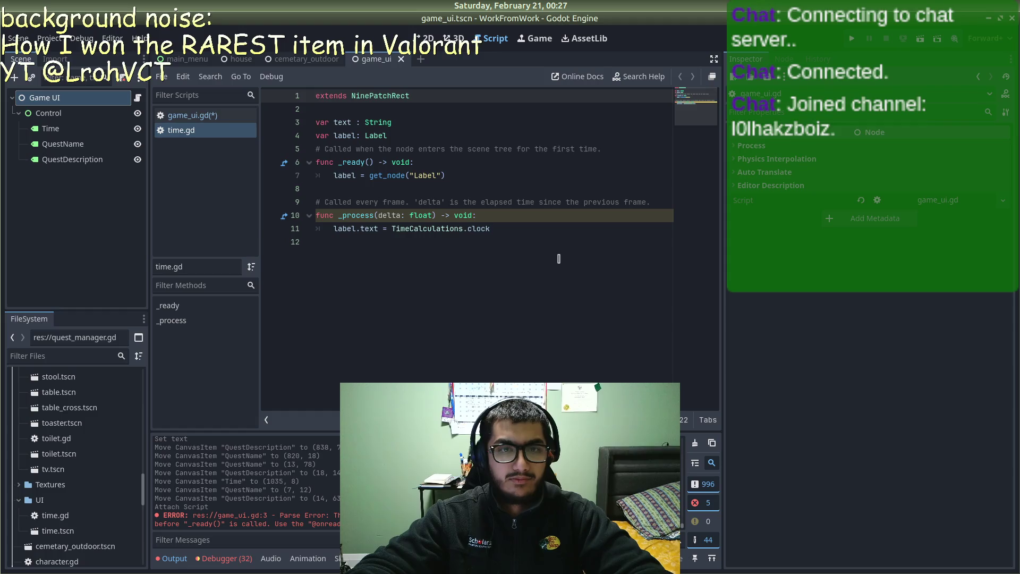
drag(508, 228, 332, 229)
key(ctrl+c)
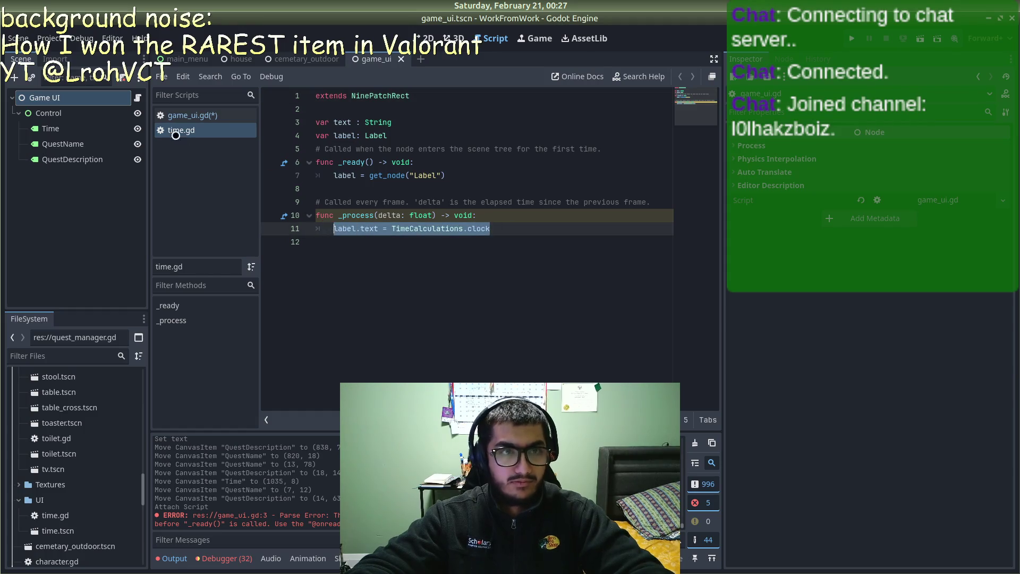
click(175, 118)
double_click(342, 228)
key(ctrl+v)
Step: Rename label to time_label in the pasted line and switch to the house scene
double_click(347, 229)
text(time)
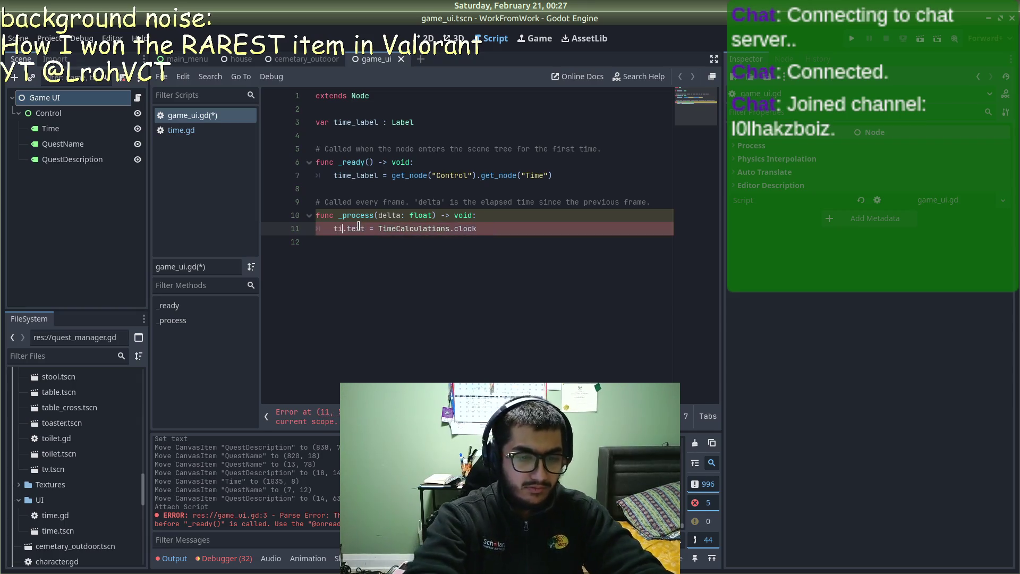
text(_l)
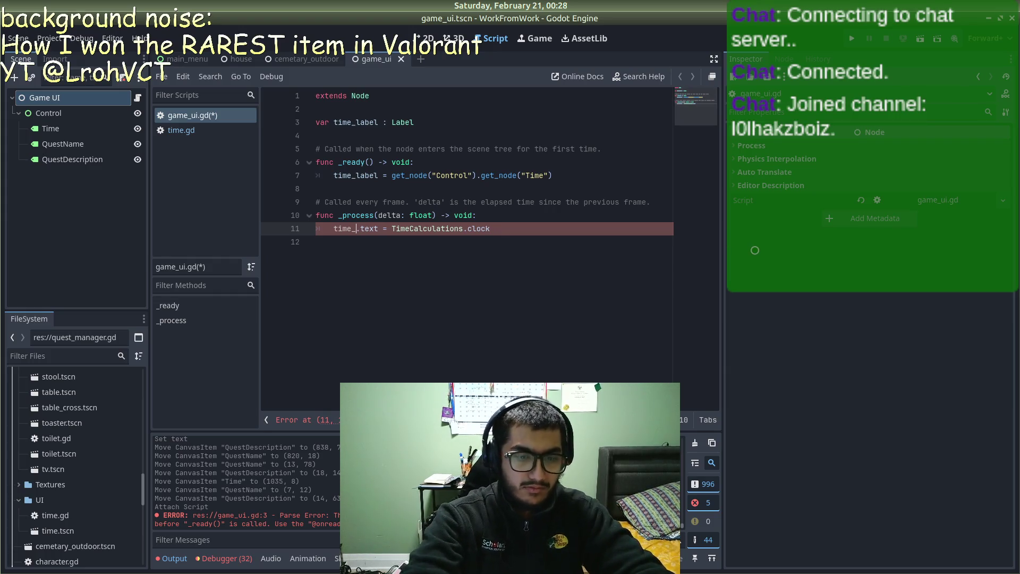
key(BackSpace)
text(label)
click(513, 202)
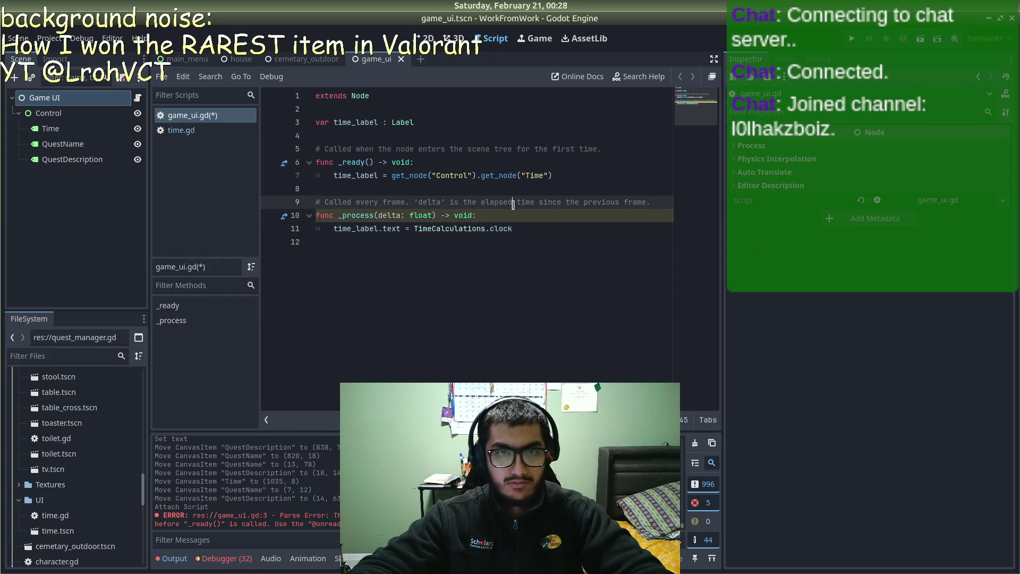
click(237, 58)
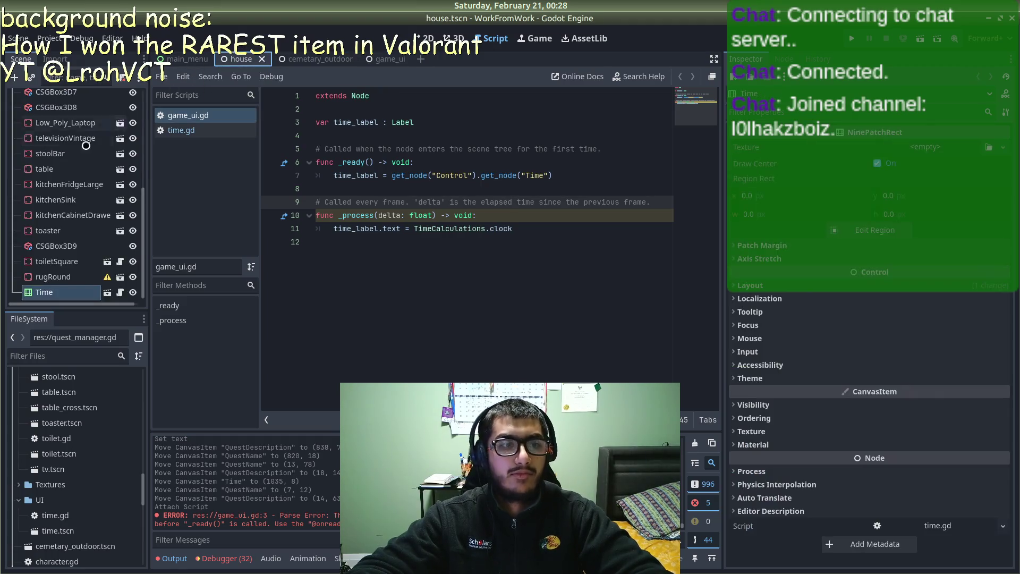
Step: Delete the house scene's Time node, save, and drag in a game_ui.tscn instance
right_click(64, 287)
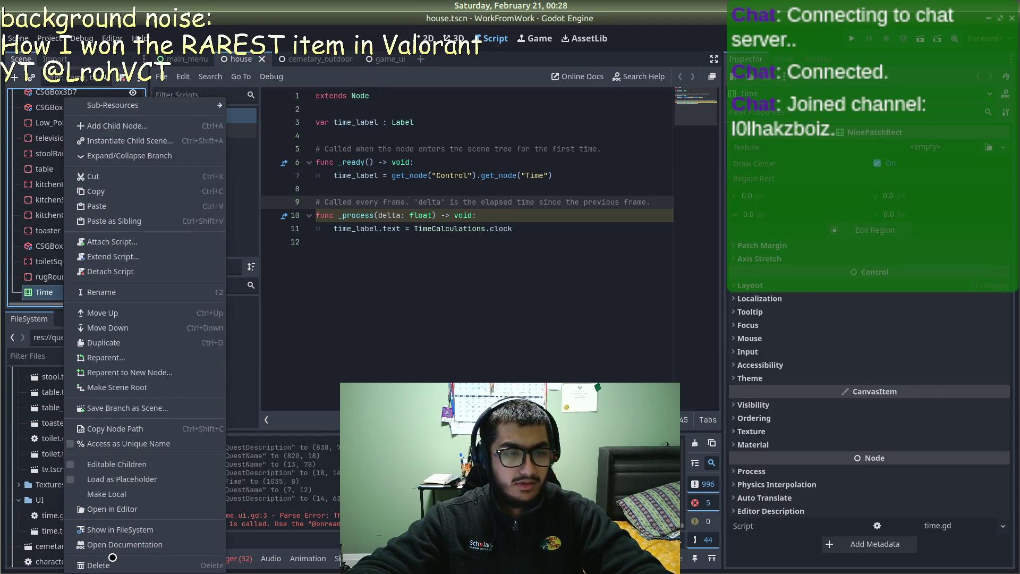
click(111, 558)
click(539, 296)
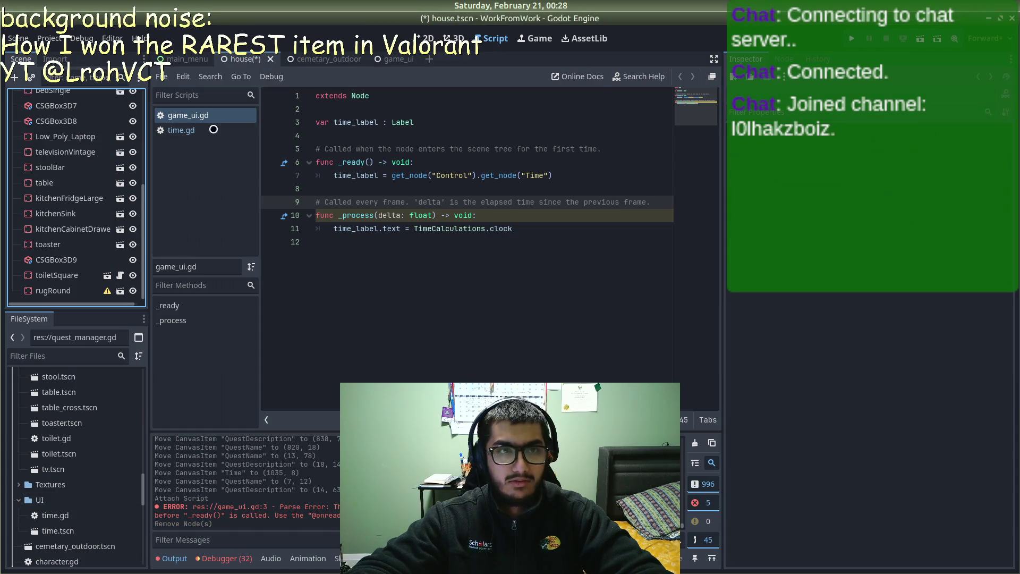
key(ctrl+s)
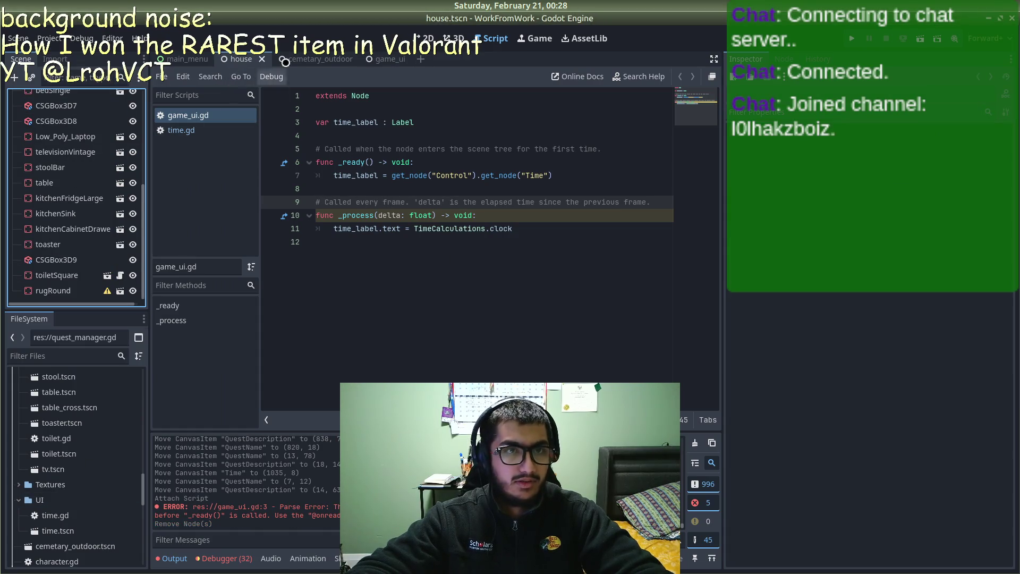
scroll(48, 483, down, 5)
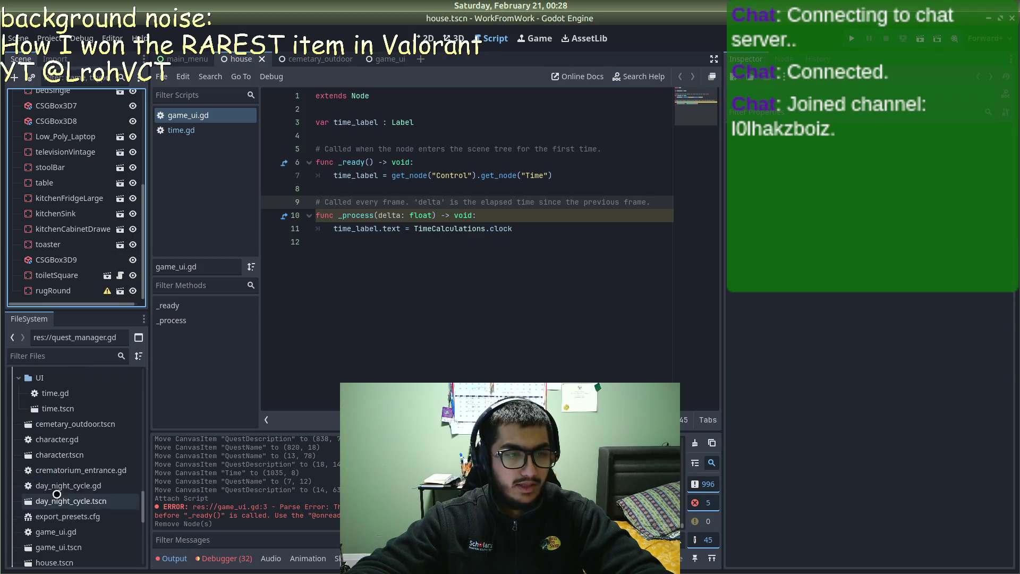
scroll(58, 428, up, 3)
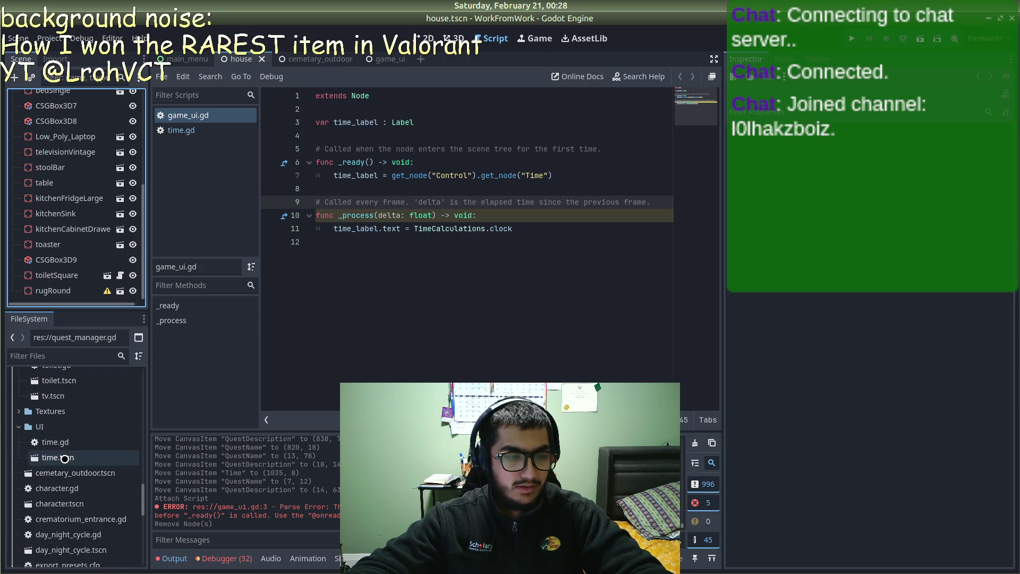
scroll(53, 456, down, 10)
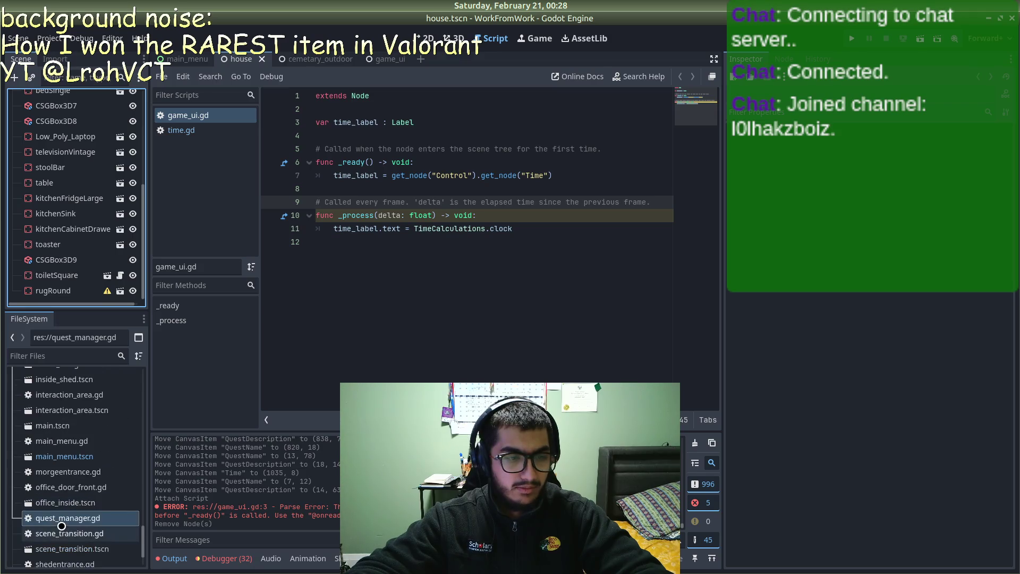
scroll(61, 494, up, 6)
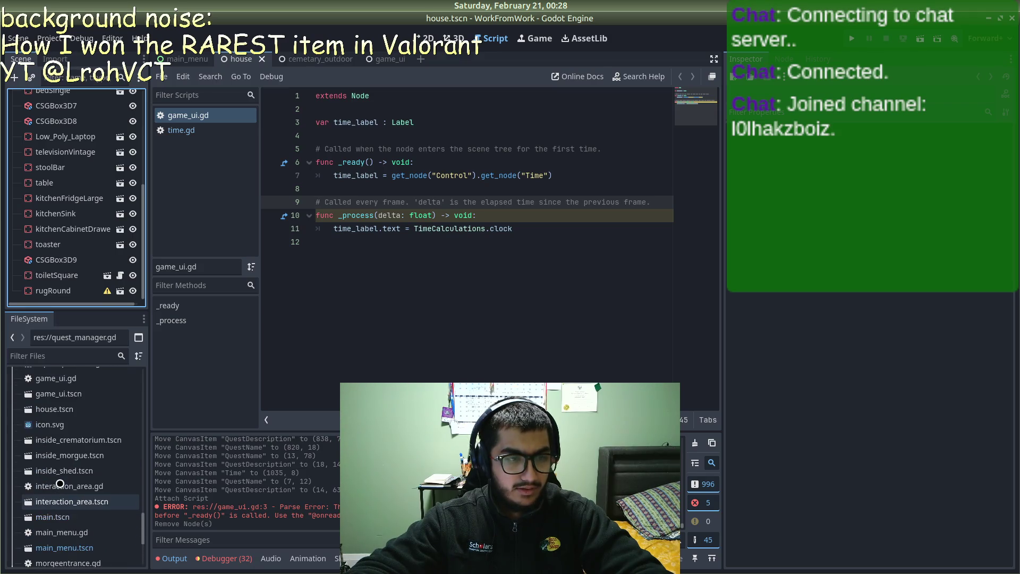
mouse_move(56, 467)
mouse_down()
mouse_move(61, 374)
mouse_move(49, 428)
mouse_move(73, 445)
mouse_move(75, 214)
mouse_move(52, 97)
mouse_up()
Step: Save the house scene, then delete the Time node from cemetary_outdoor
key(ctrl+s)
click(306, 59)
click(60, 275)
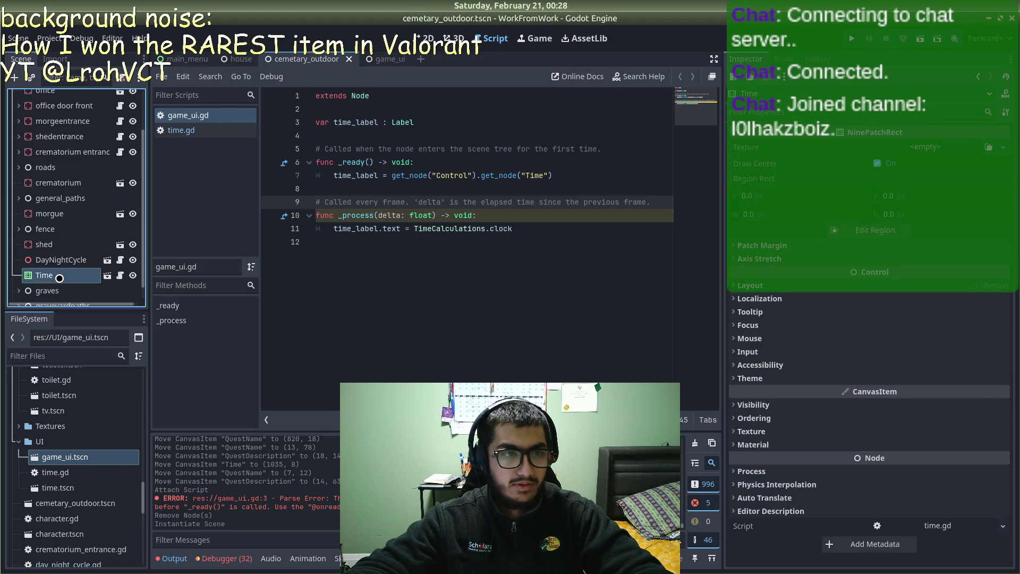
right_click(59, 275)
click(130, 560)
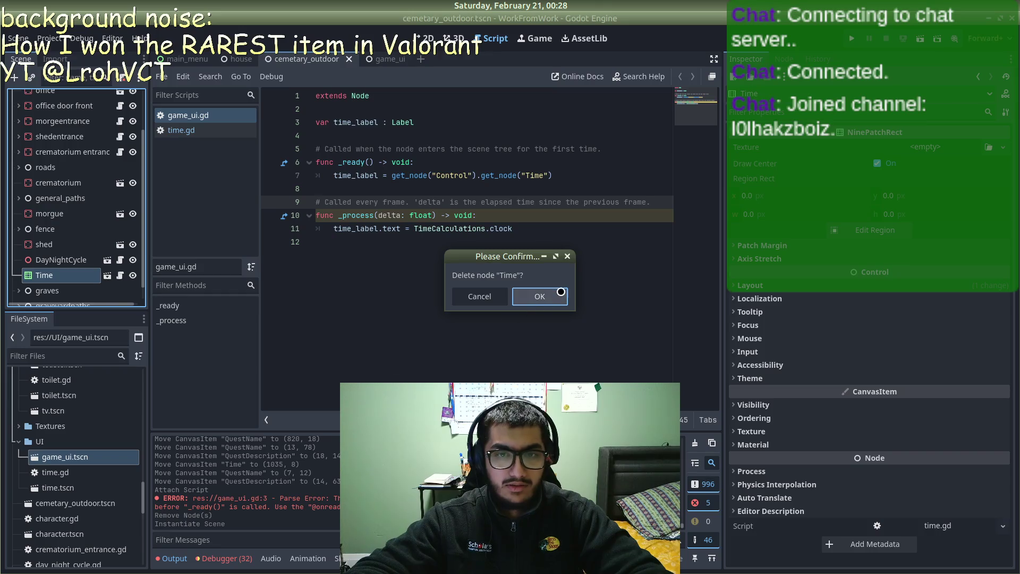
click(540, 295)
Step: Drag a game_ui.tscn instance into cemetary_outdoor's Scene tree and save it
scroll(64, 443, down, 1)
drag(63, 437, 46, 102)
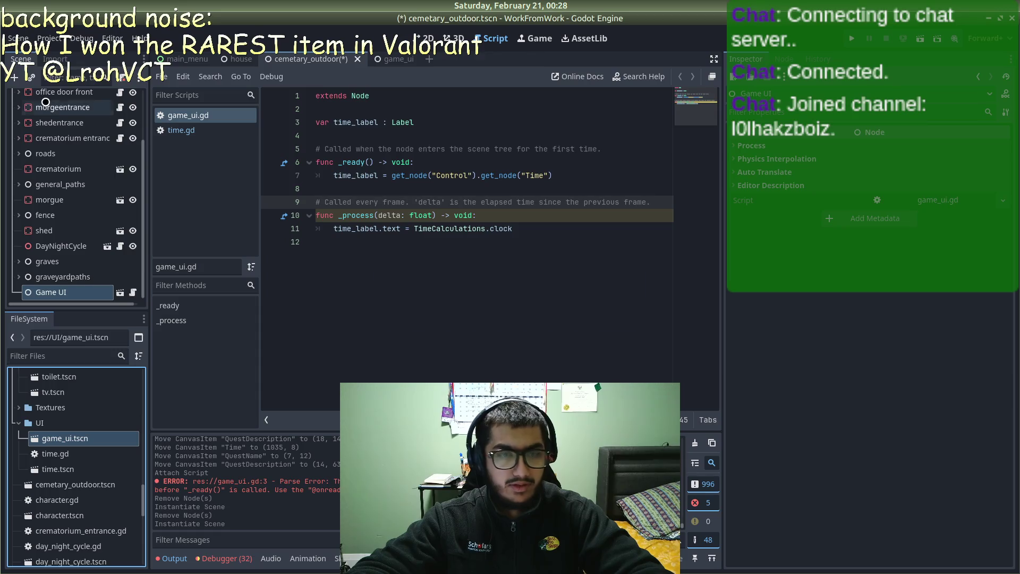
key(ctrl+s)
Step: Run the game twice from Start Game, checking the quest labels and clock, then stop it
click(850, 37)
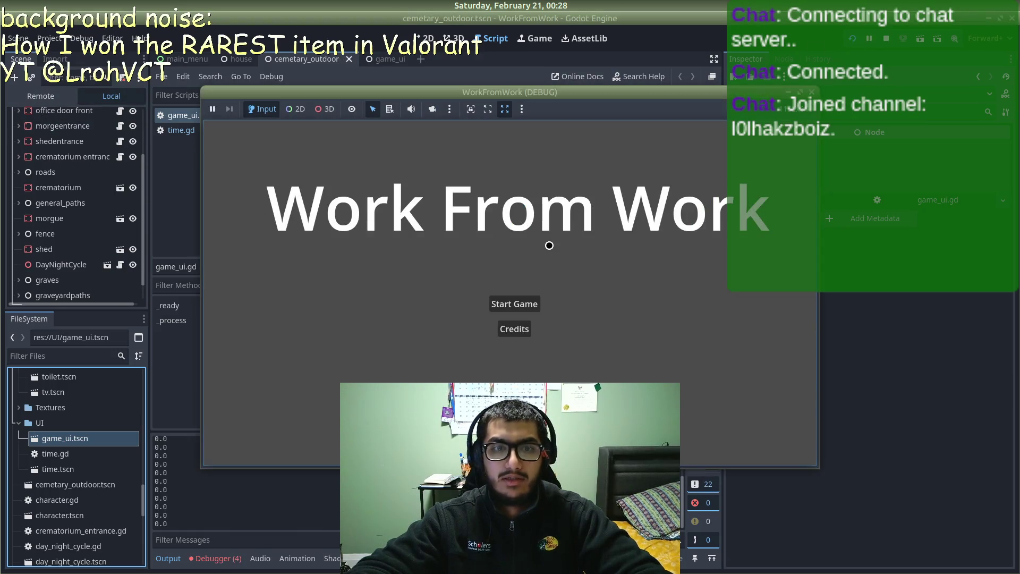
click(524, 305)
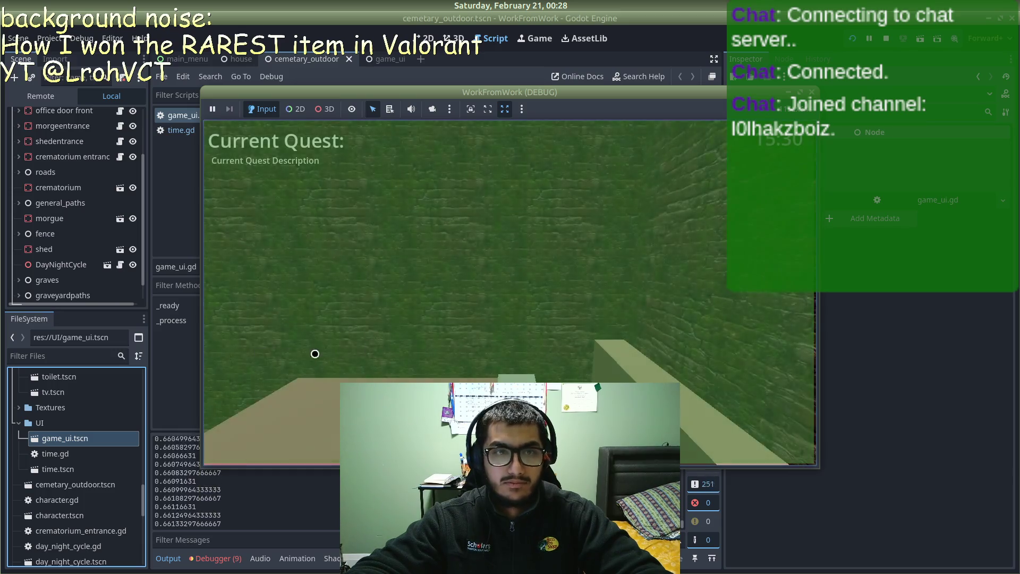
key(w)
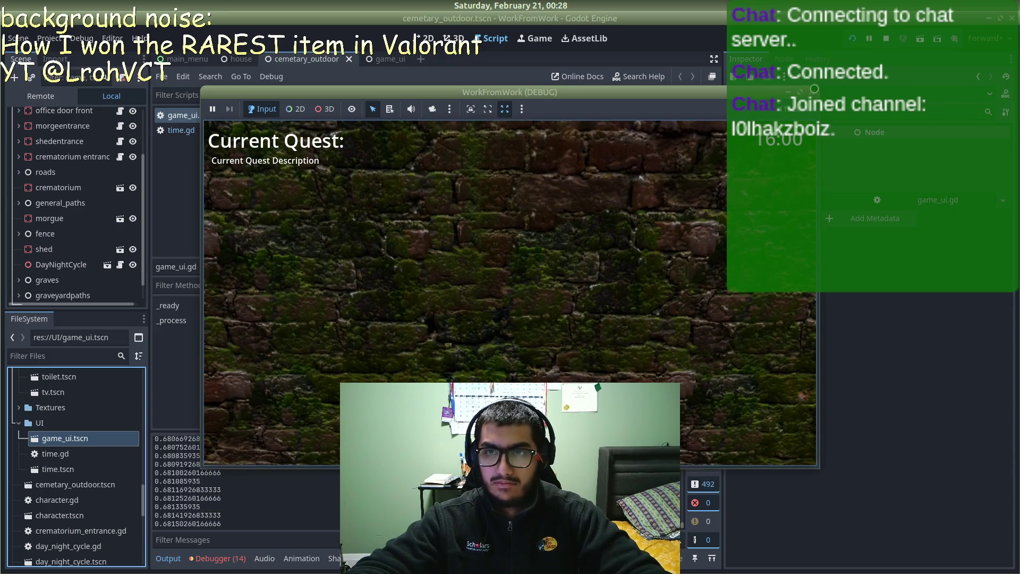
key(F8)
key(F5)
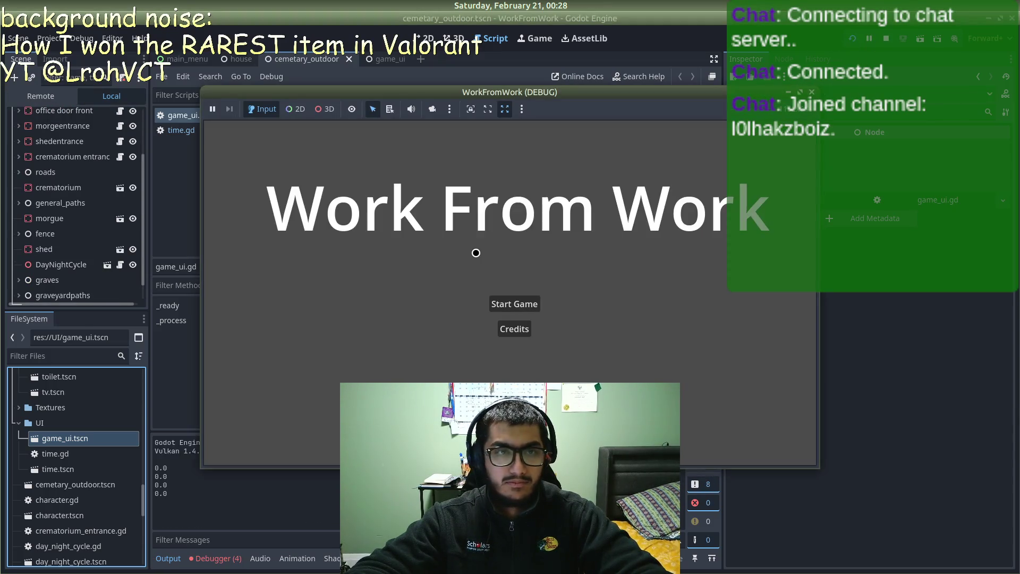
click(514, 303)
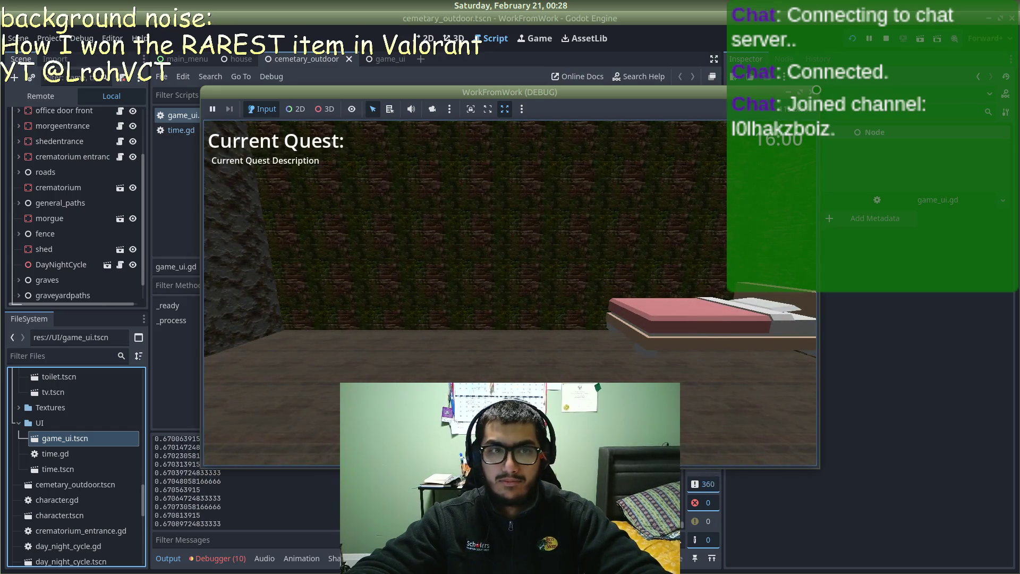
click(816, 90)
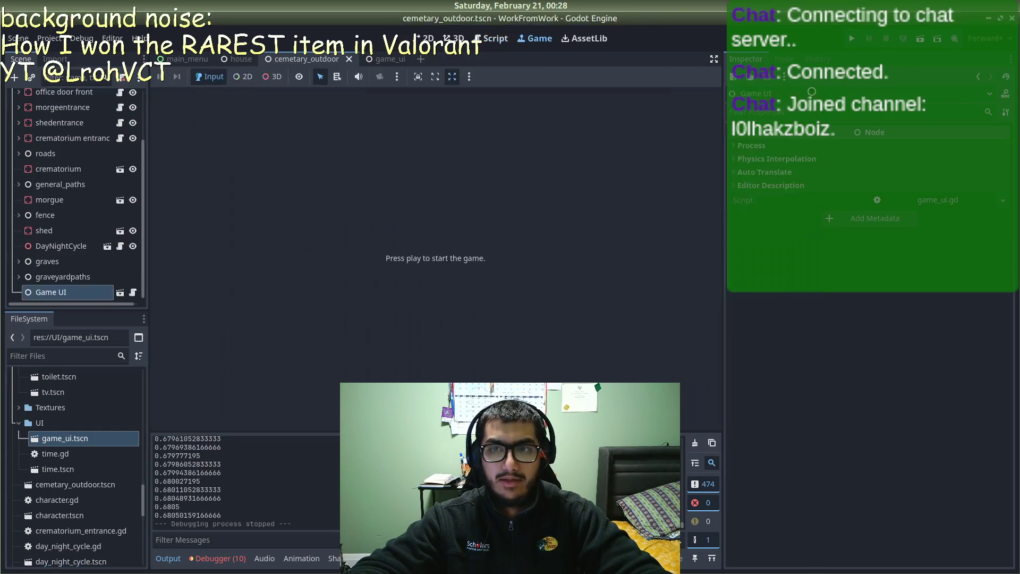
Step: Open game_ui in the 2D view and drag the Control's bottom edge up to 97 px high
click(186, 59)
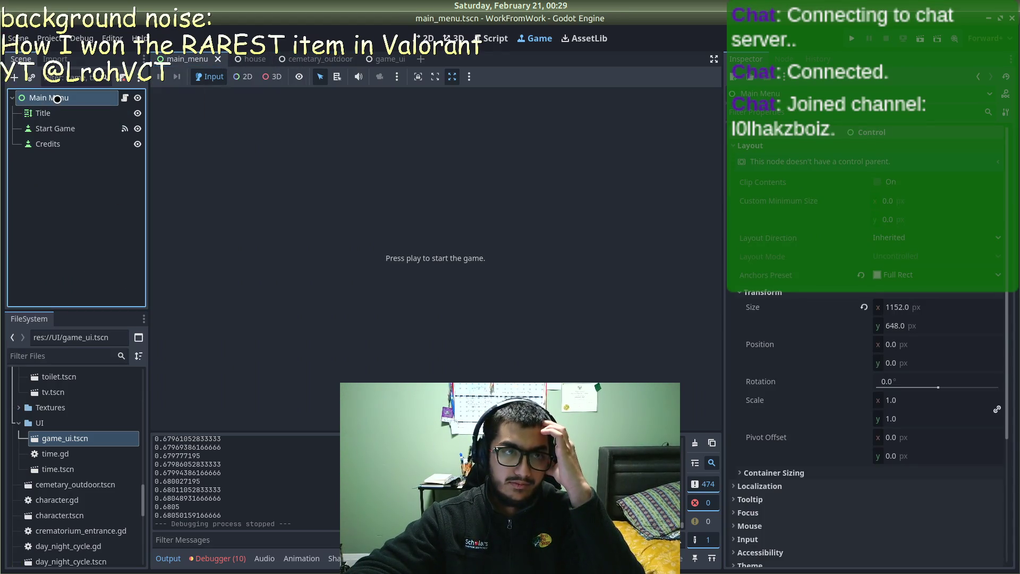
click(378, 59)
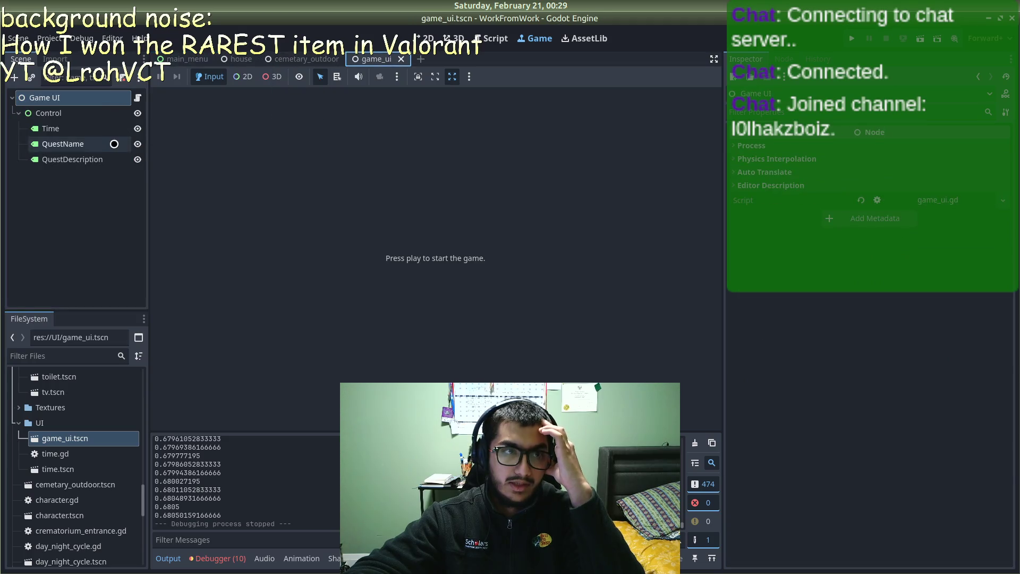
click(79, 111)
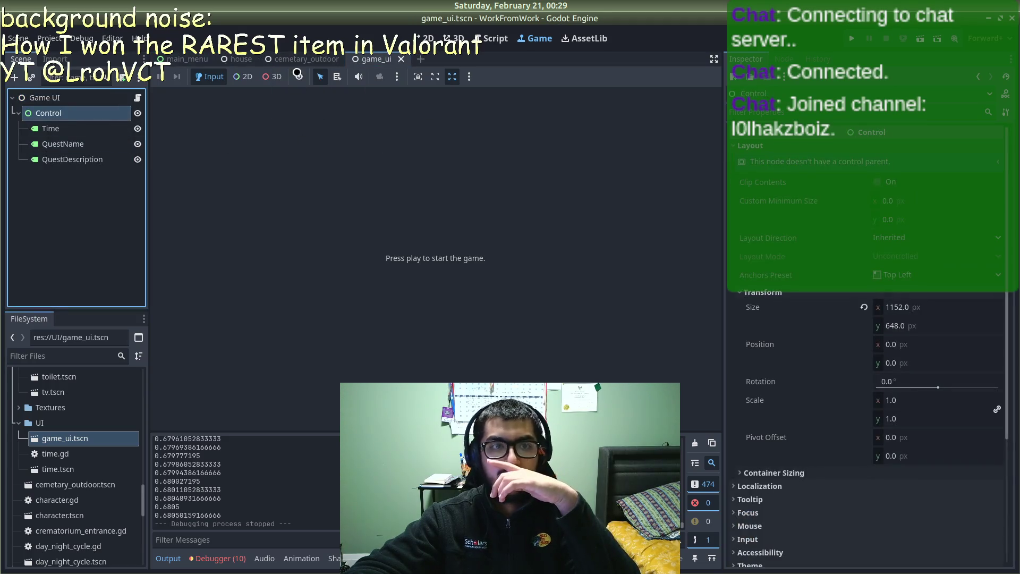
click(425, 38)
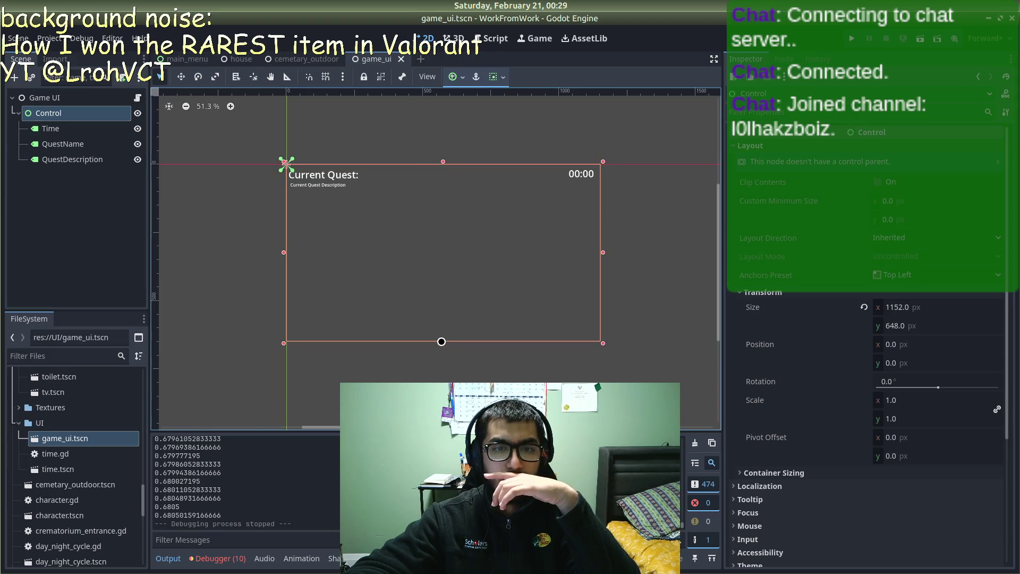
drag(443, 342, 457, 192)
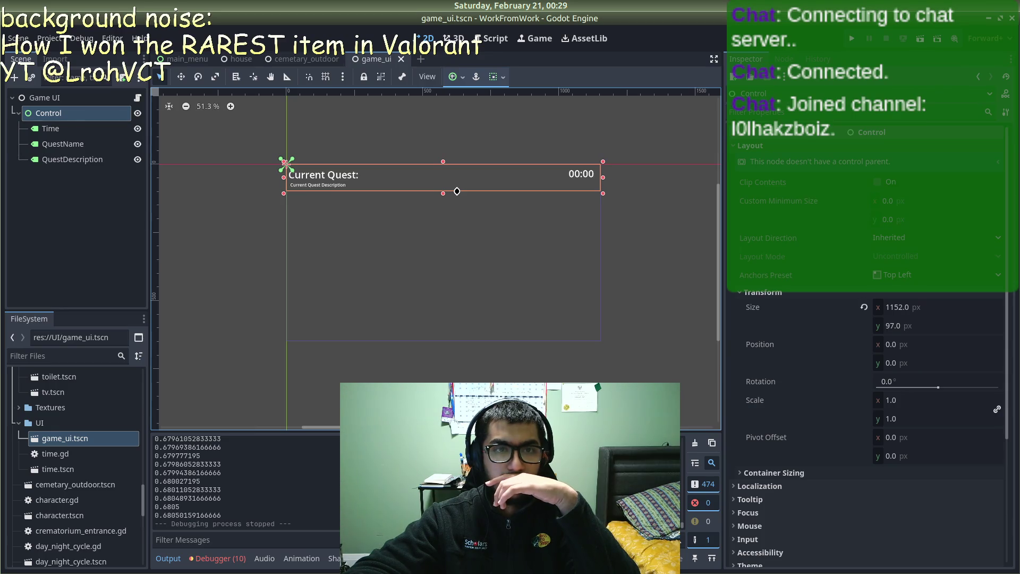
drag(457, 192, 457, 192)
Step: Save the game_ui scene and run the project to test the UI
click(68, 98)
click(66, 112)
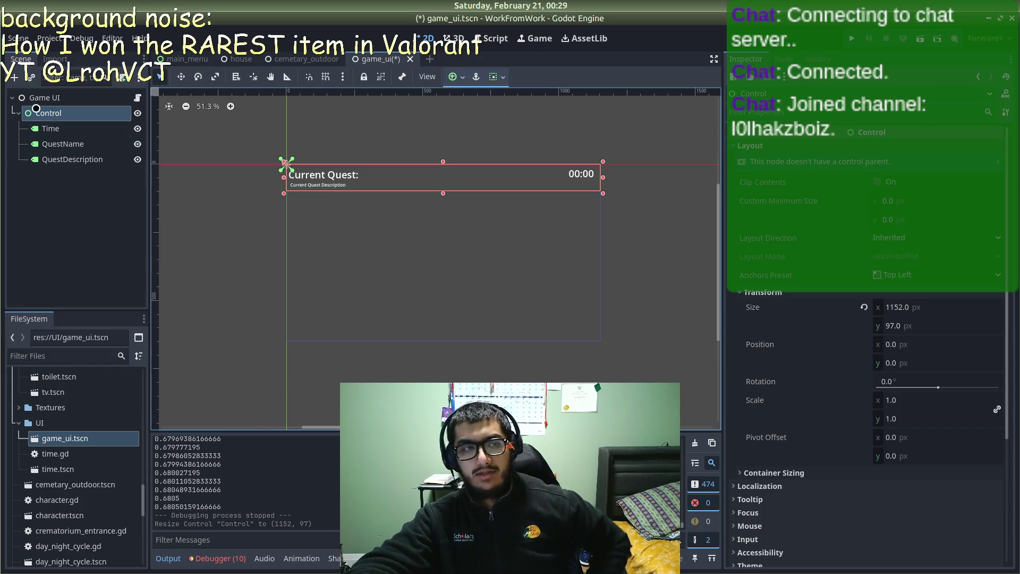
click(85, 237)
key(ctrl+s)
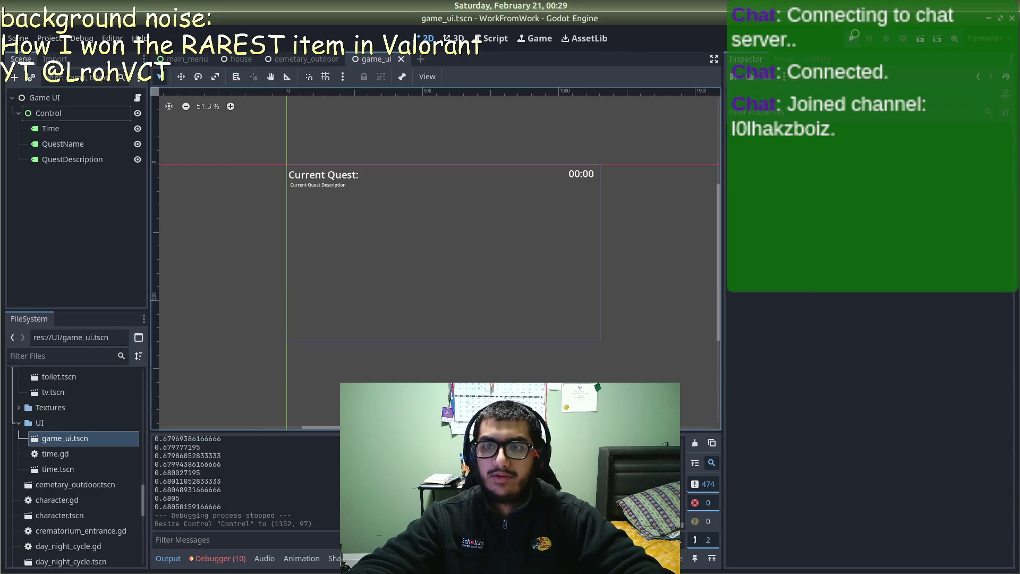
click(852, 37)
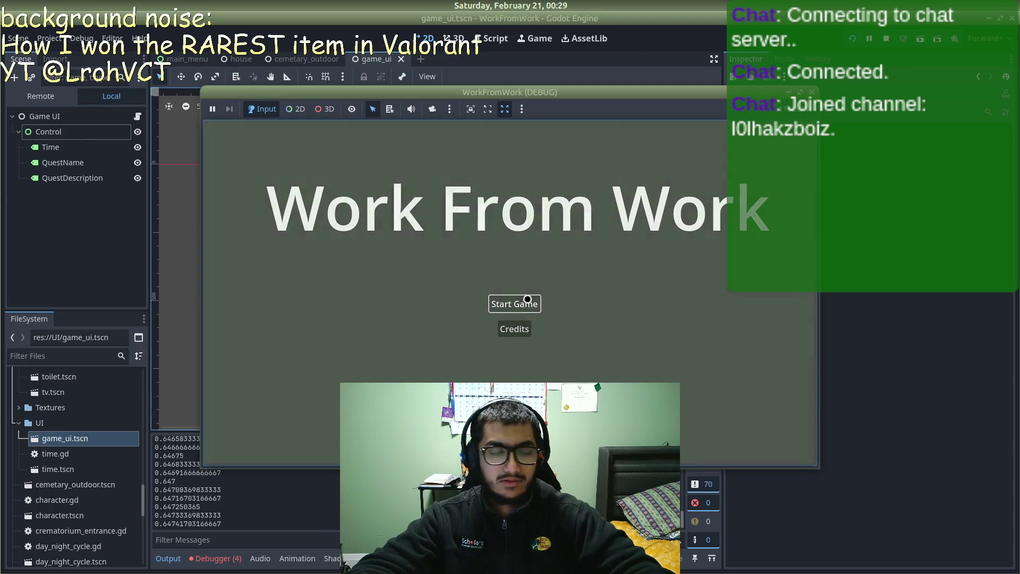
Step: Start the game, enter the cemetery office with E to see the quest overlay, then stop the run
click(514, 303)
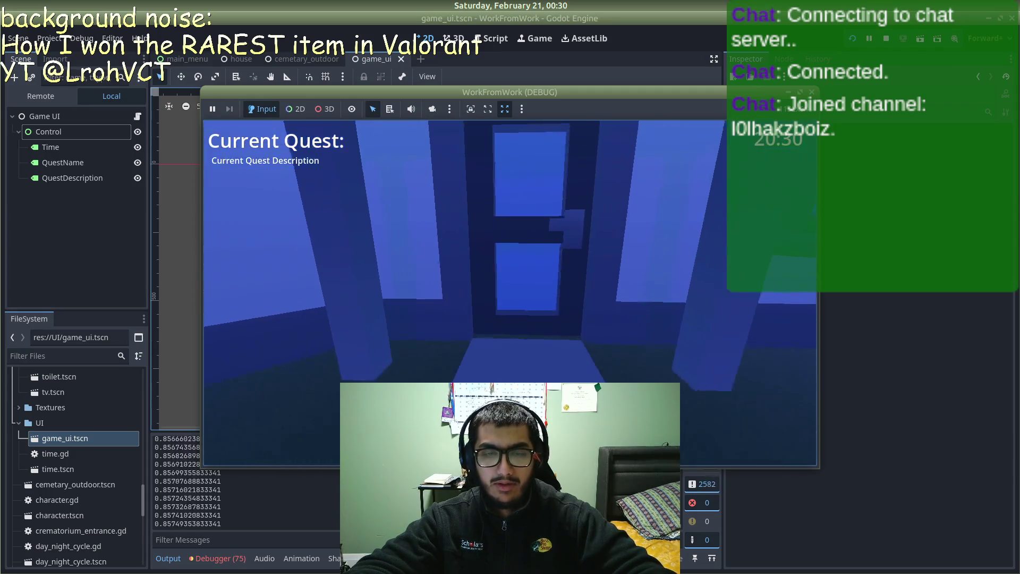
key(e)
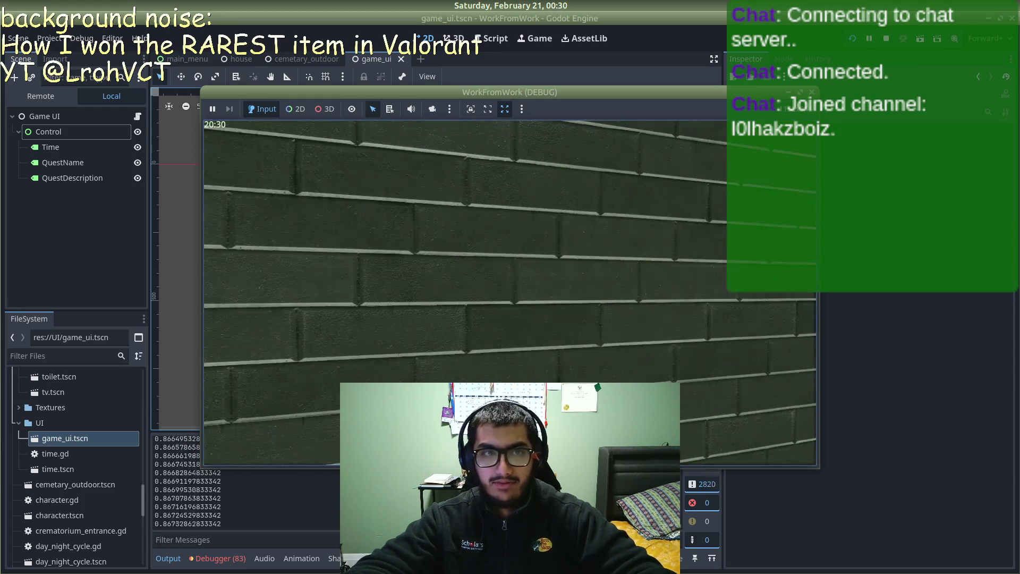
click(811, 92)
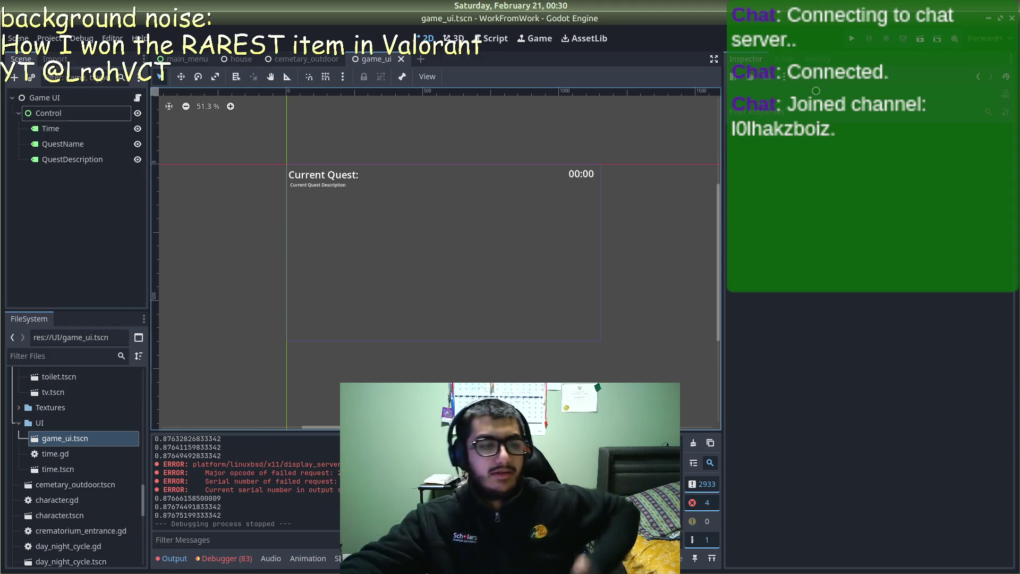
Step: Open quest_manager.gd in the script editor with the caret after 'extends Node'
click(491, 38)
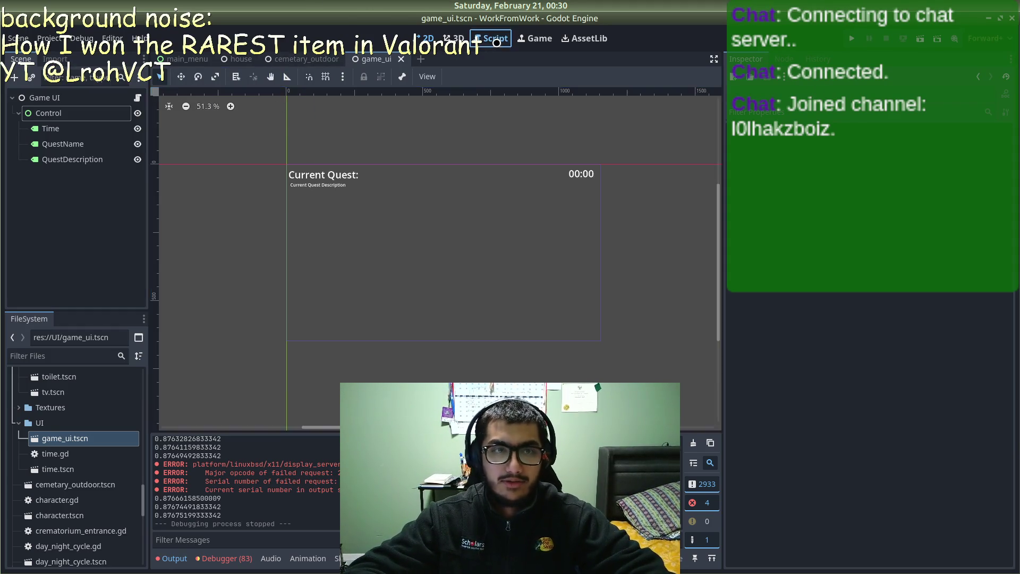
scroll(67, 398, down, 5)
scroll(66, 452, down, 3)
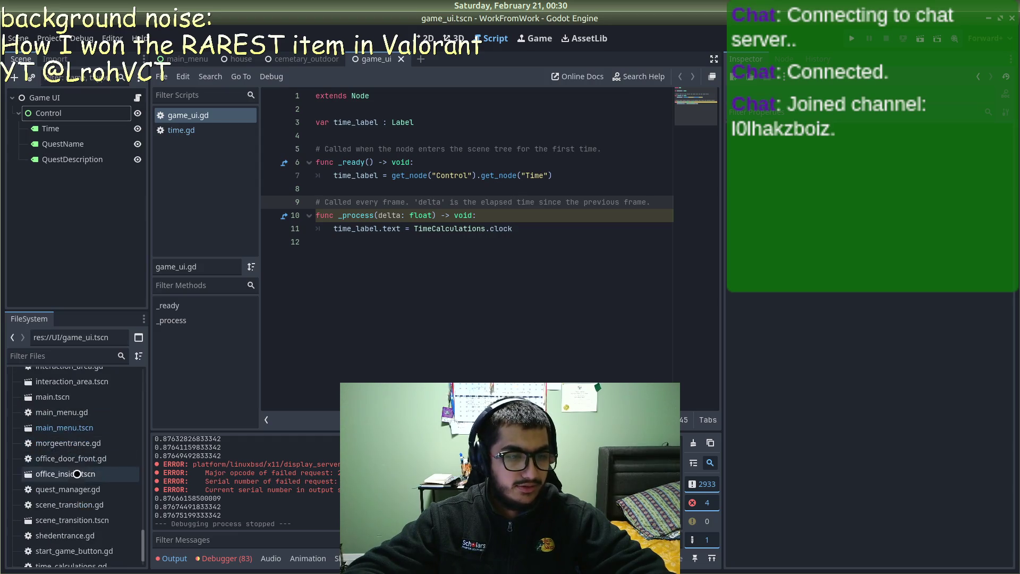
click(65, 458)
double_click(66, 458)
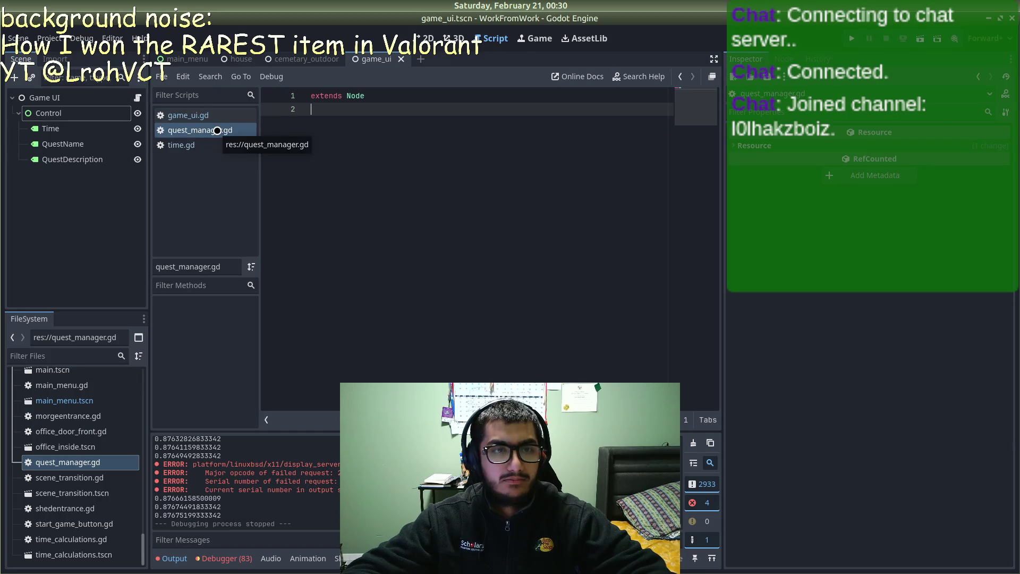
click(385, 90)
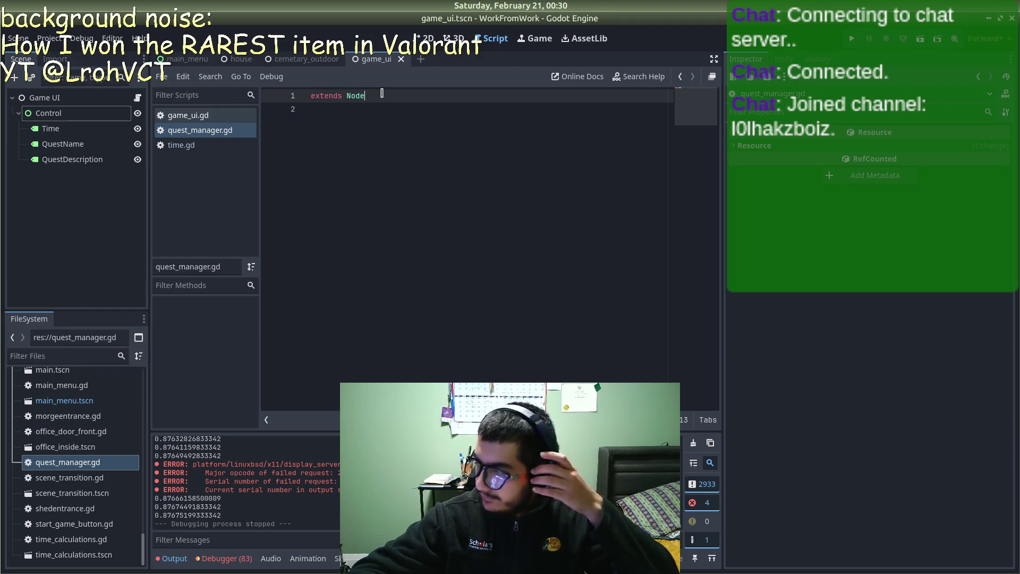
Step: Bring the YouTube tutorial in Firefox back to the front
mouse_move(5, 356)
mouse_move(11, 284)
click(39, 291)
Step: Skip the tutorial ahead and pause it at 2:18 on QuestManager's QuestBox, QuestTitle and QuestDescription variables
click(199, 255)
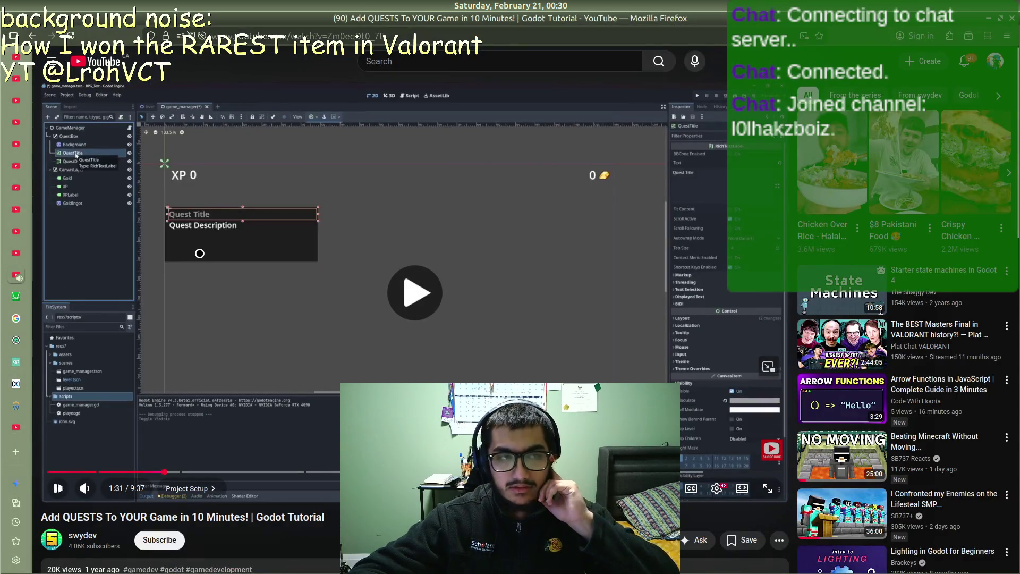
key(l)
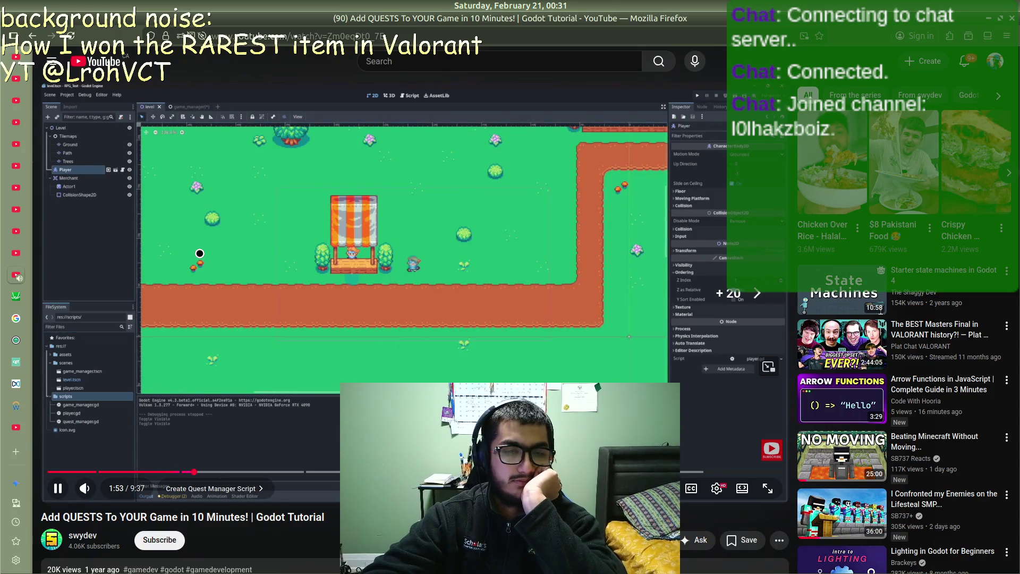
key(l)
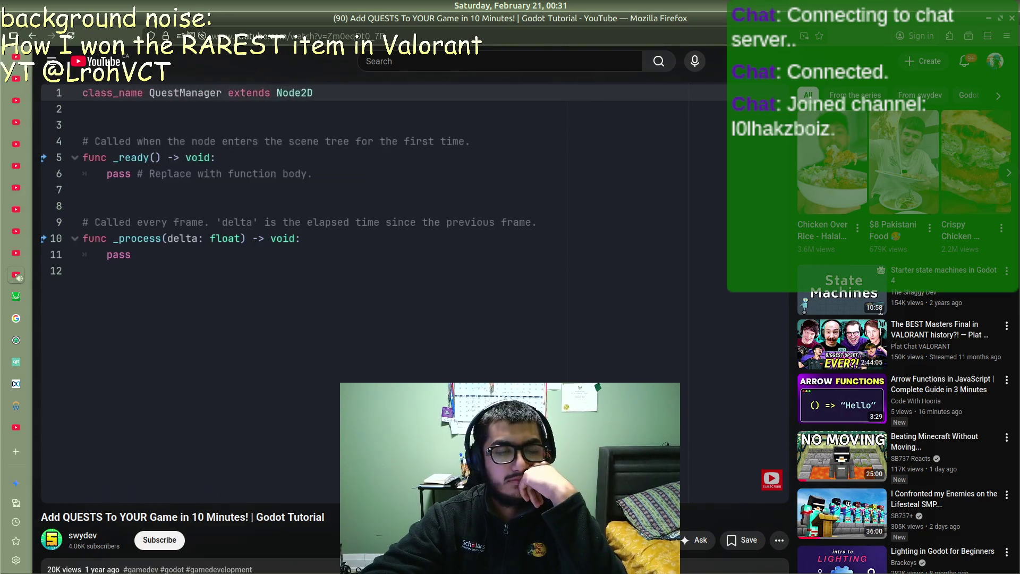
key(Right)
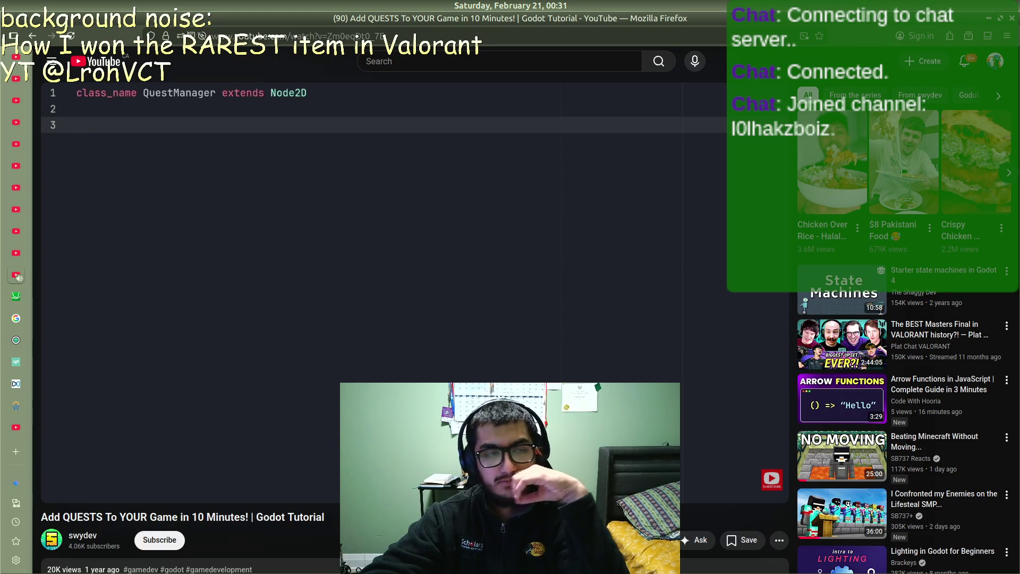
click(200, 253)
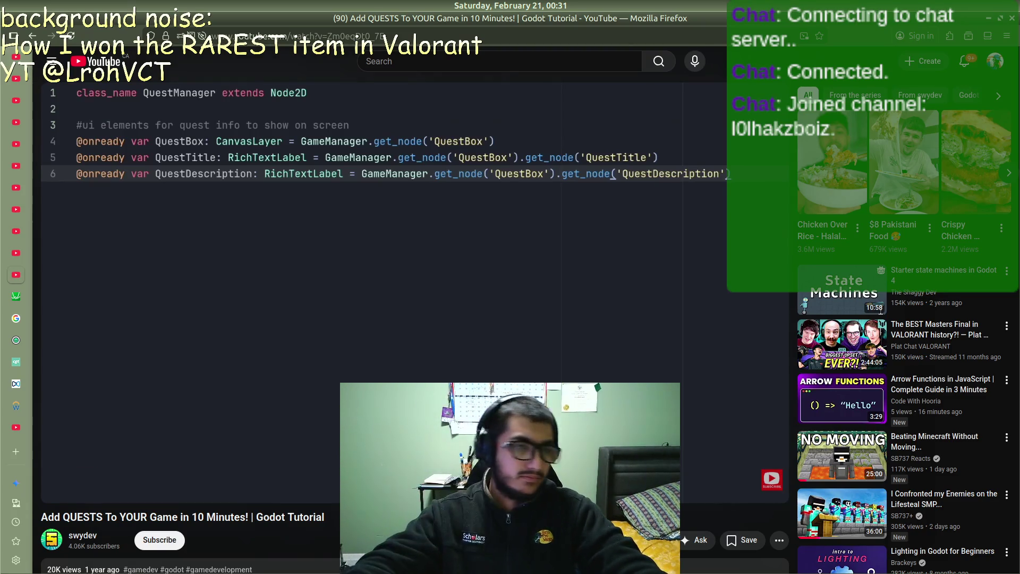
click(318, 129)
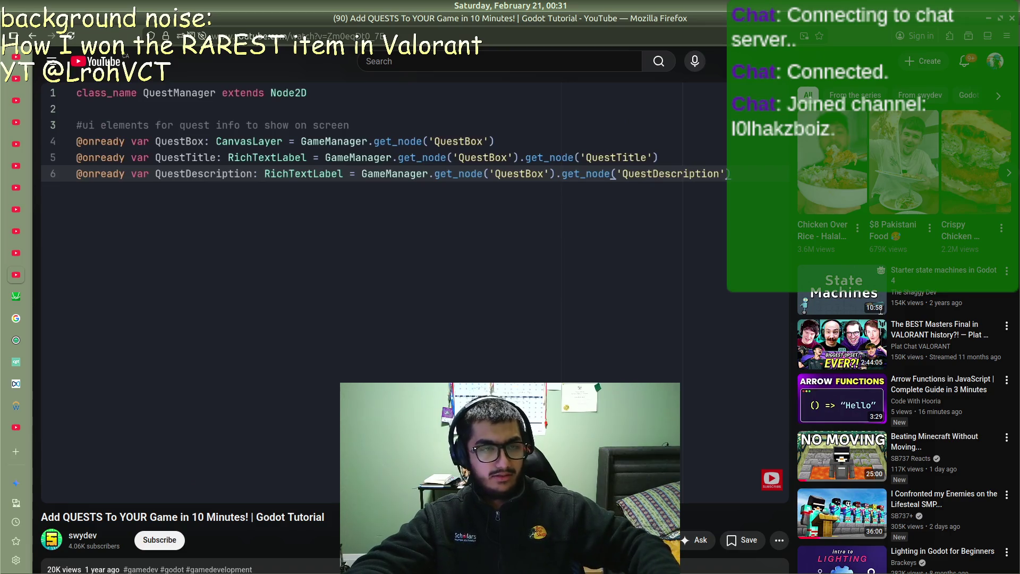
key(alt+Tab)
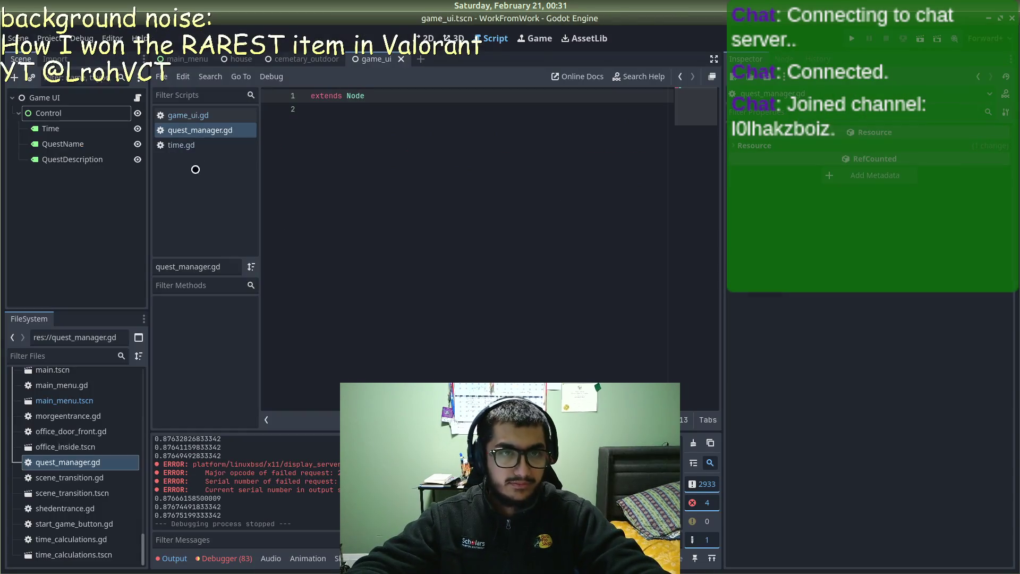
Step: Add 'class_name QuestManager' above extends Node and save the script
key(Return)
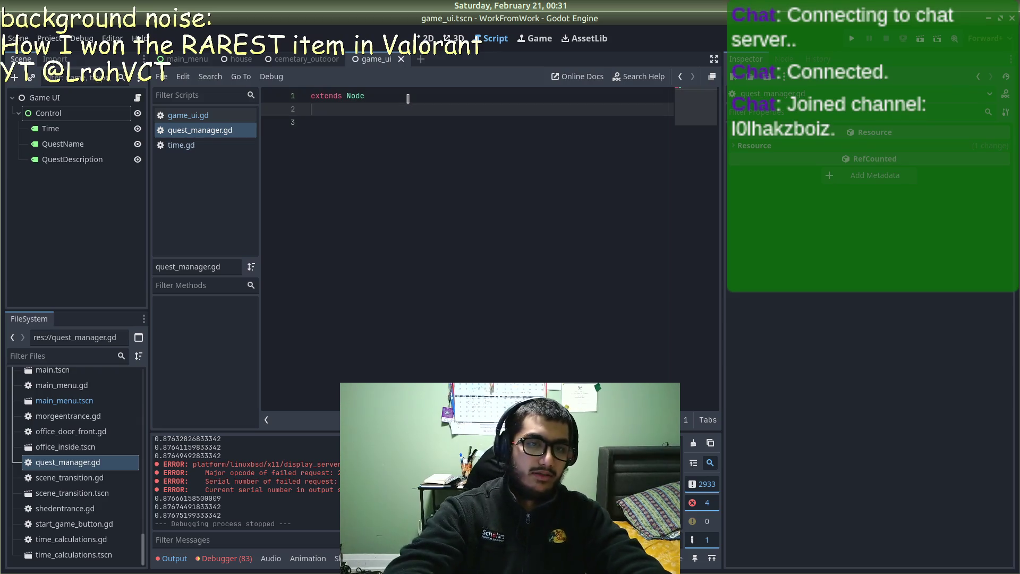
key(Up)
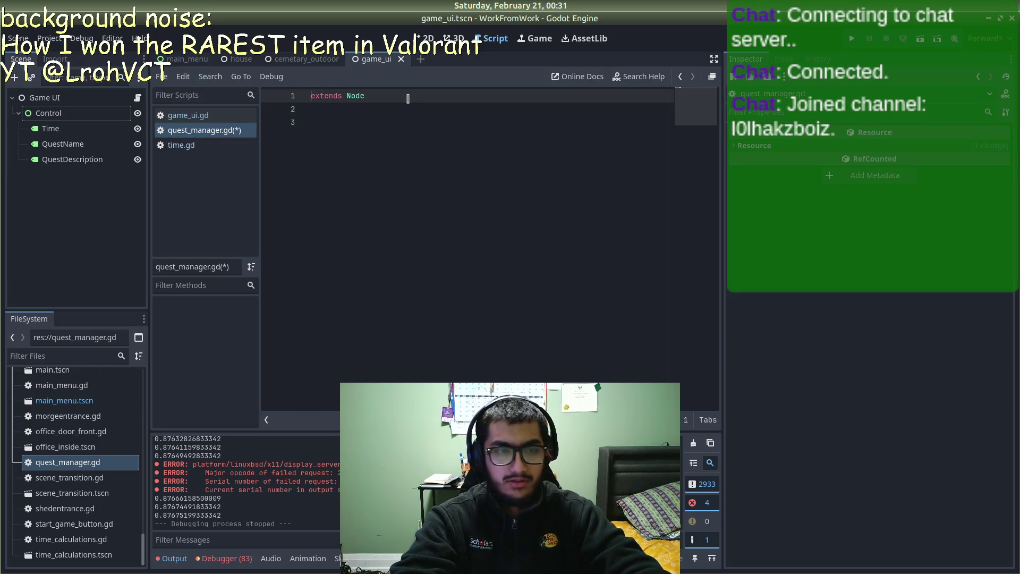
text(class)
text( Quest_Man)
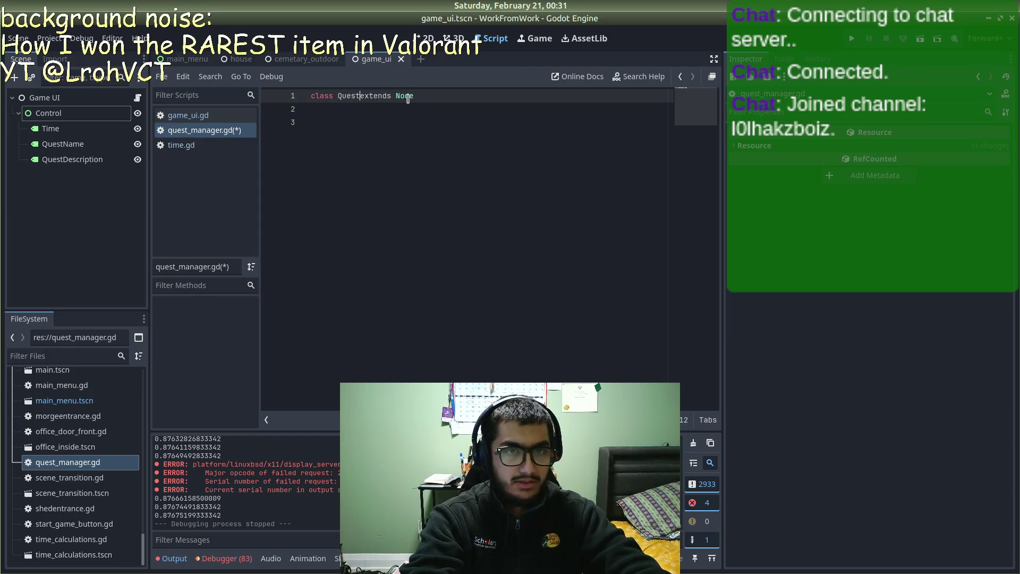
text(agwer)
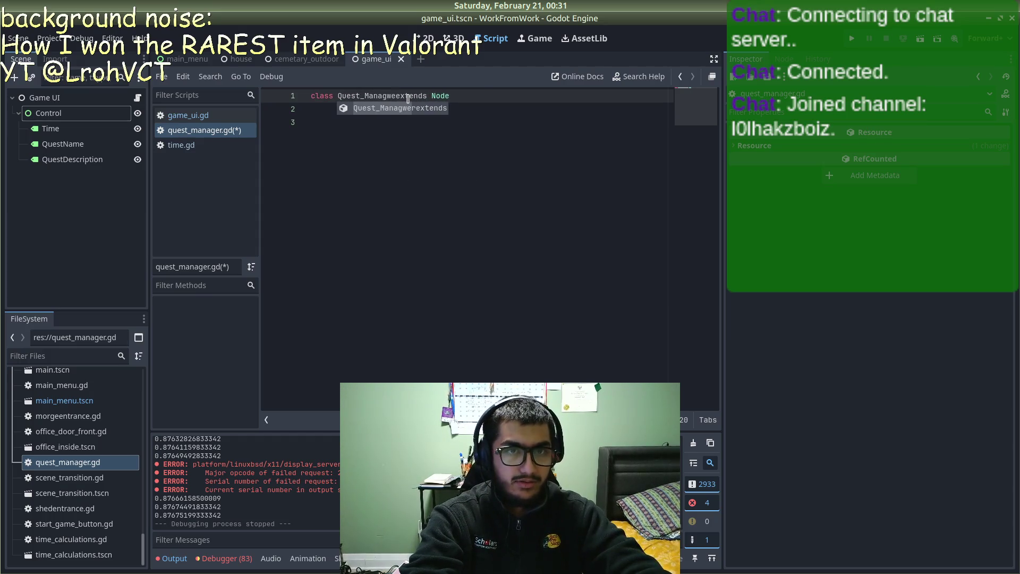
key(BackSpace)
key(BackSpace)
key(BackSpace)
key(BackSpace)
key(BackSpace)
key(BackSpace)
text(Managewr)
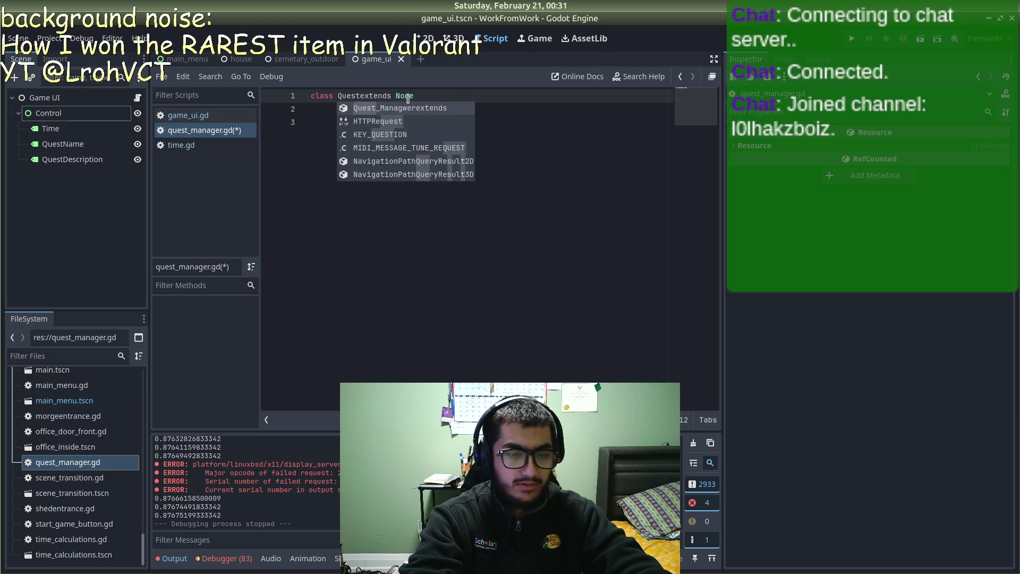
key(BackSpace)
key(BackSpace)
text(r)
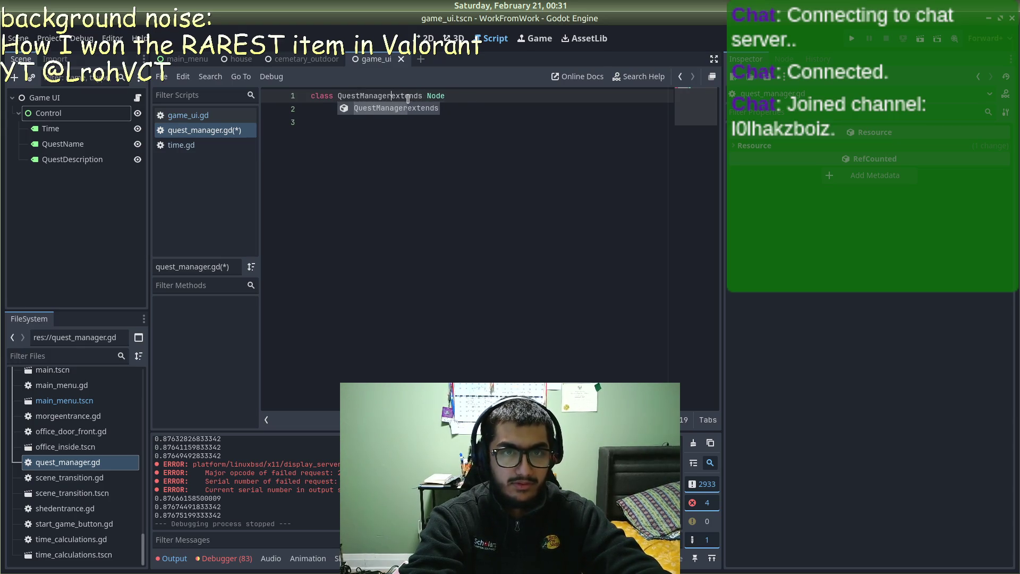
click(494, 95)
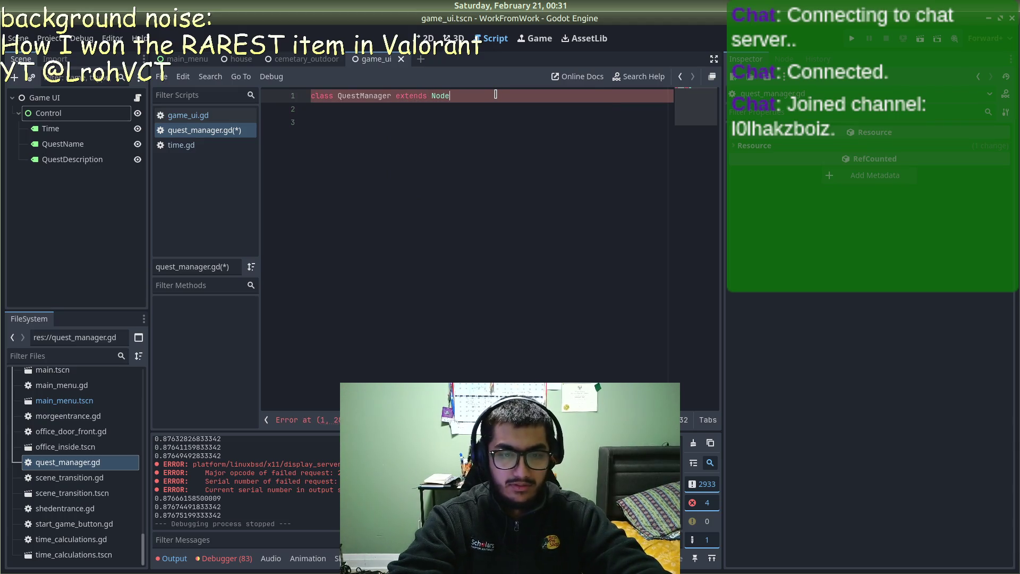
key(alt+Tab)
key(alt+Tab)
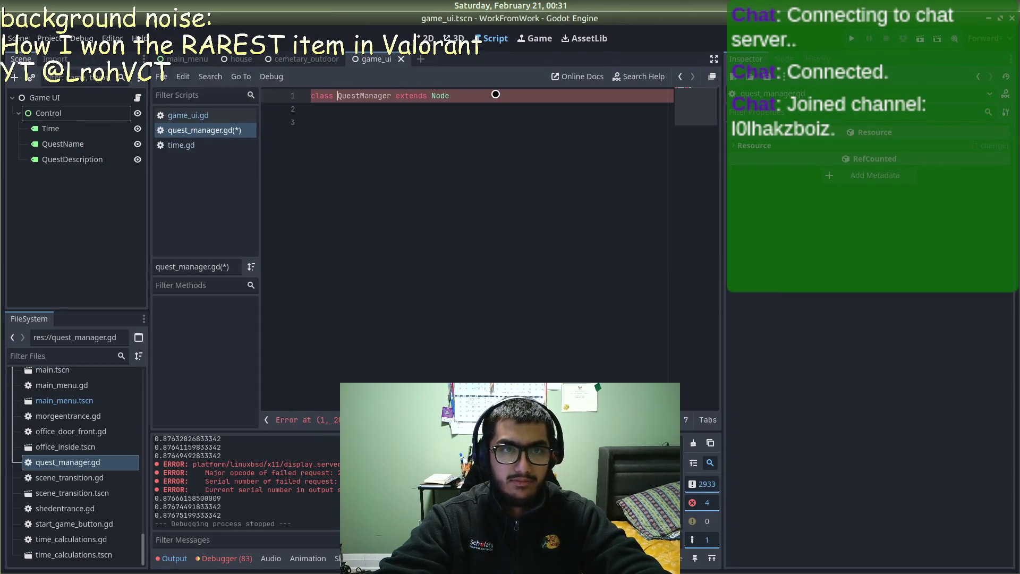
key(Home)
key(ctrl+Right)
text(_n)
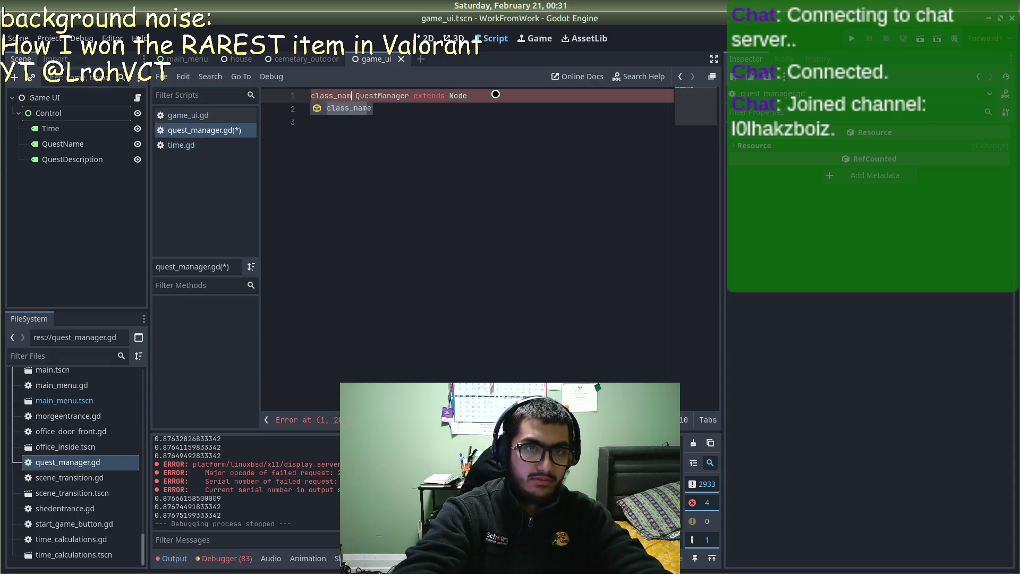
key(Return)
key(End)
key(ctrl+s)
key(Return)
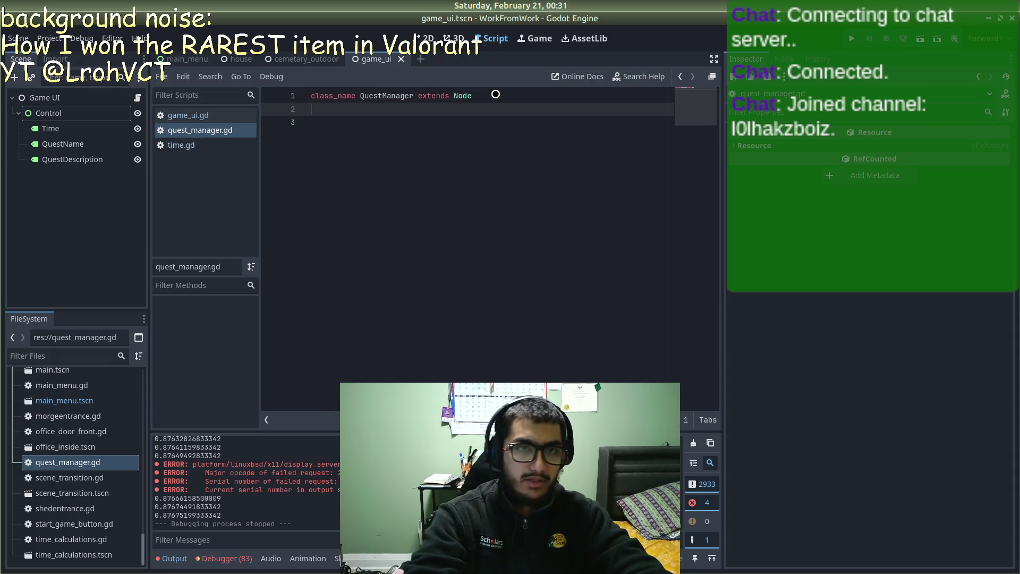
key(Return)
text(nready)
key(alt+Tab)
key(alt+Tab)
key(alt+Tab)
key(alt+Tab)
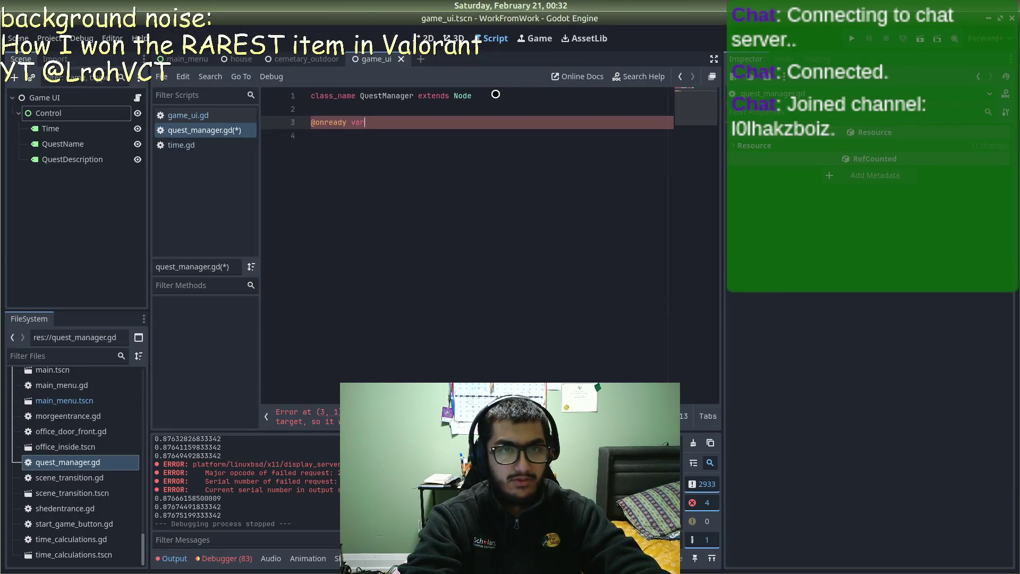
key(alt+Tab)
key(alt+Tab)
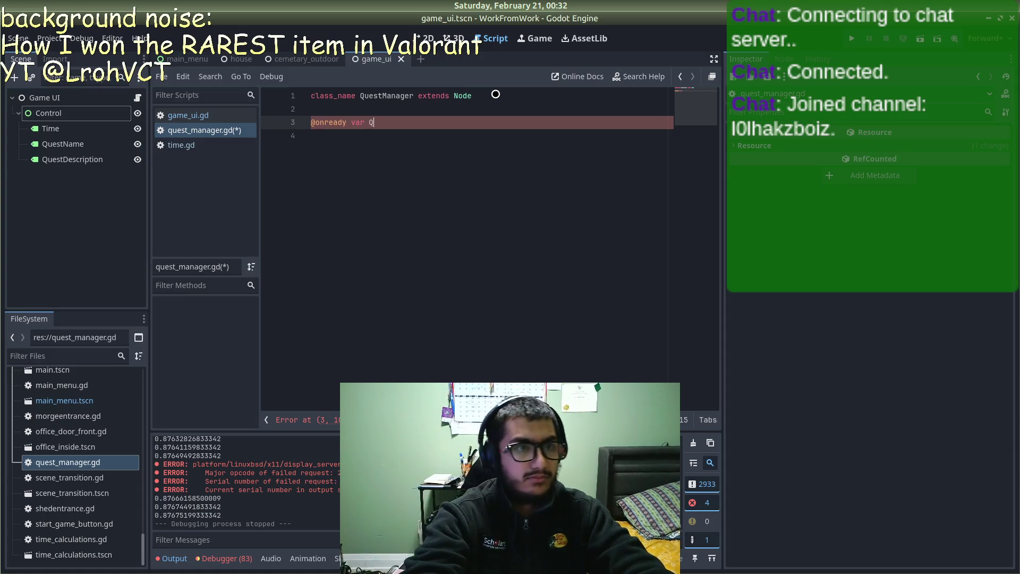
text(QuestName)
key(alt+Tab)
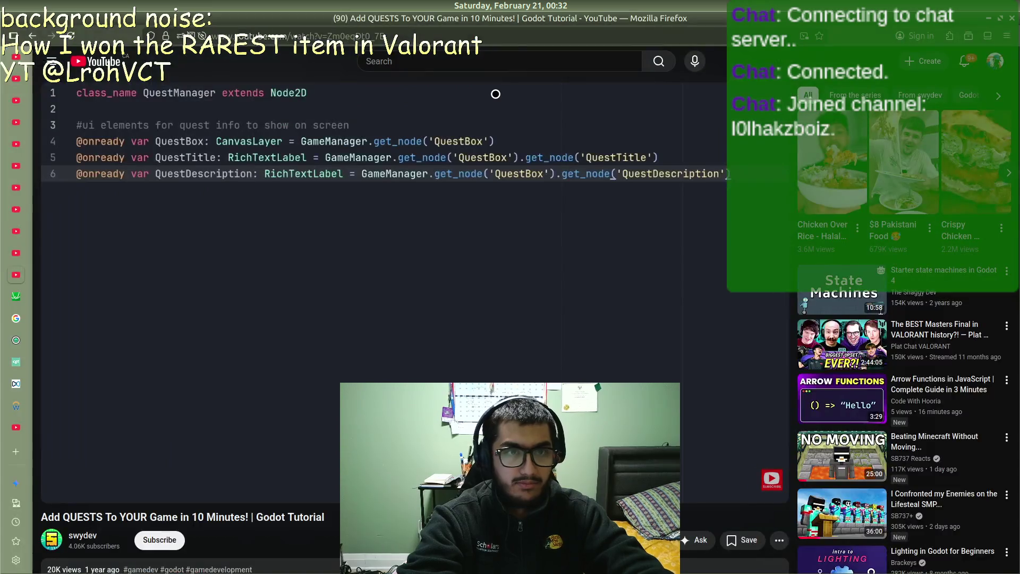
key(alt+Tab)
text(ame)
key(alt+Tab)
key(alt+Tab)
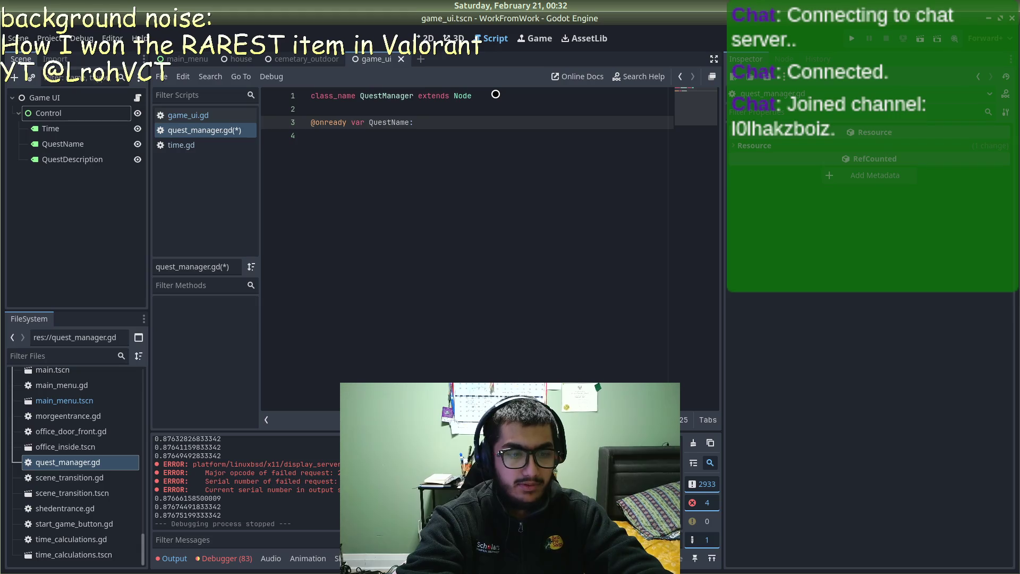
text(bel)
key(alt+Tab)
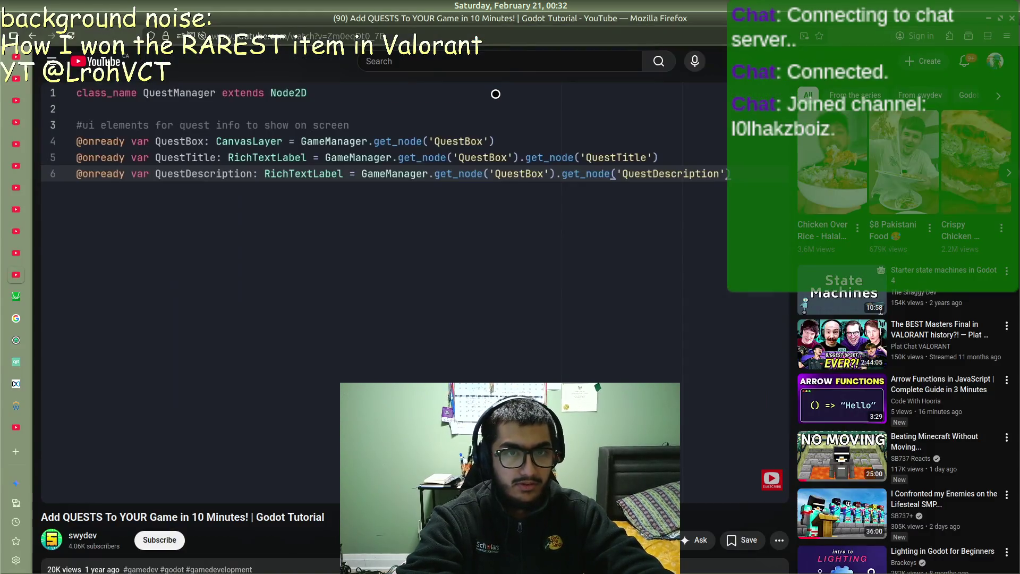
key(alt+Tab)
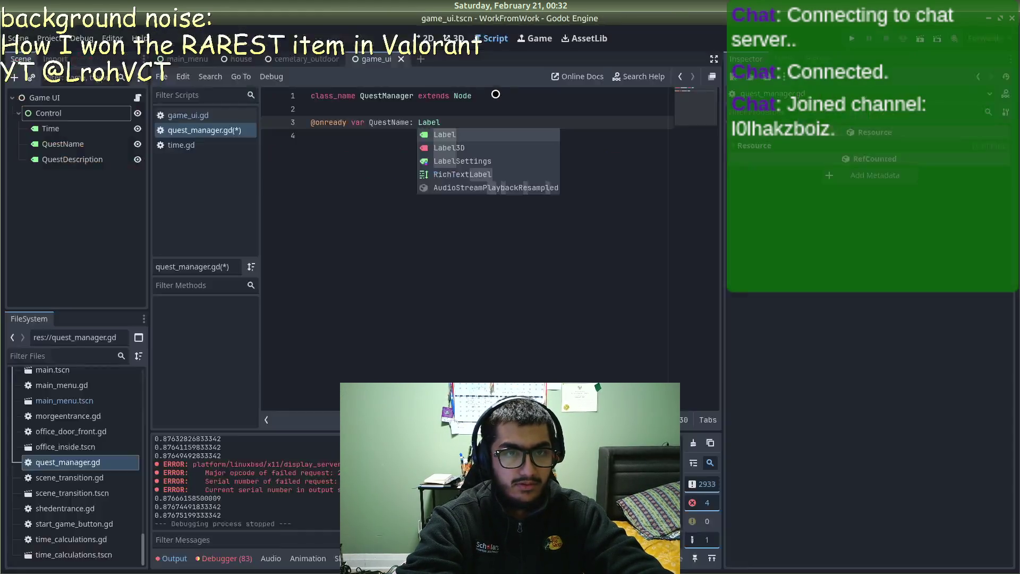
text(= G)
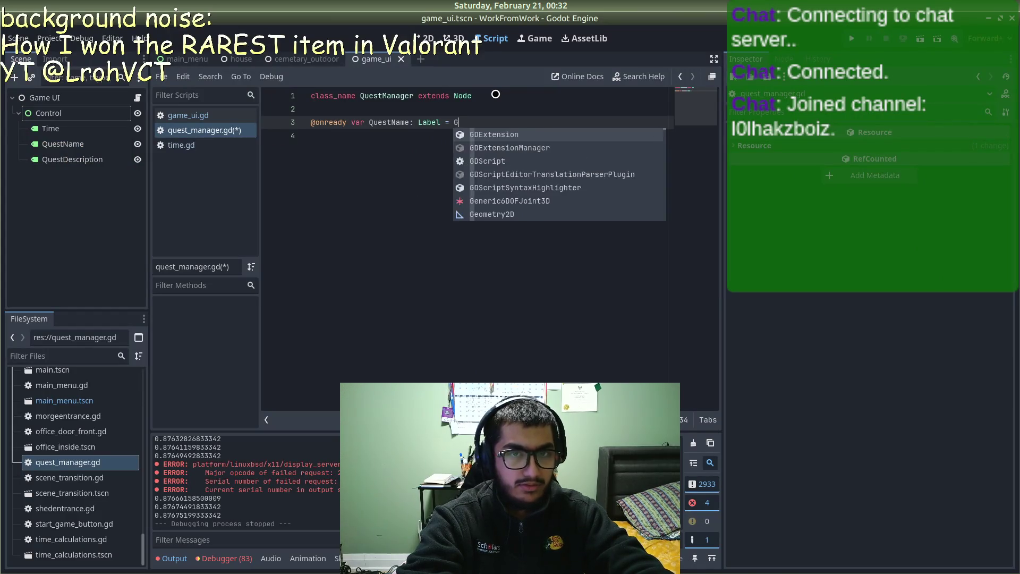
key(BackSpace)
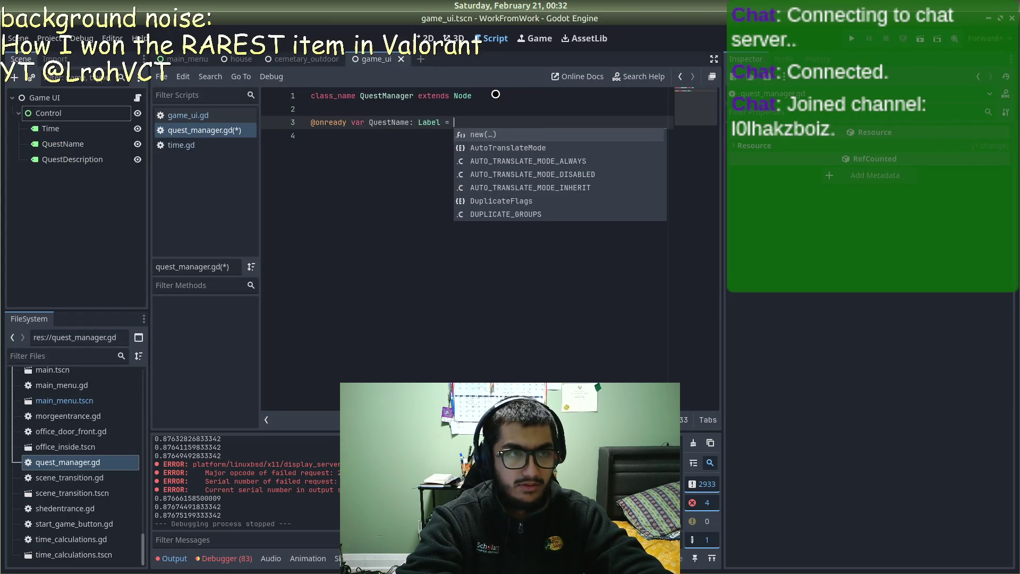
text(game)
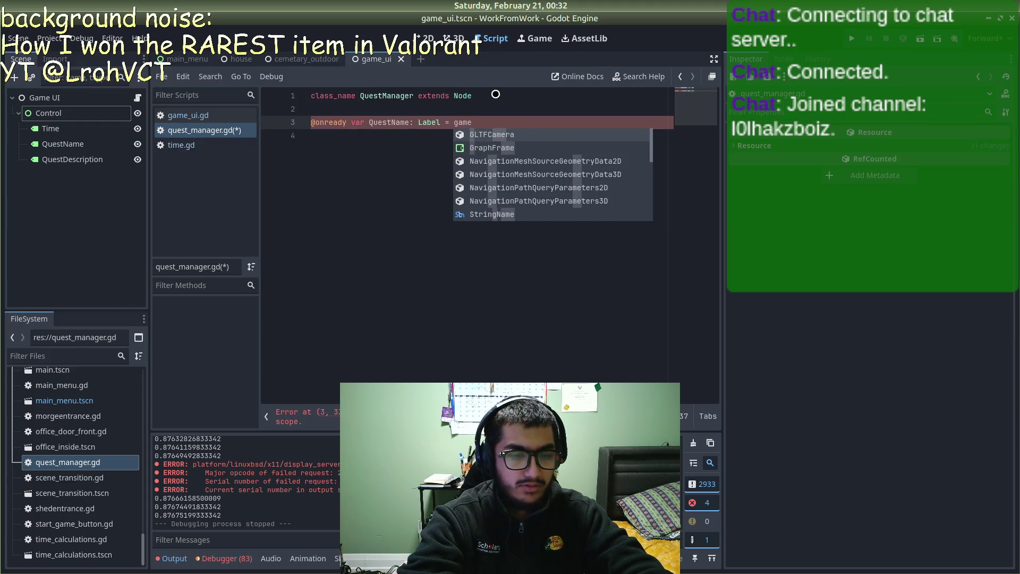
text(_u)
key(BackSpace)
key(BackSpace)
key(BackSpace)
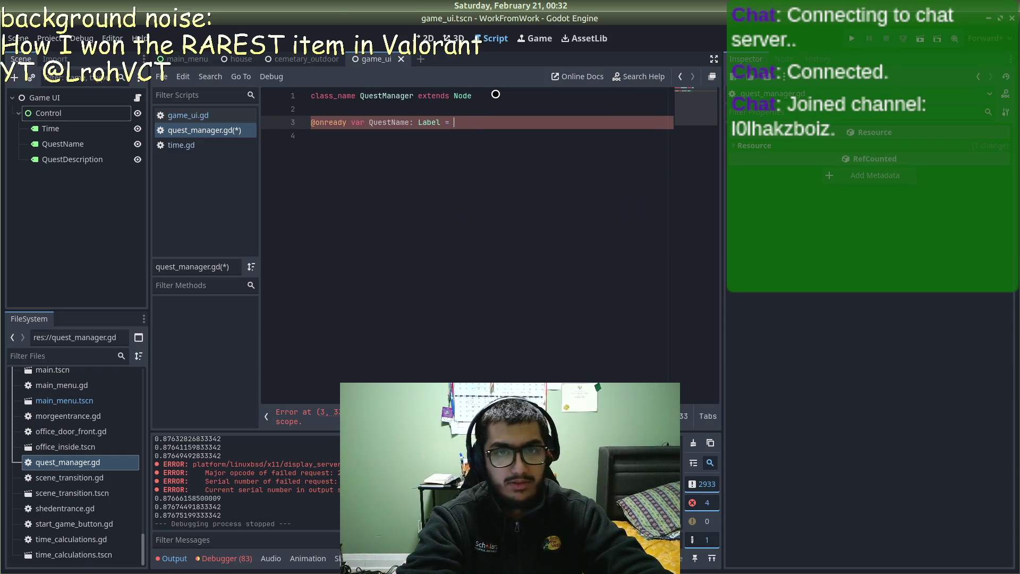
key(alt+Tab)
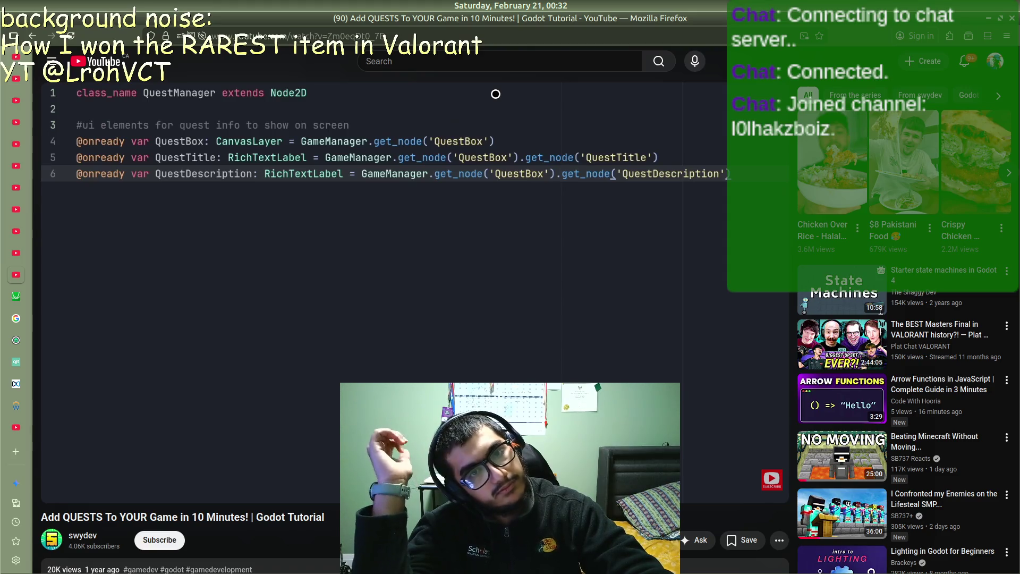
key(alt+Tab)
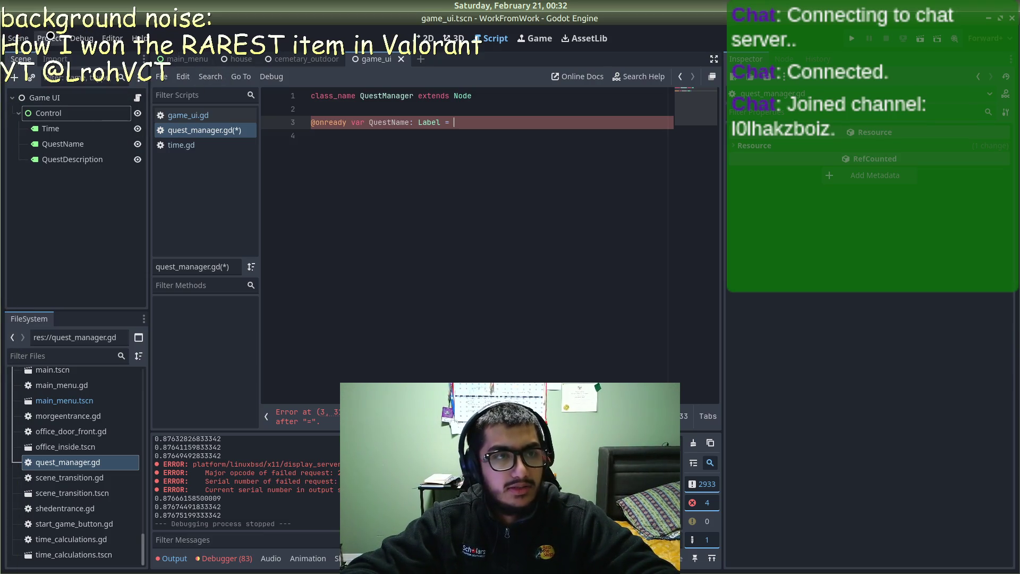
click(82, 38)
Step: Add res://UI/game_ui.tscn as an autoload named GameUI in Project Settings
click(63, 54)
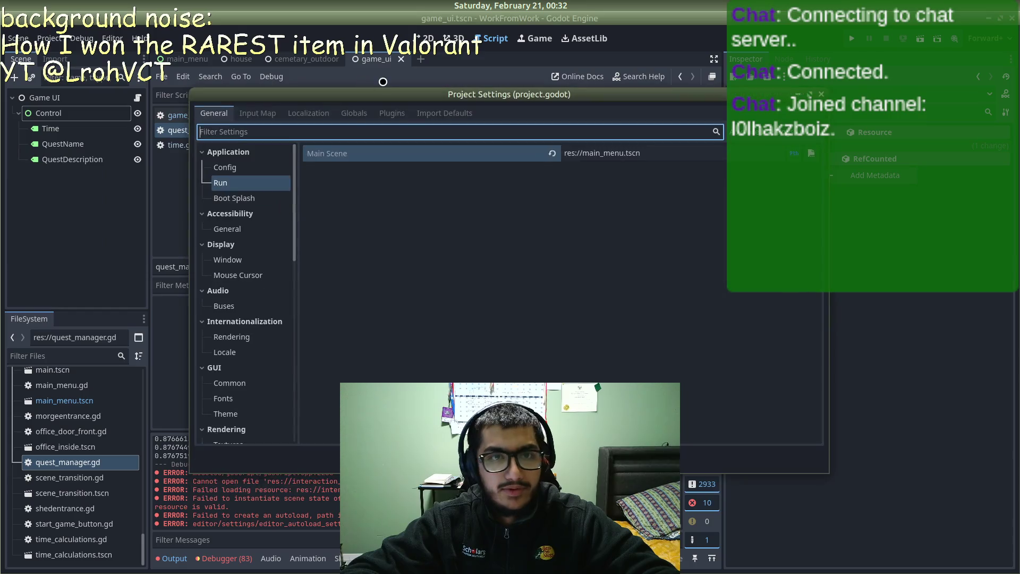
click(332, 113)
click(344, 113)
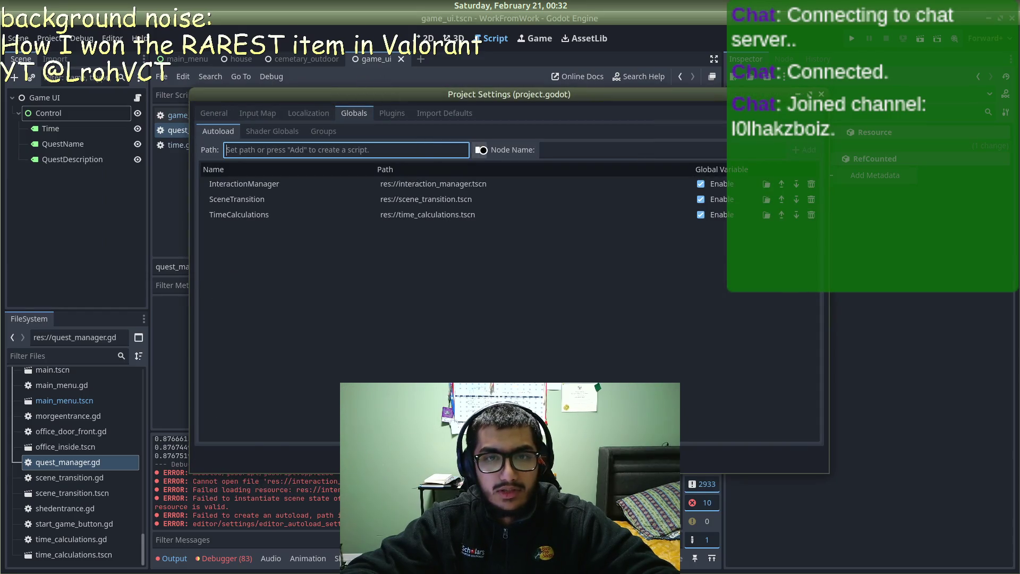
click(479, 150)
double_click(509, 170)
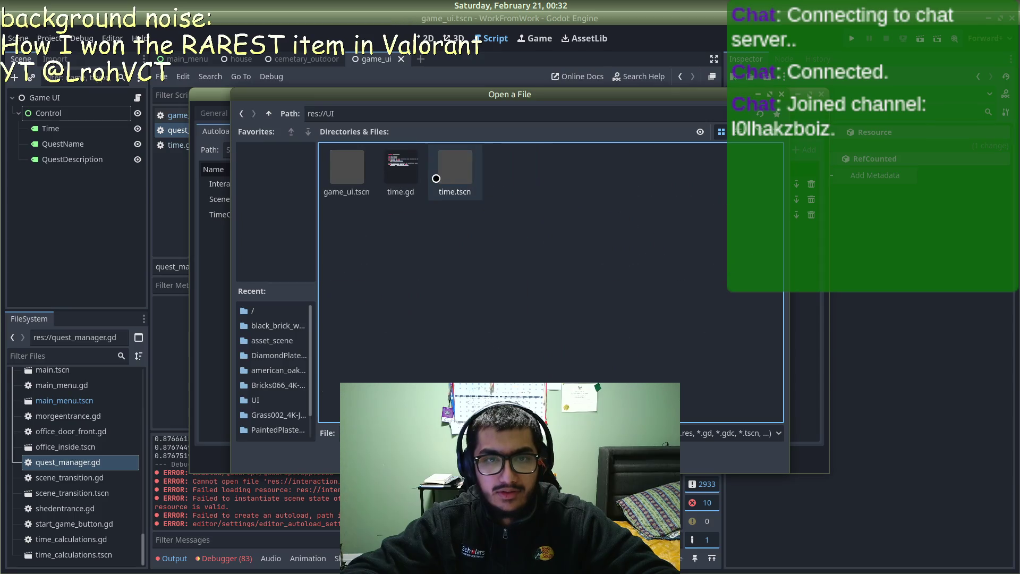
double_click(345, 171)
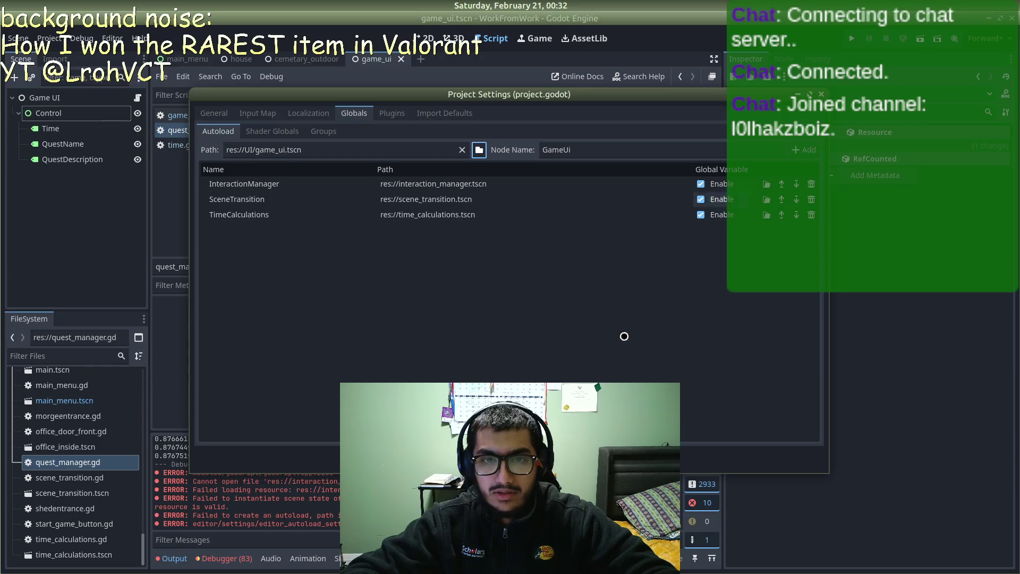
click(617, 155)
key(BackSpace)
text(I)
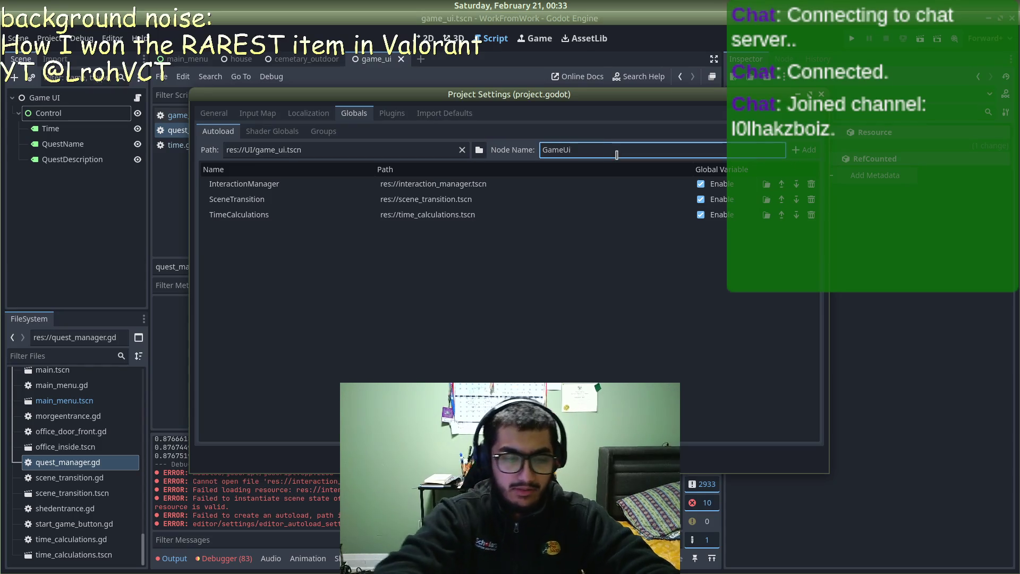
click(804, 150)
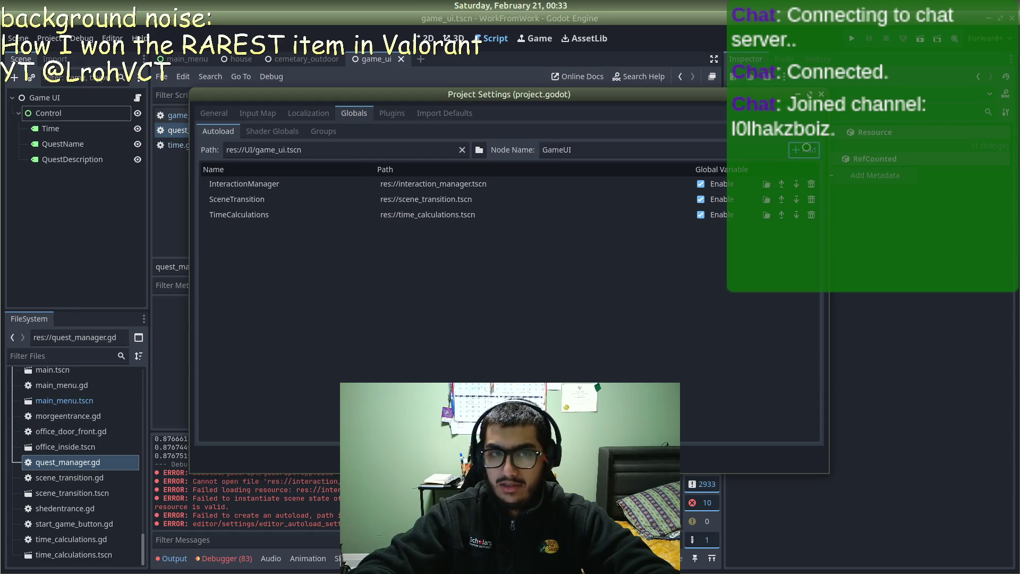
key(Escape)
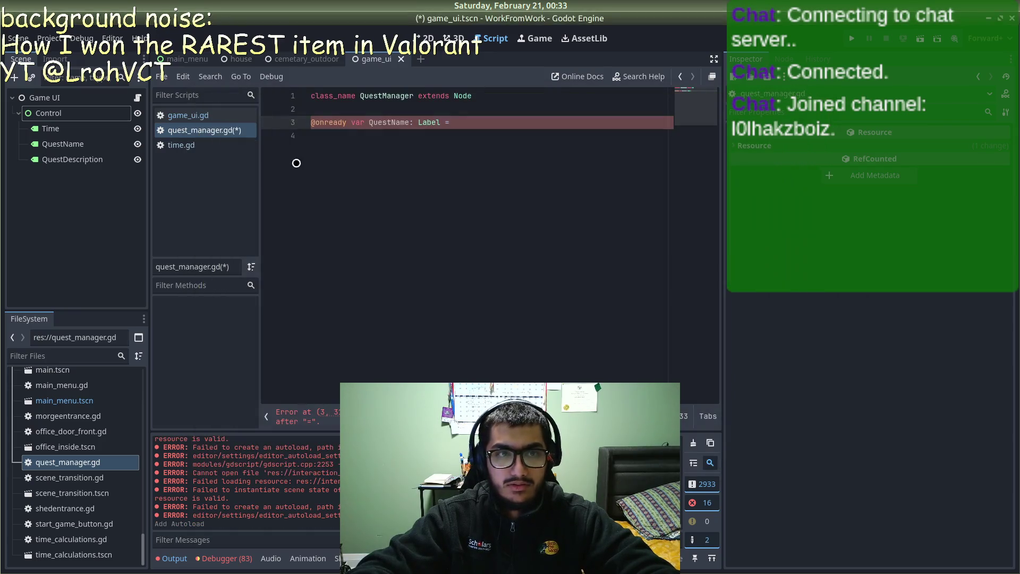
Step: Assign QuestName = GameUI.get_node("Control").get_node("QuestName") on line 3
text(GameUI.)
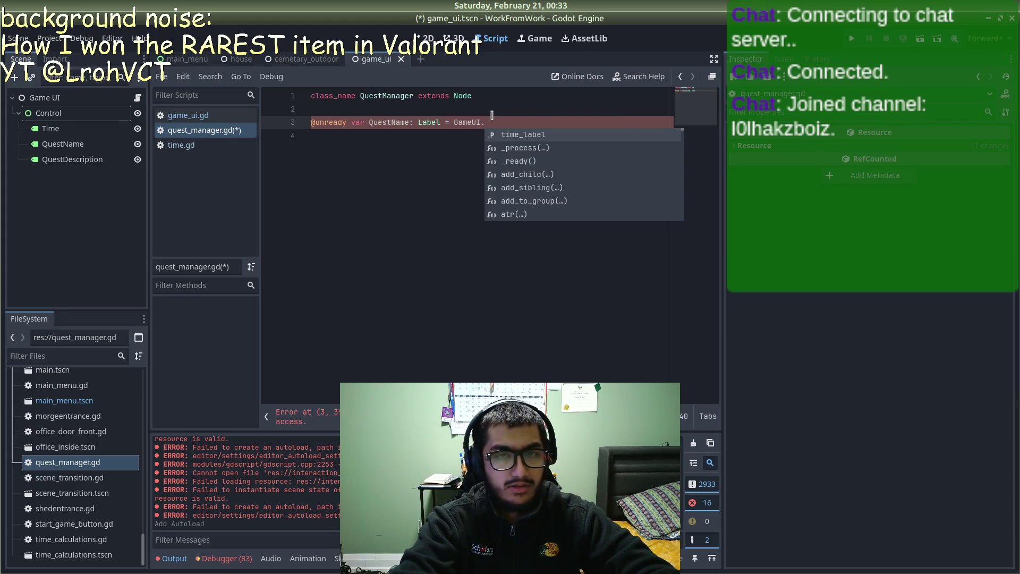
text(get)
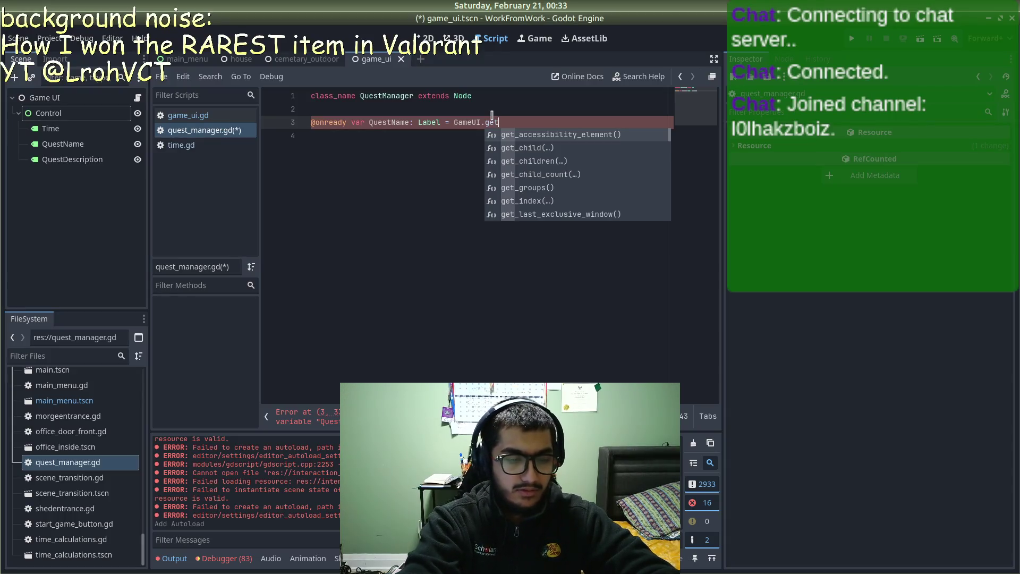
text(_node)
key(Return)
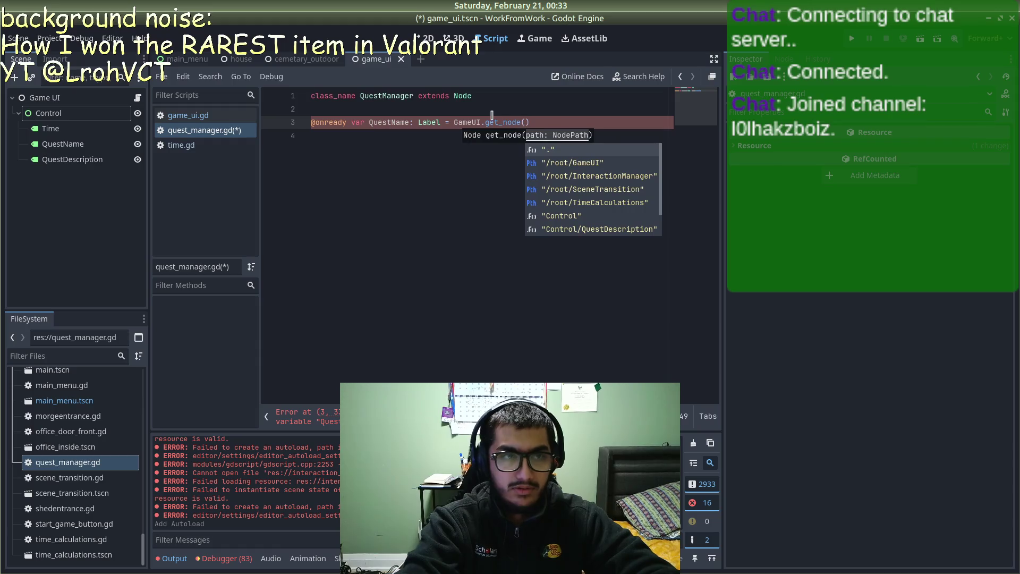
text("Control)
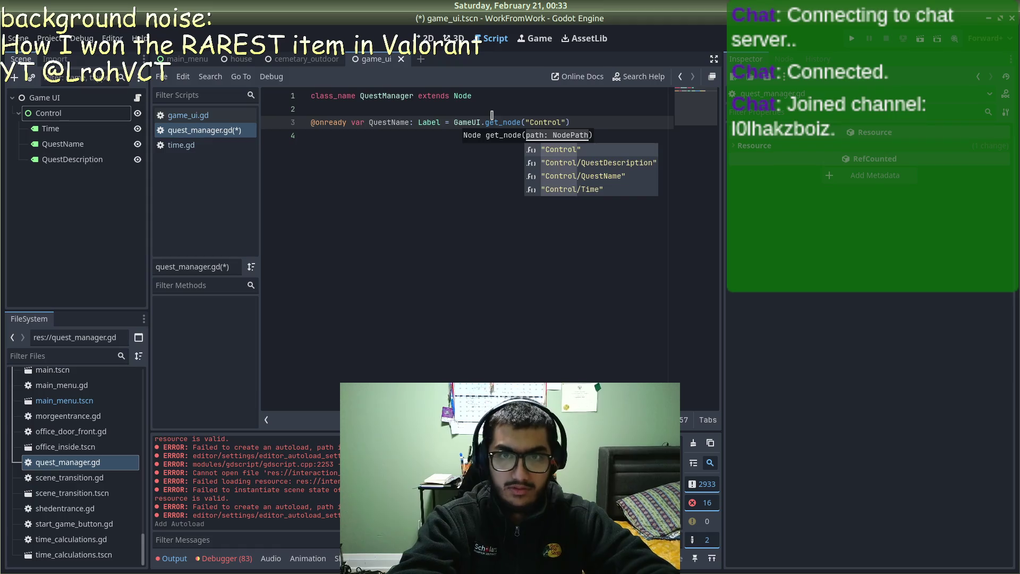
text("))
text(.get_node)
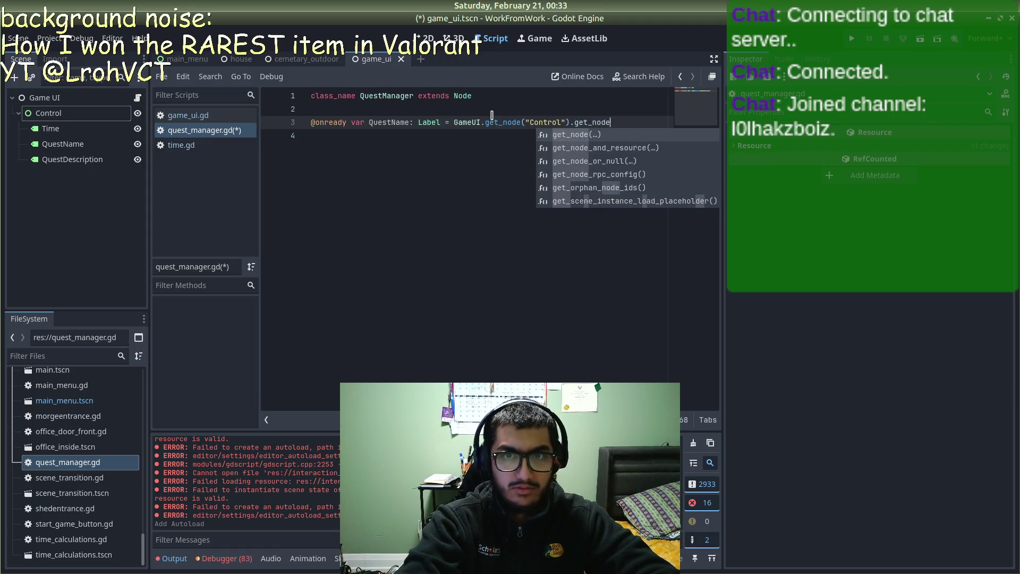
key(Return)
text(")
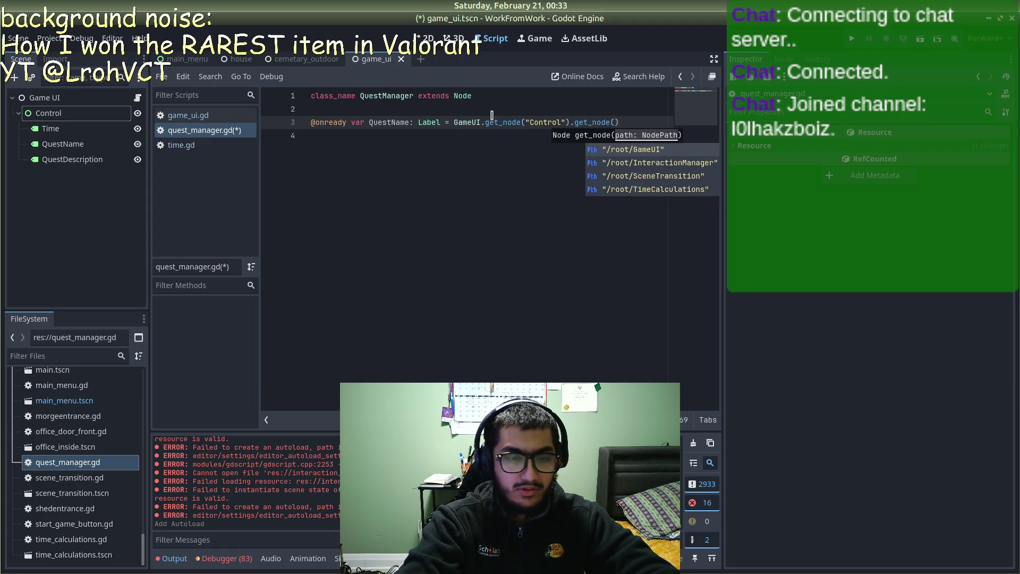
text(QuestName)
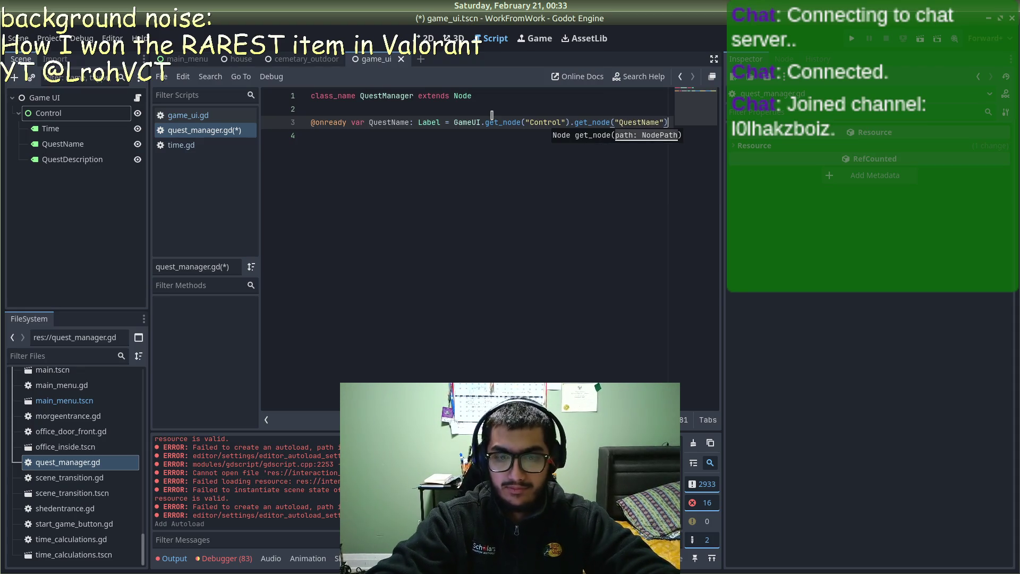
Step: Duplicate the QuestName line as a QuestDesc label lookup and save the script
key(shift+Up)
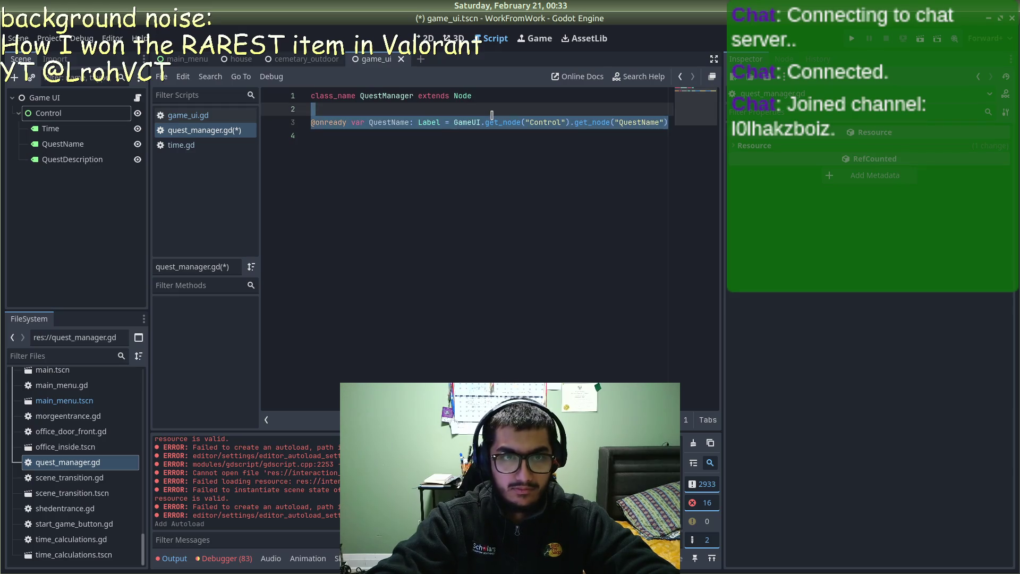
key(shift+Right)
key(End)
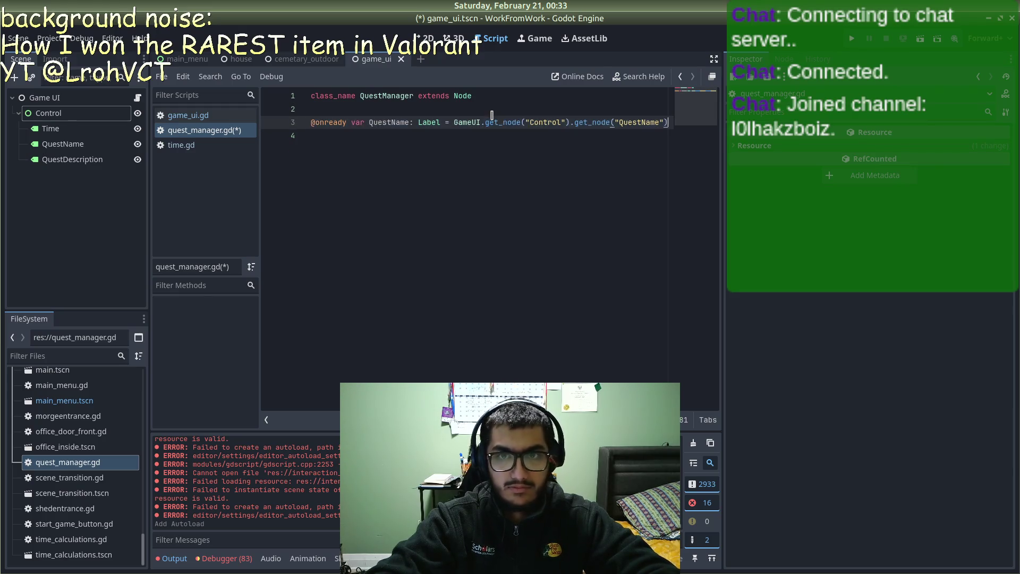
key(ctrl+shift+d)
click(406, 136)
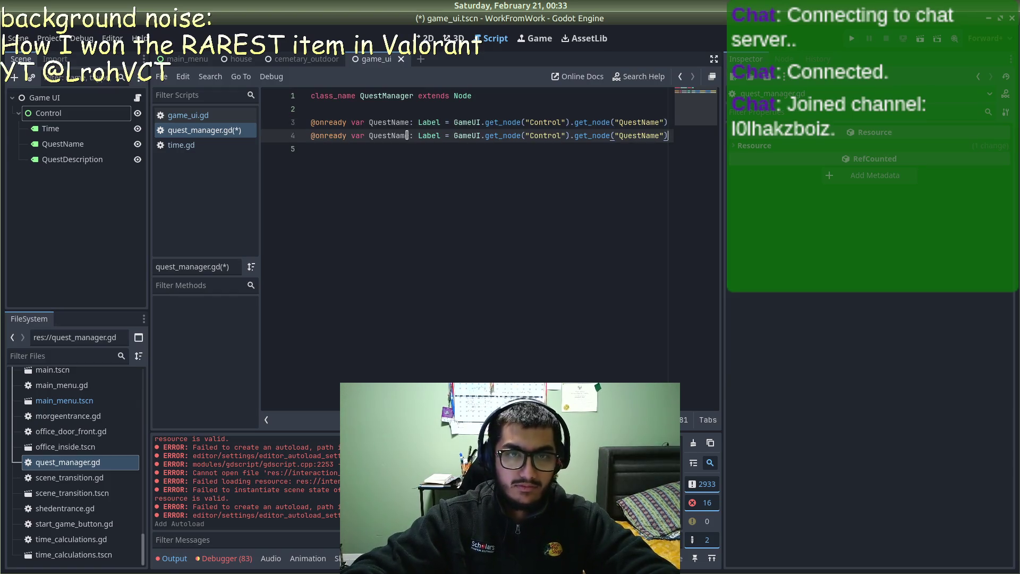
key(BackSpace)
key(BackSpace)
key(BackSpace)
key(Delete)
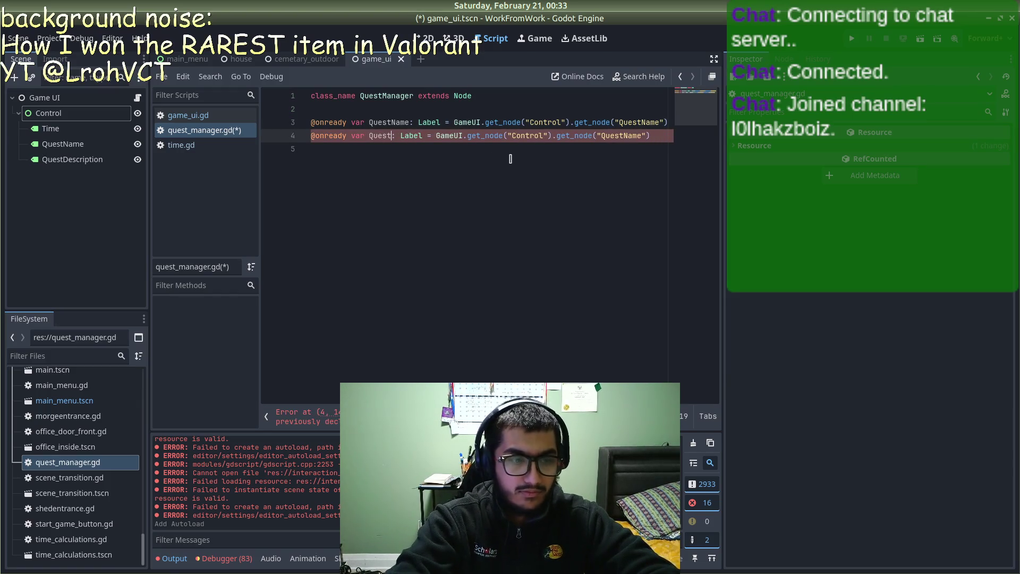
text(Desc)
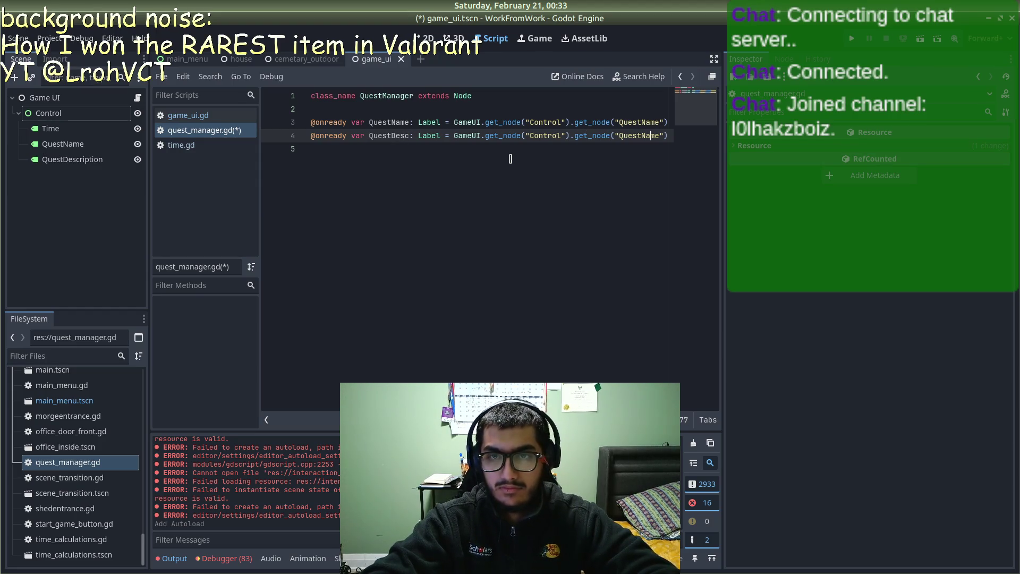
text(D)
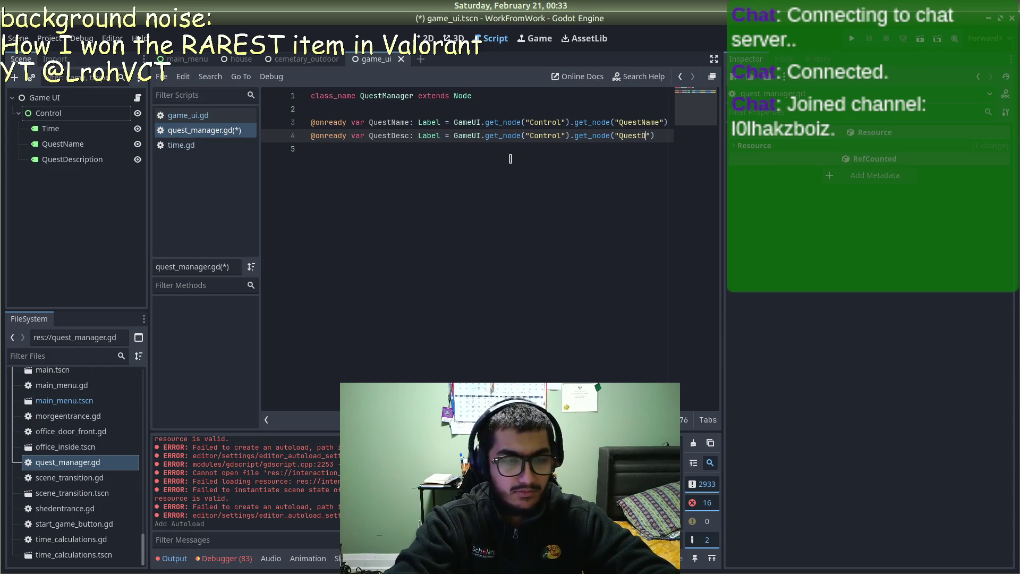
text(c)
key(ctrl+s)
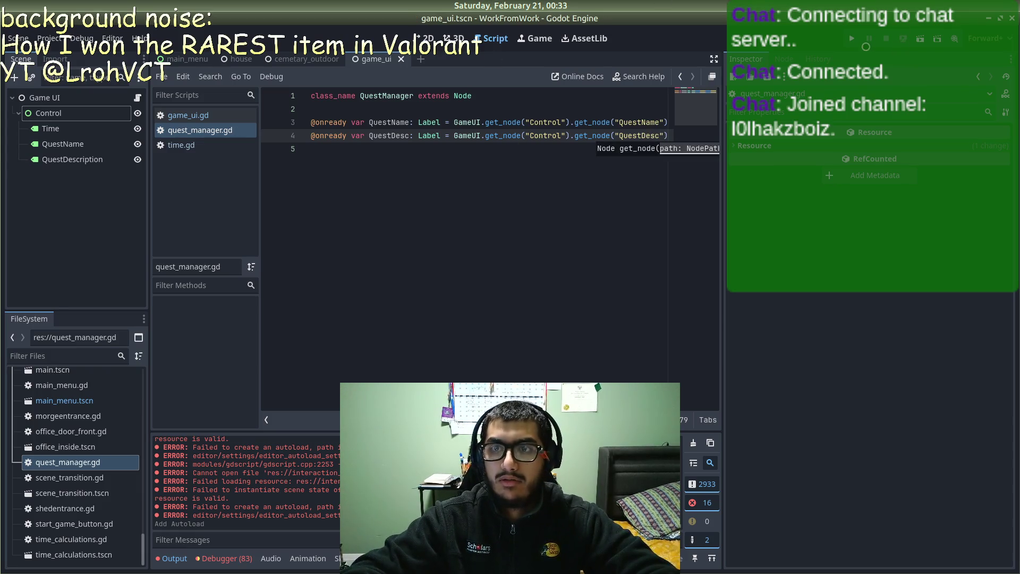
Step: Run the game, stop it, then collapse the Control node in the Scene dock
click(851, 39)
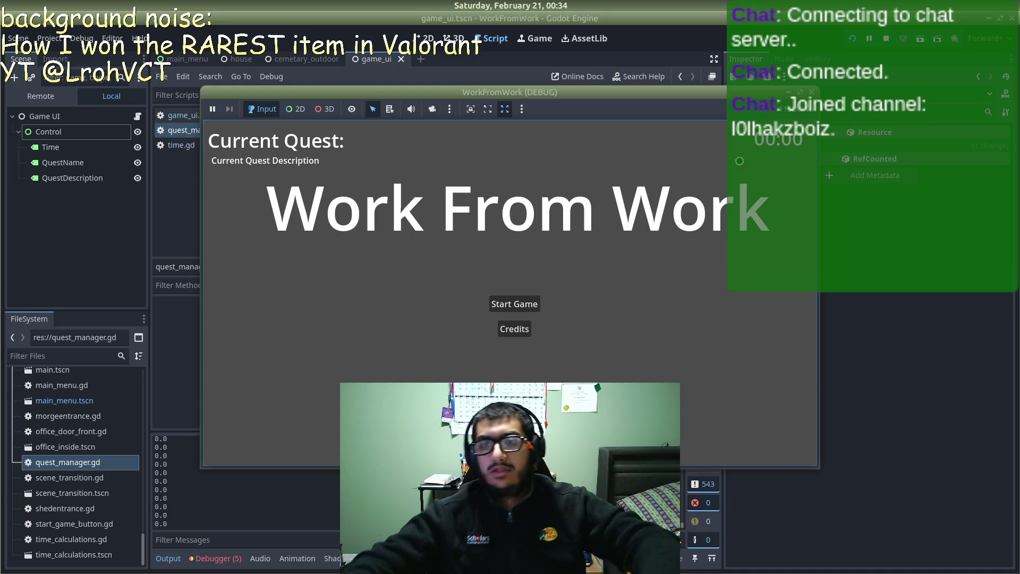
click(807, 92)
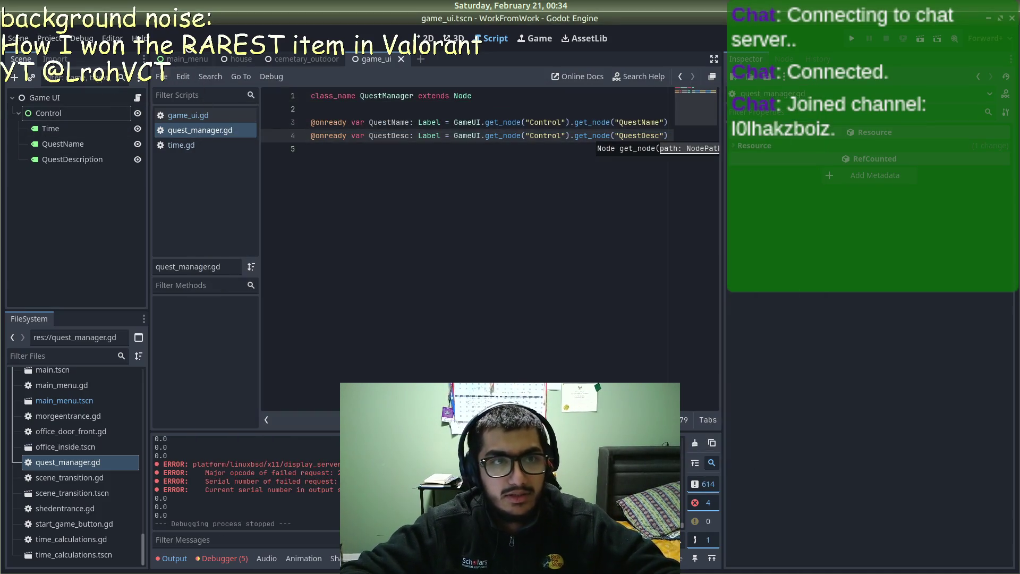
mouse_move(182, 53)
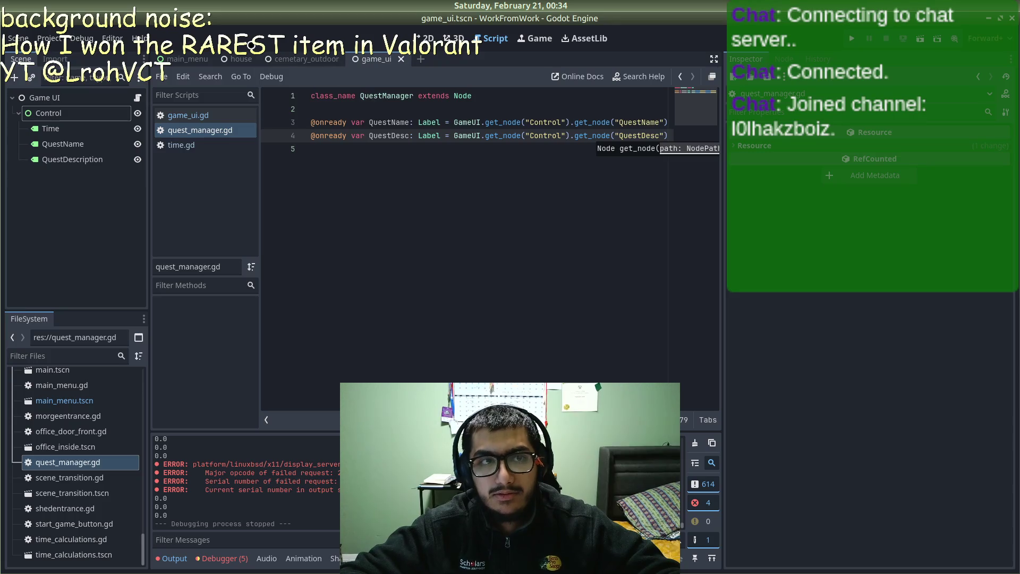
click(19, 113)
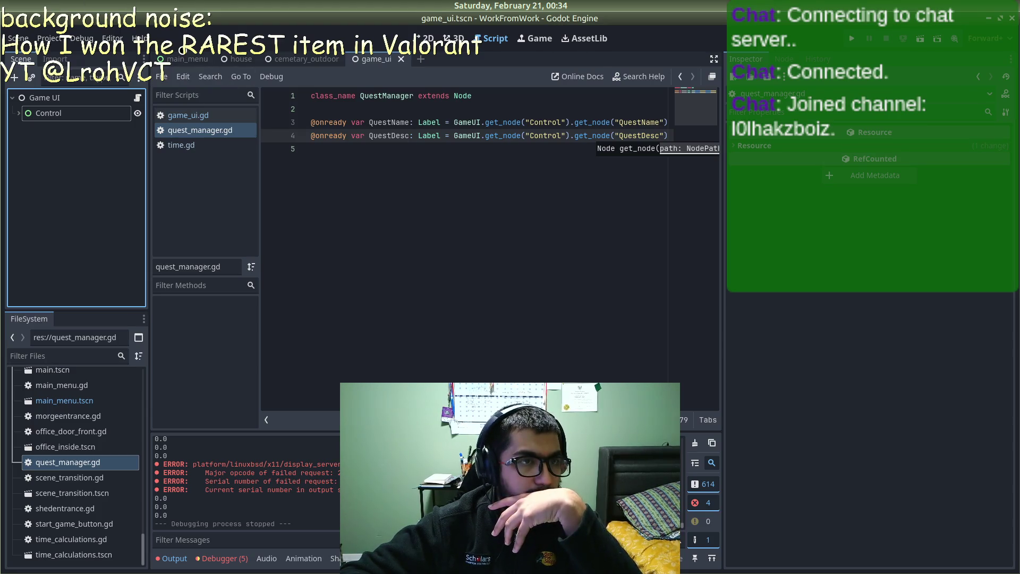
Step: Open main_menu.gd with the caret after 'extends Control'
click(186, 59)
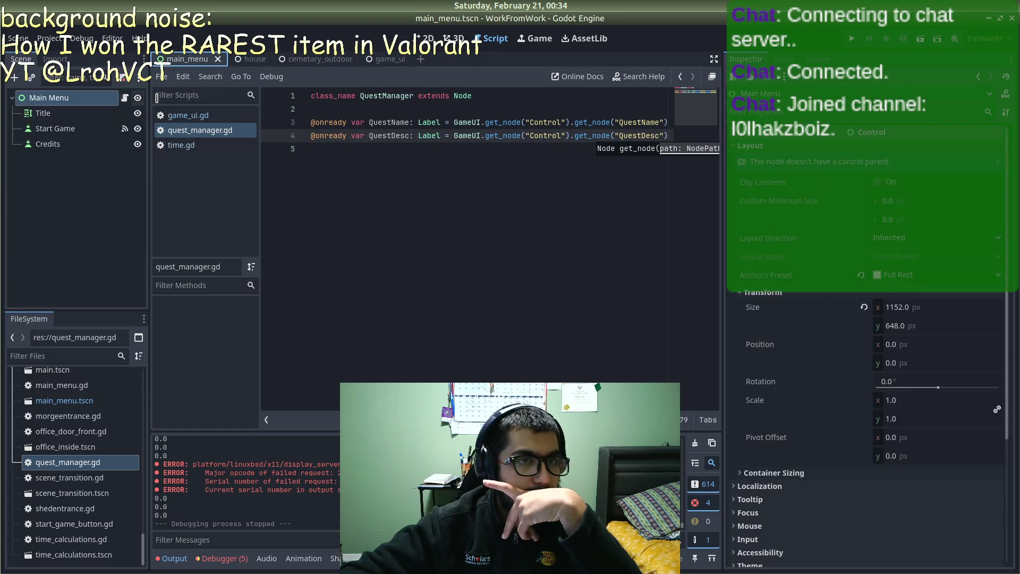
click(189, 115)
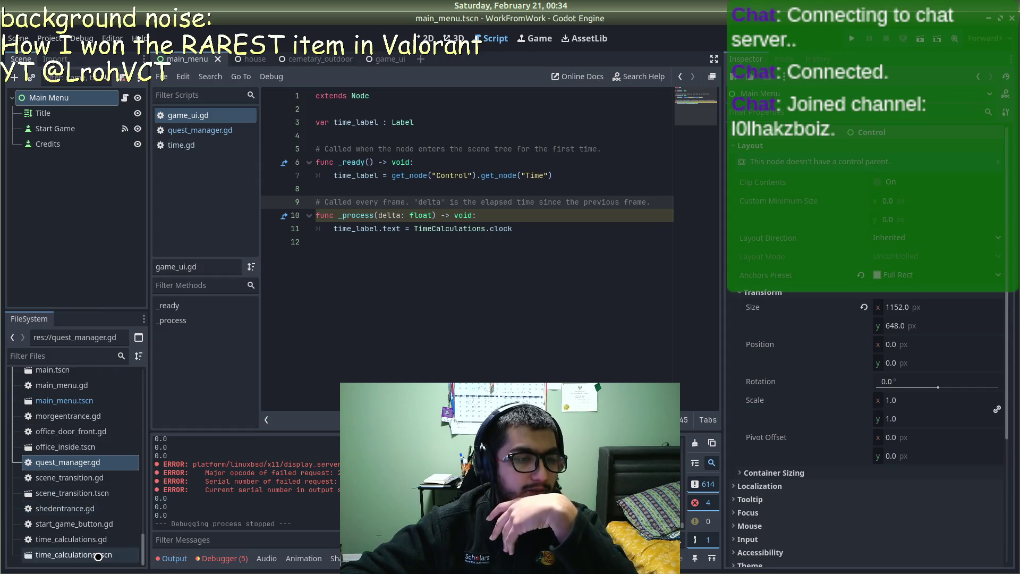
scroll(53, 552, up, 3)
double_click(54, 433)
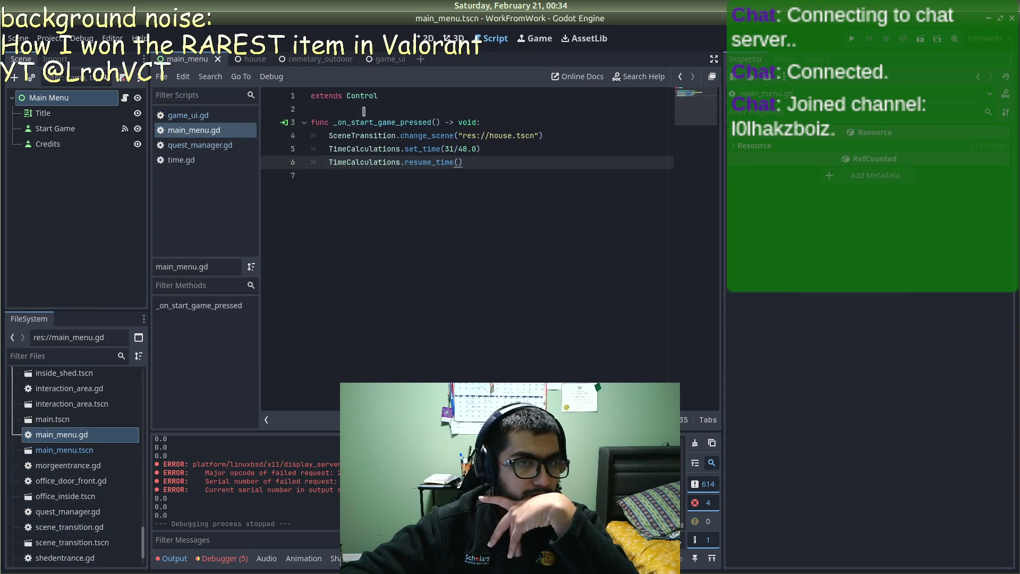
click(387, 96)
Step: Add a 'func _ready():' declaration below extends Control
key(Return)
key(Return)
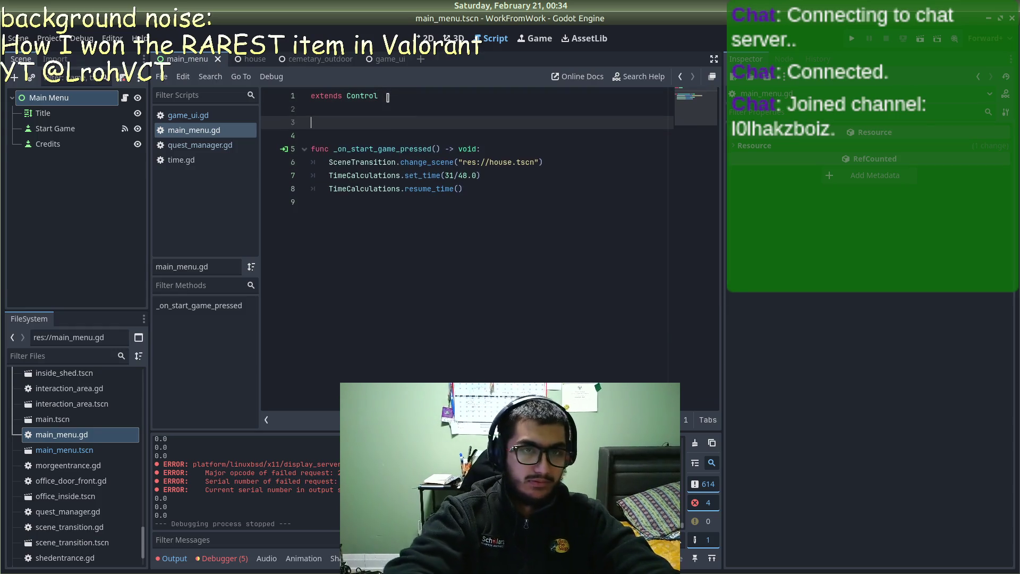
text(func )
text(ready)
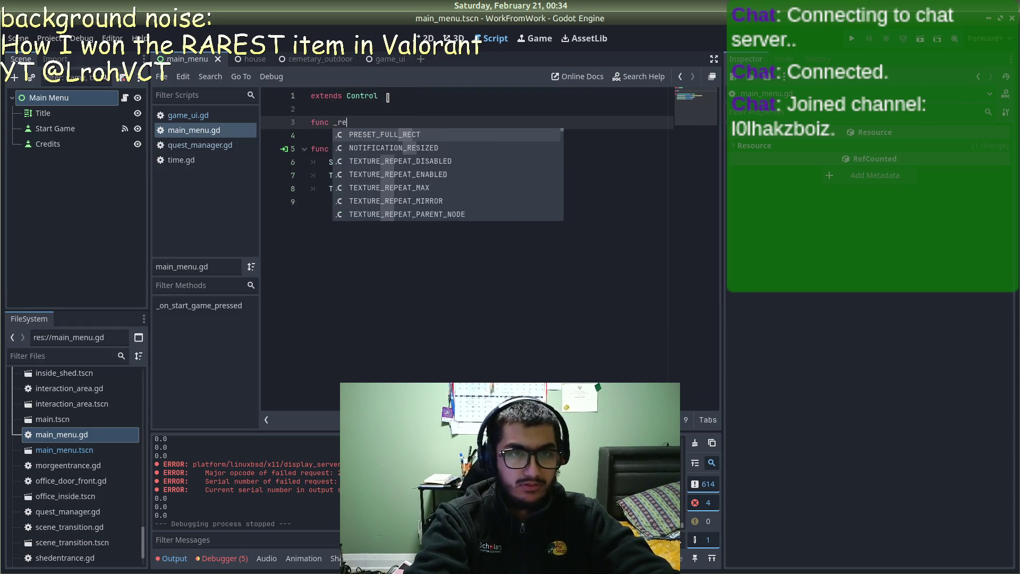
key(Return)
key(BackSpace)
key(BackSpace)
key(BackSpace)
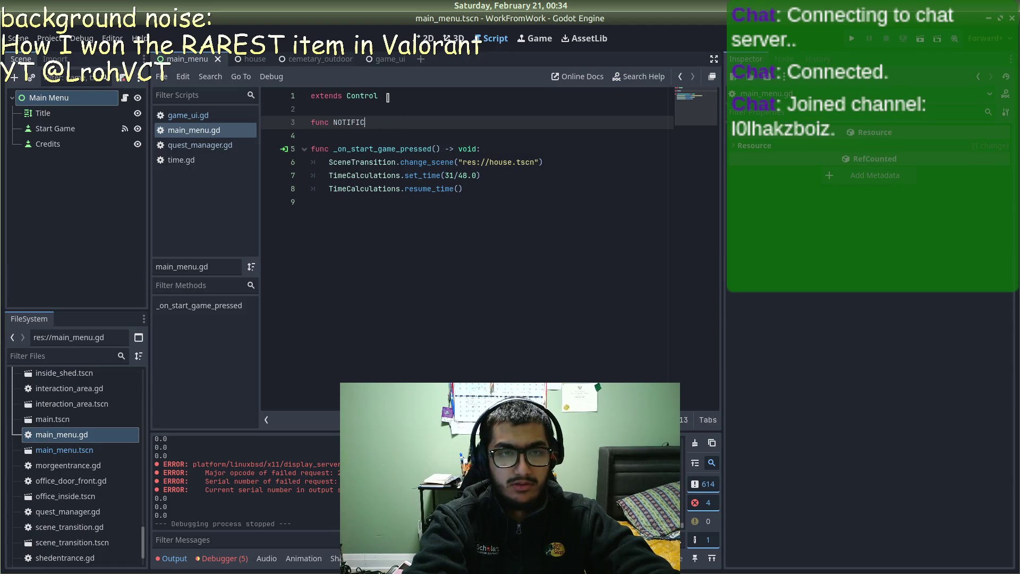
text(_read)
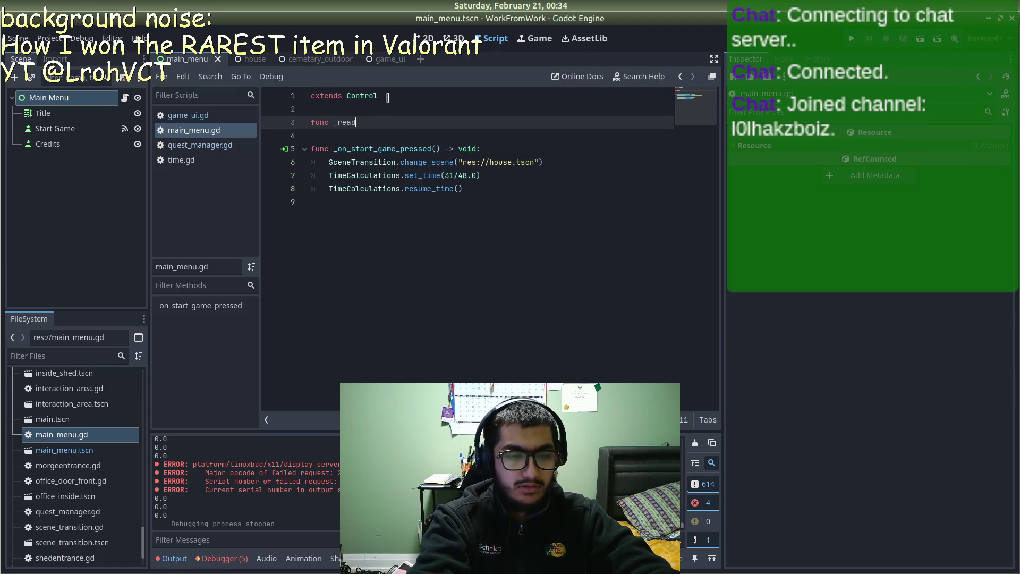
text(y():)
key(Return)
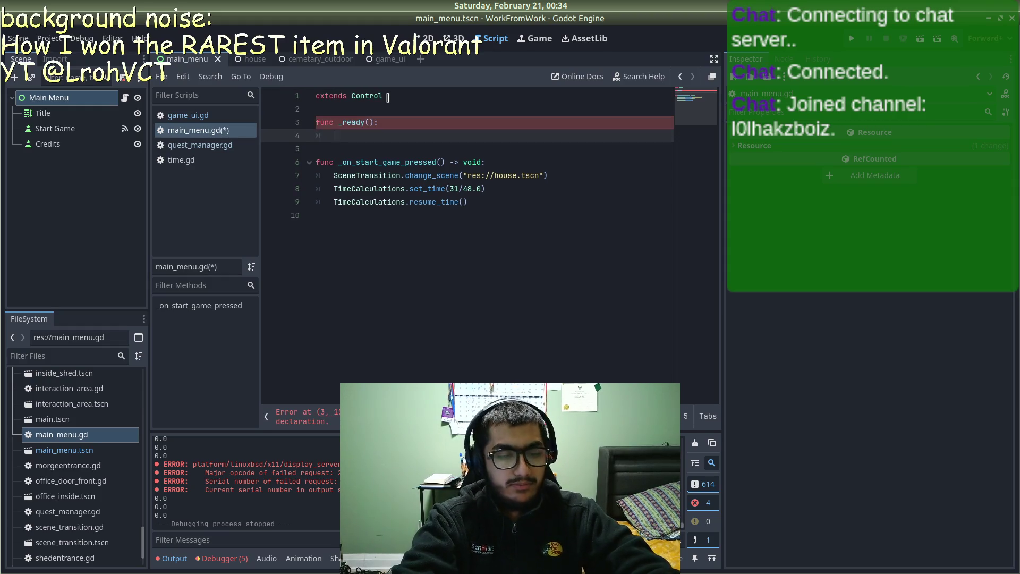
Step: Start the _ready body with a 'GameUI.vi' line, leaving it unsaved
text(Game)
key(Return)
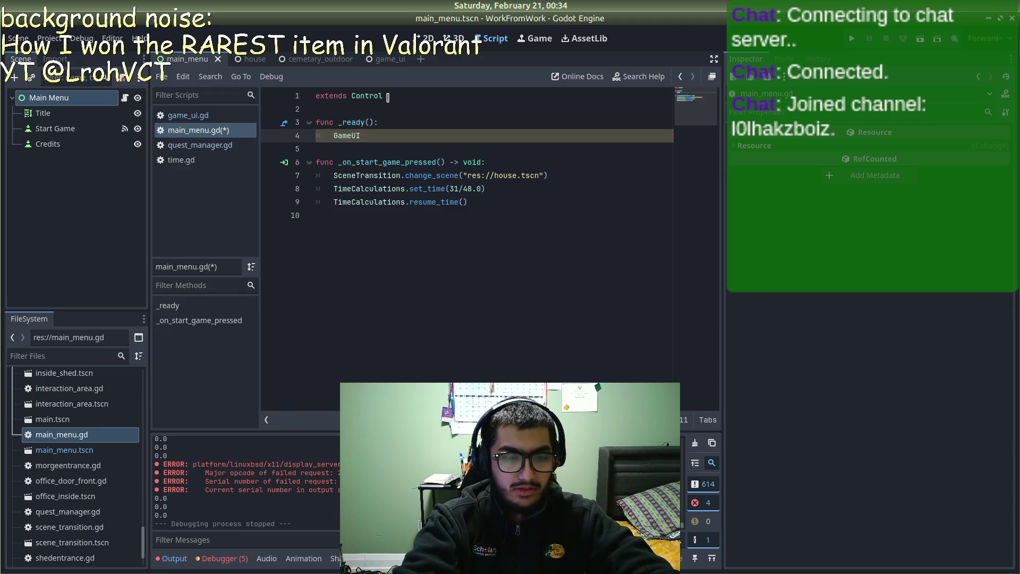
text(is)
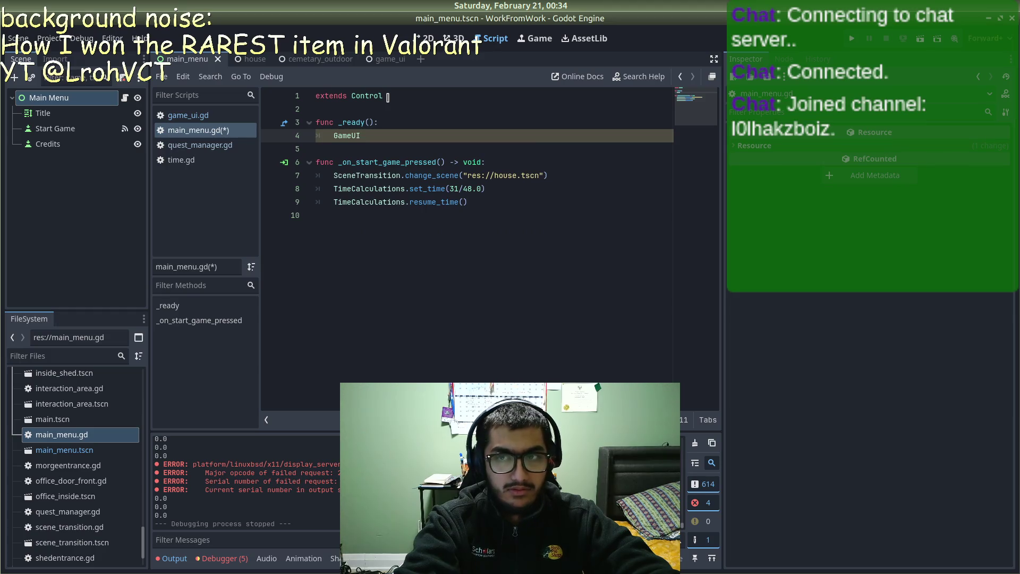
text(UI)
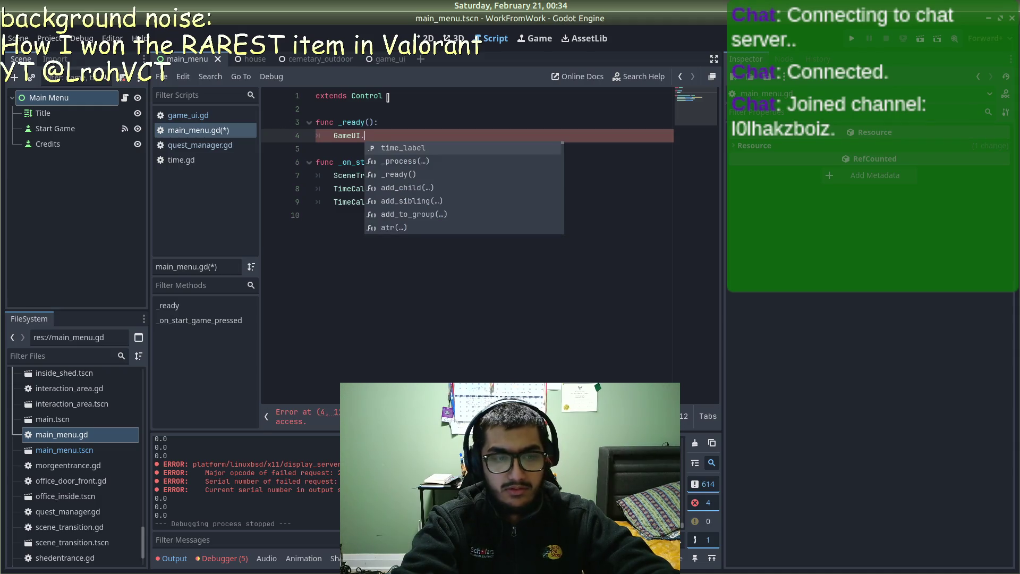
text(se)
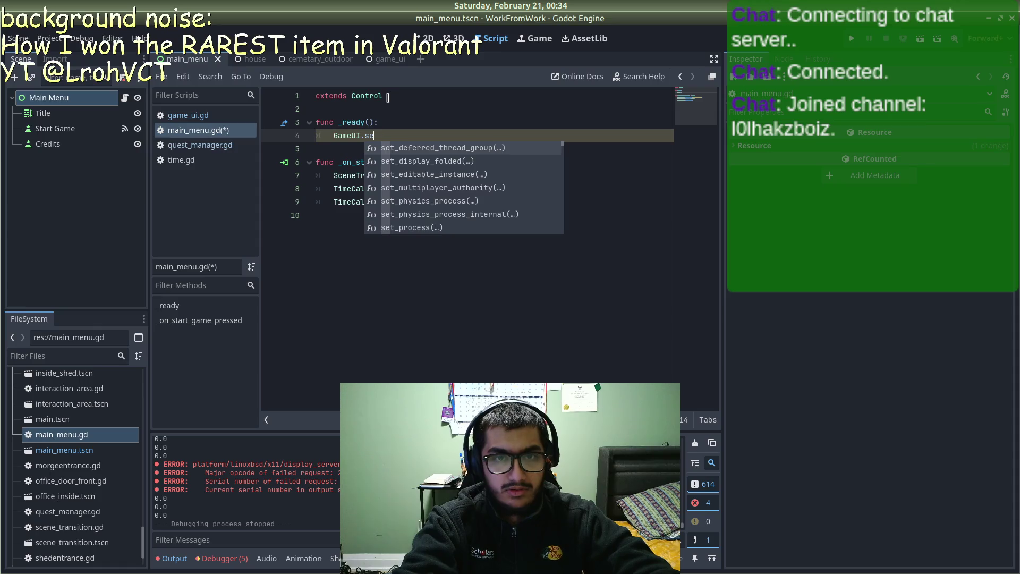
text(t)
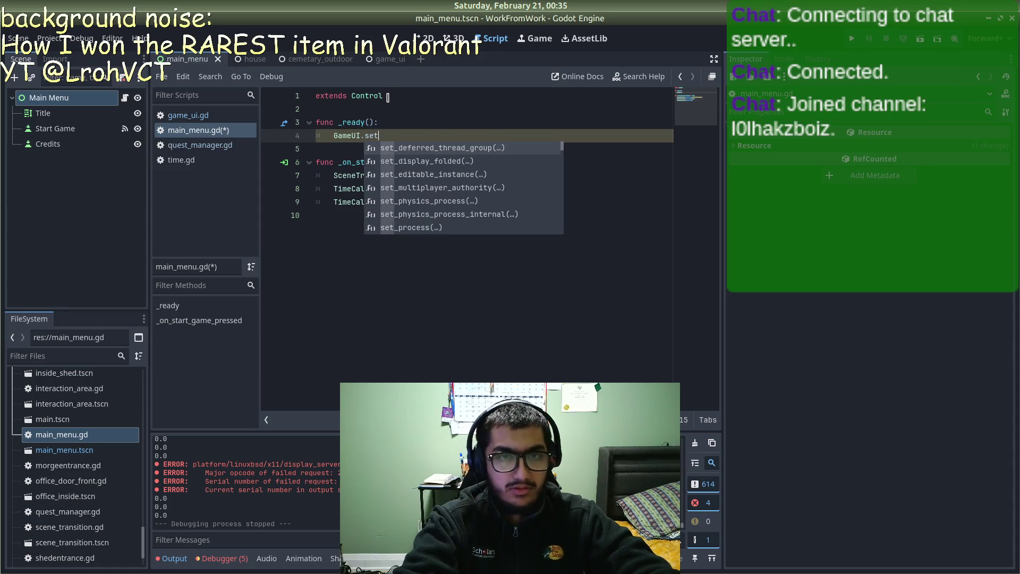
text(_)
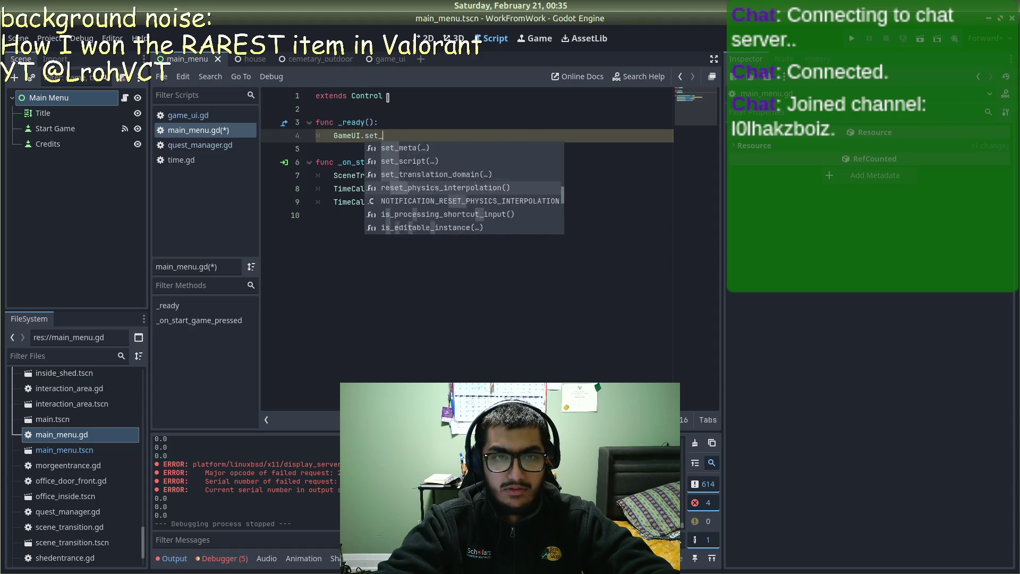
key(BackSpace)
key(BackSpace)
key(BackSpace)
key(BackSpace)
text(v)
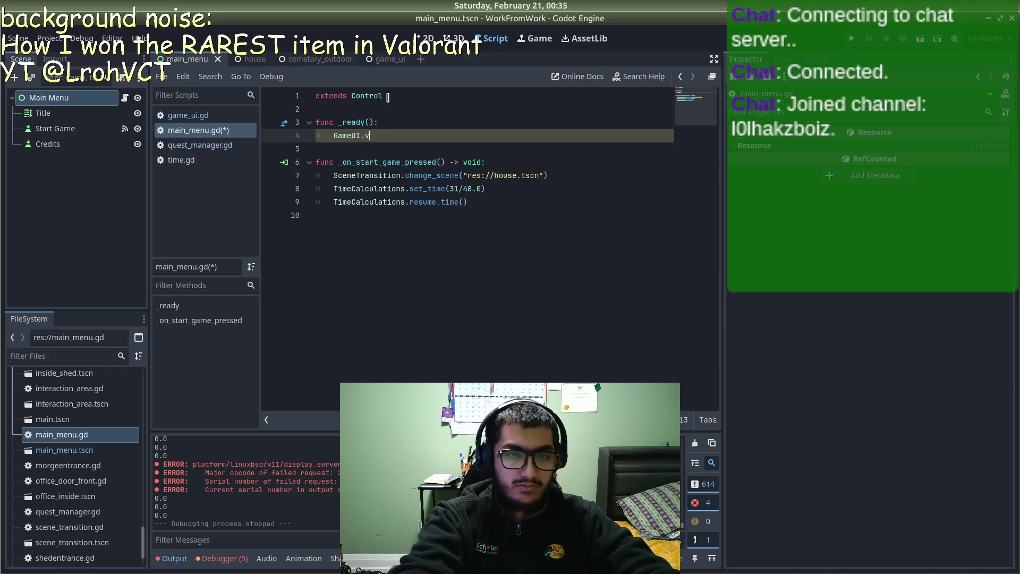
text(isii)
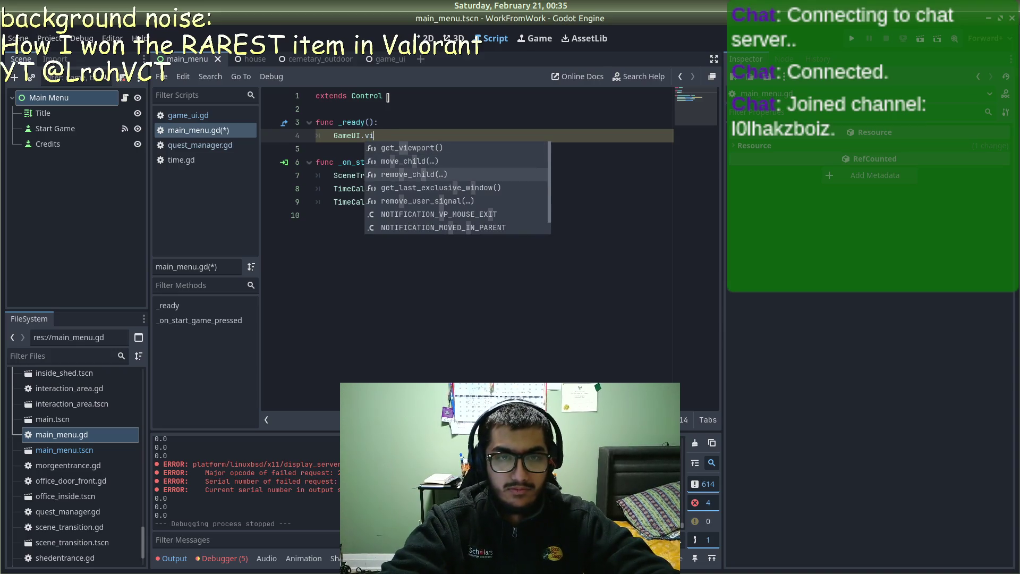
scroll(457, 201, down, 1)
key(Escape)
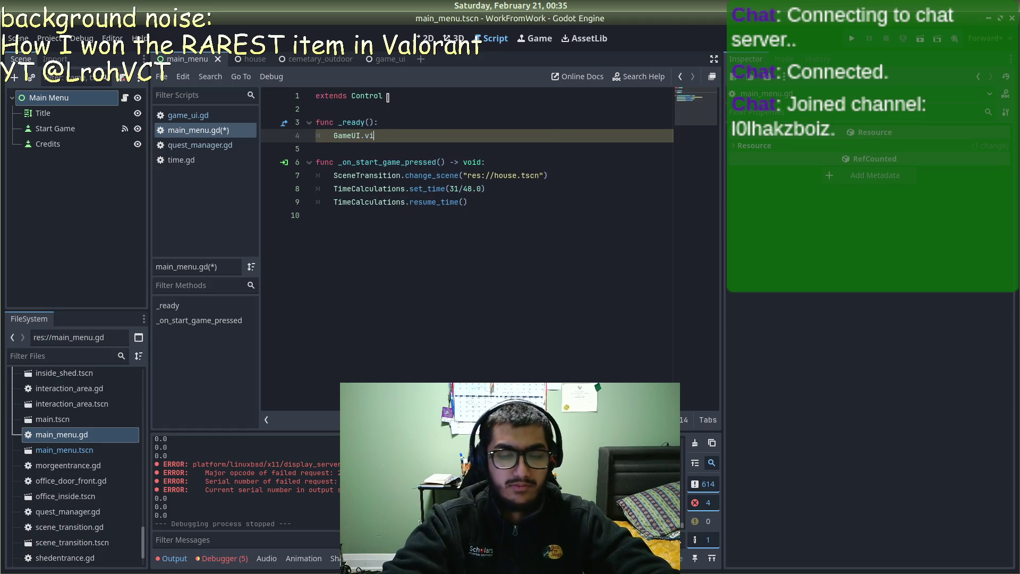
key(alt+Tab)
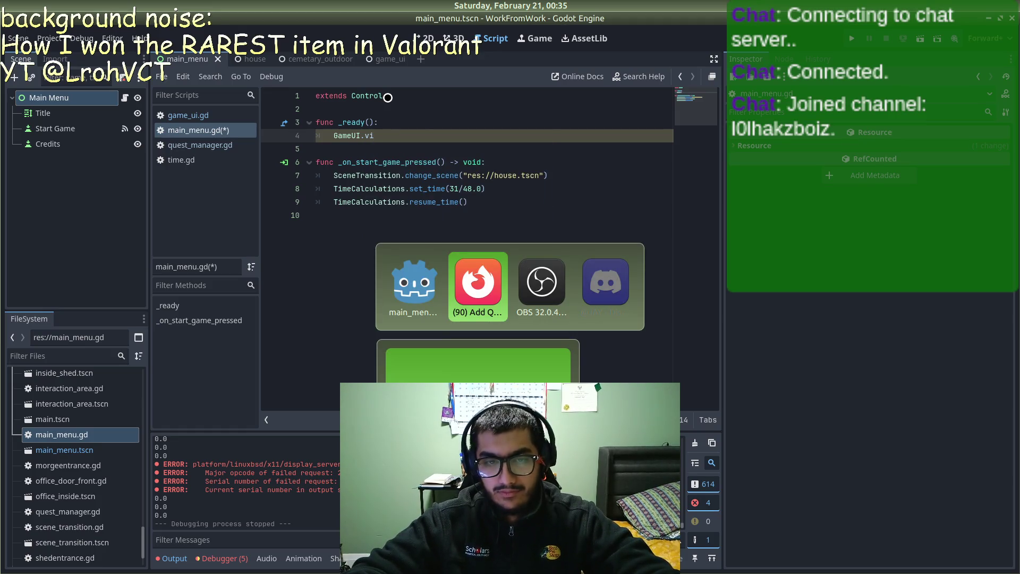
key(alt+Tab)
key(alt+Tab)
key(alt+Tab)
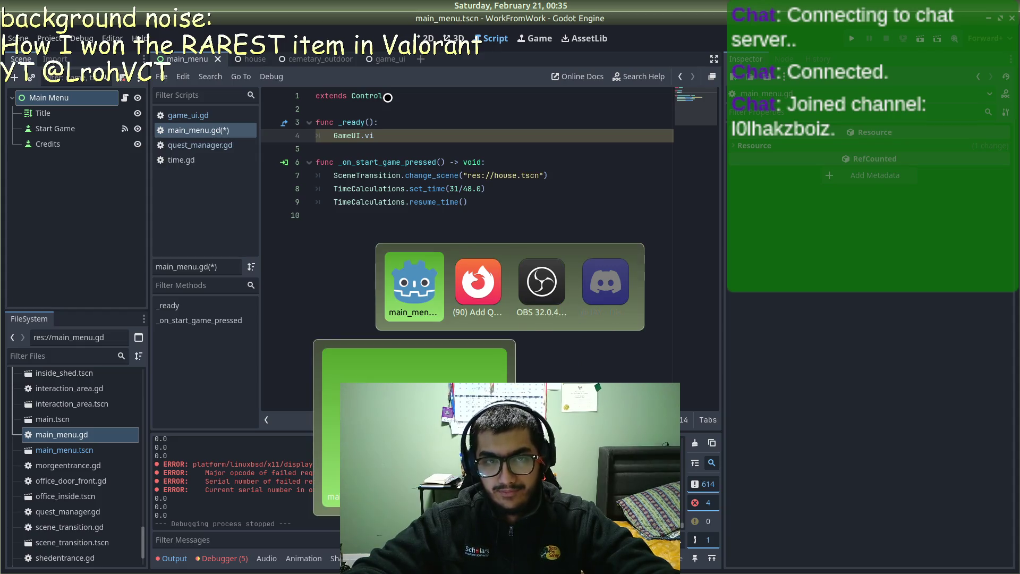
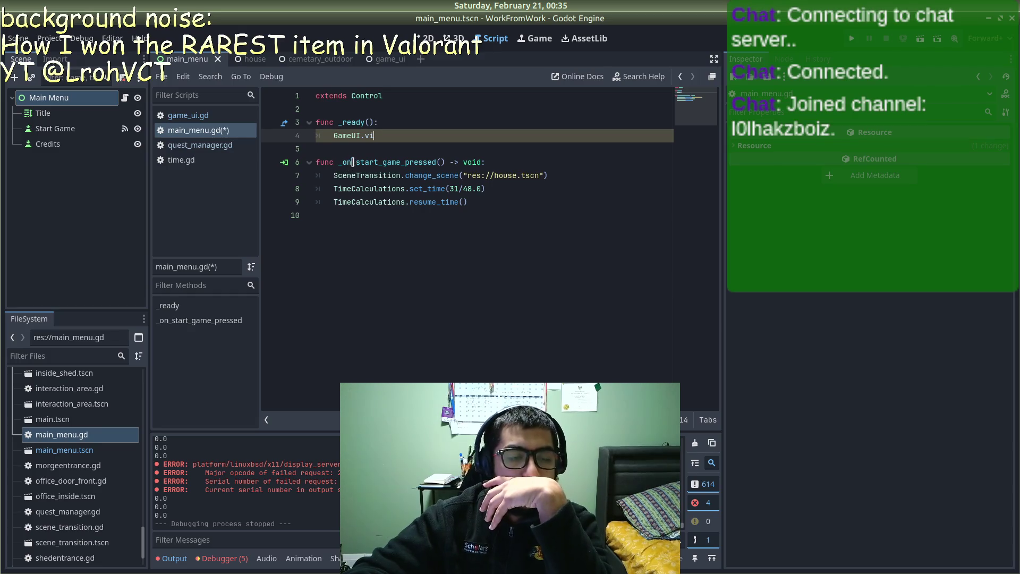
Step: Delete the Game UI node from the cemetary_outdoor scene
click(316, 59)
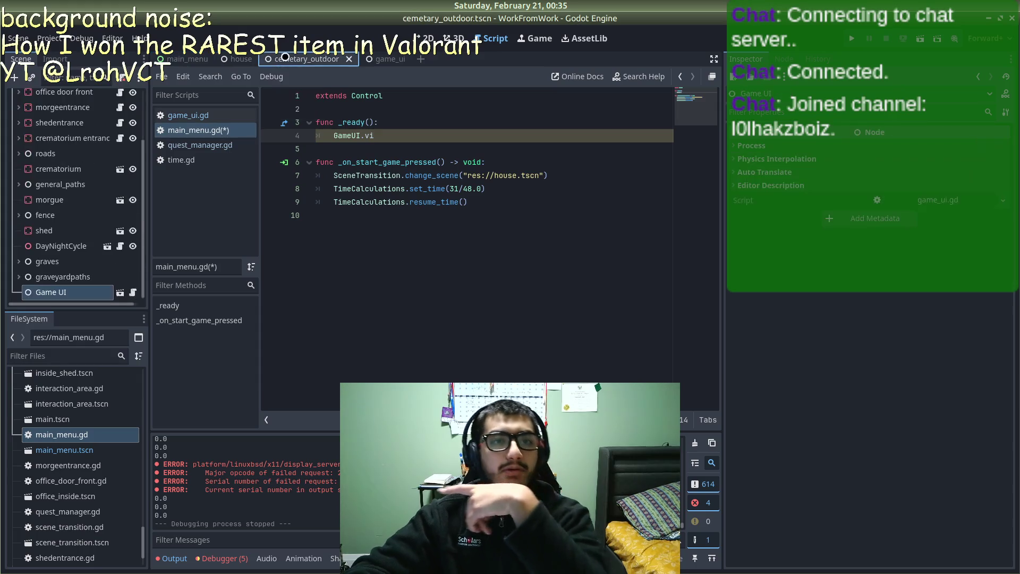
right_click(91, 288)
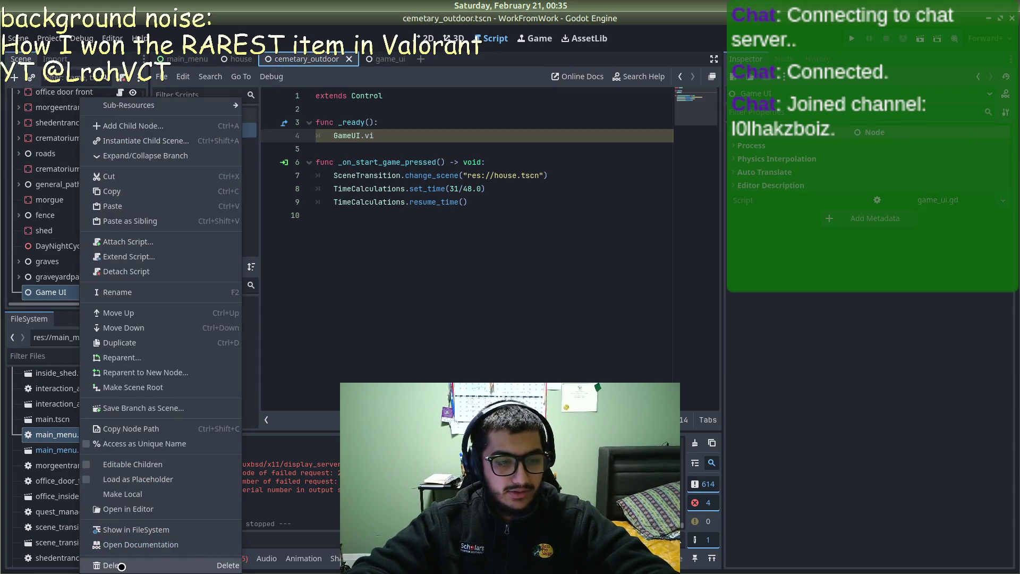
click(114, 566)
click(544, 296)
Step: Delete the Game UI node from the house scene and save all scenes
click(237, 59)
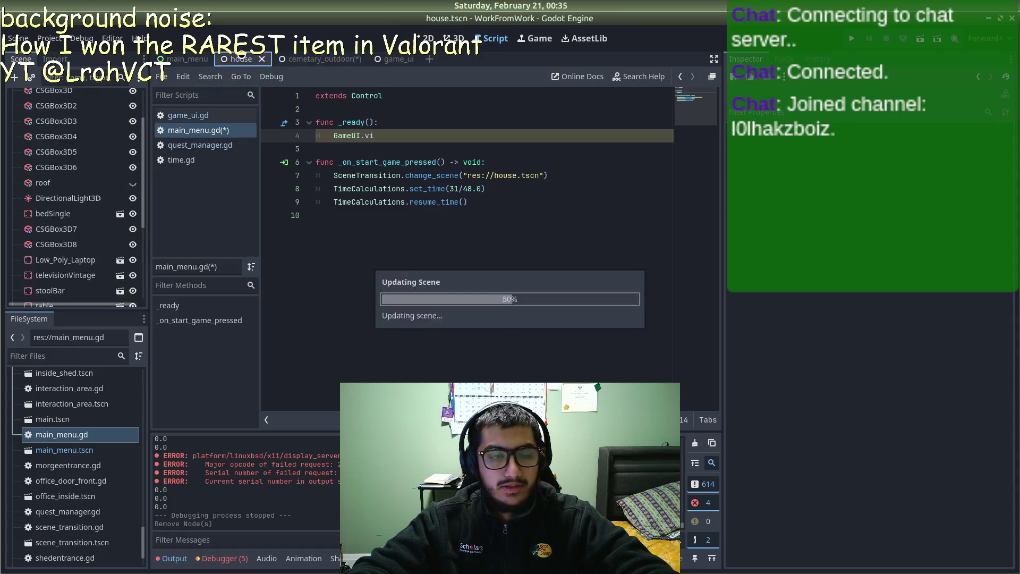
right_click(83, 291)
click(133, 565)
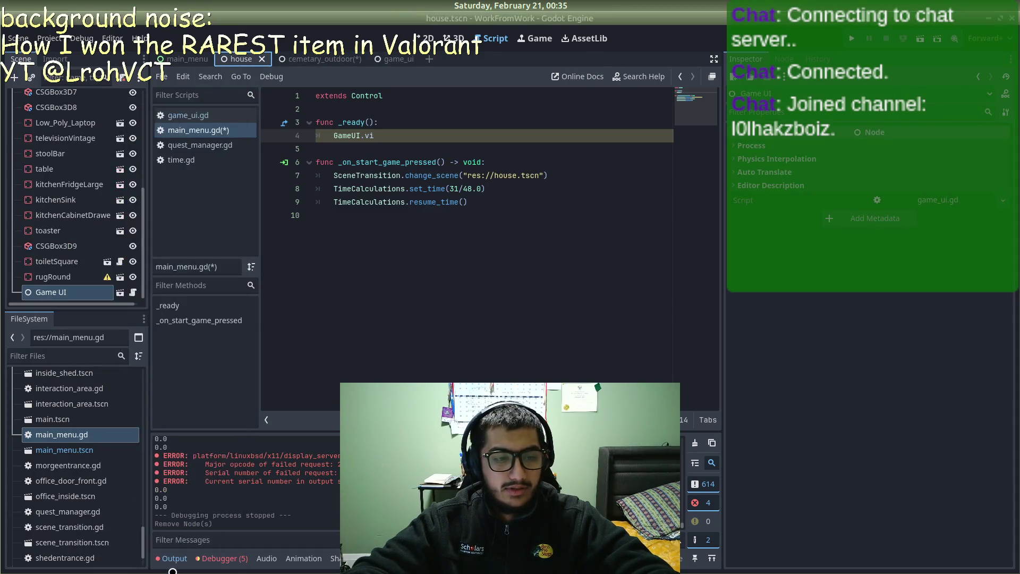
click(540, 296)
key(ctrl+shift+alt+s)
click(169, 59)
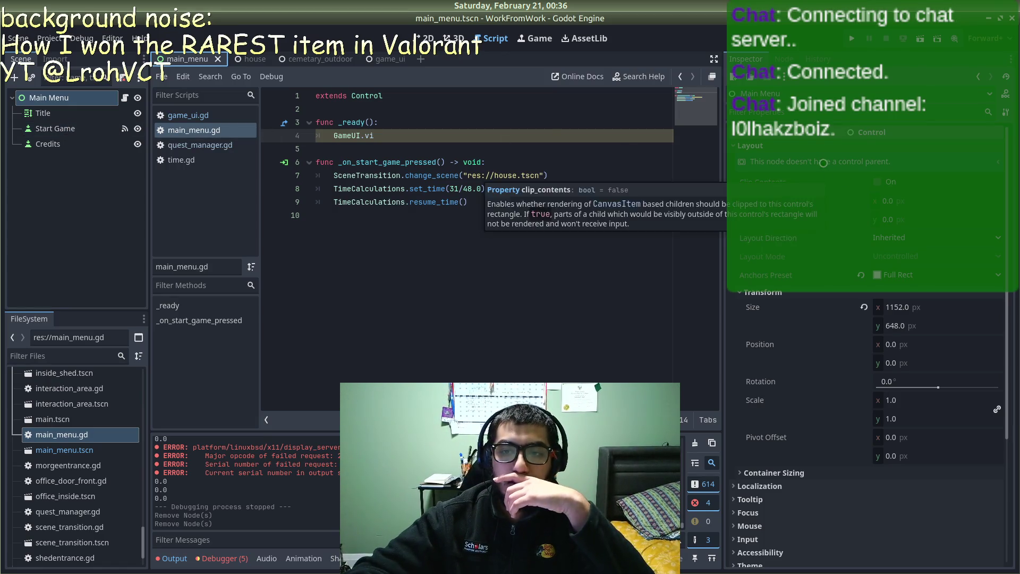
Step: Open the game_ui scene and select its Control node
scroll(779, 319, down, 5)
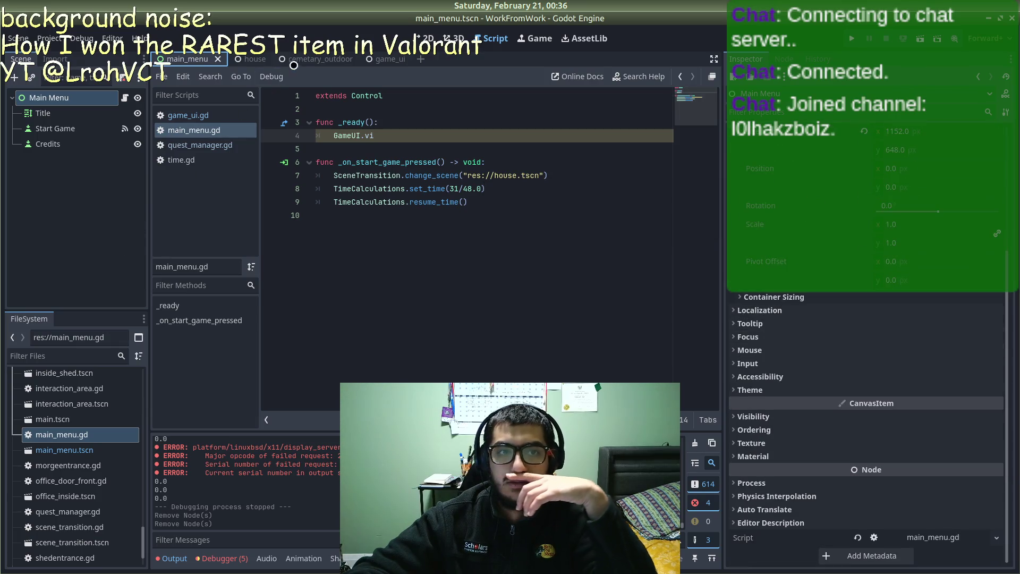
click(388, 56)
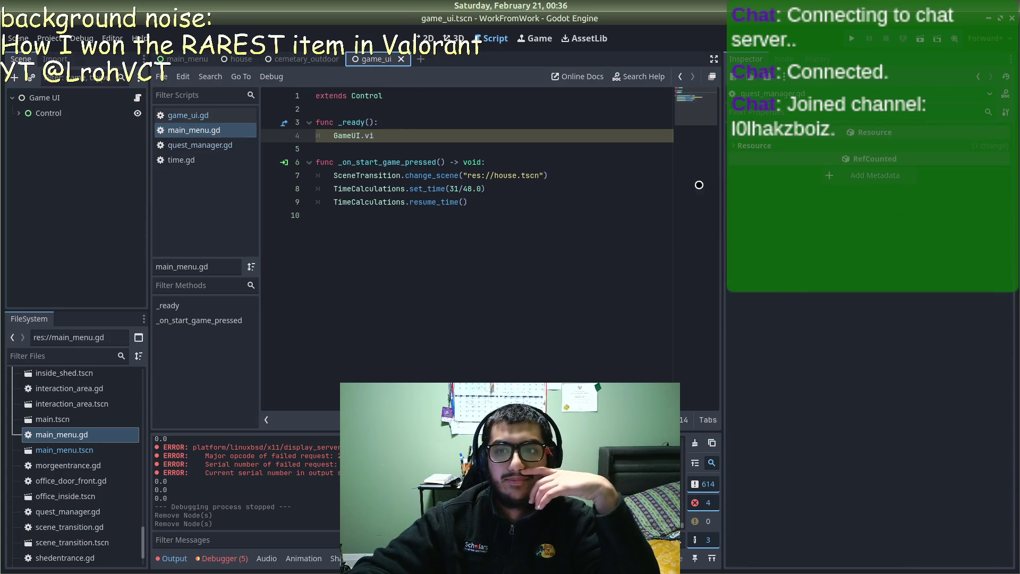
click(47, 98)
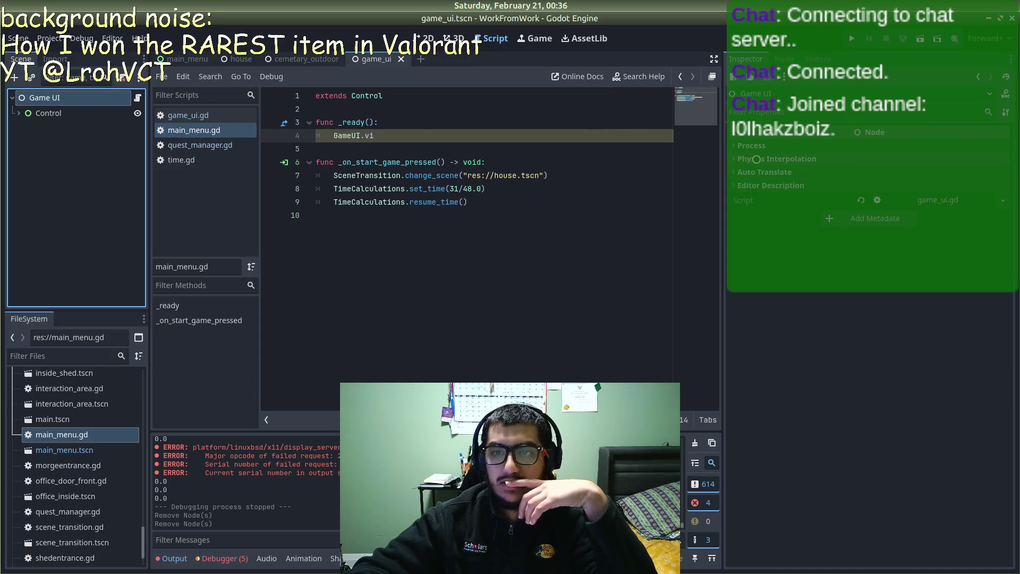
click(26, 113)
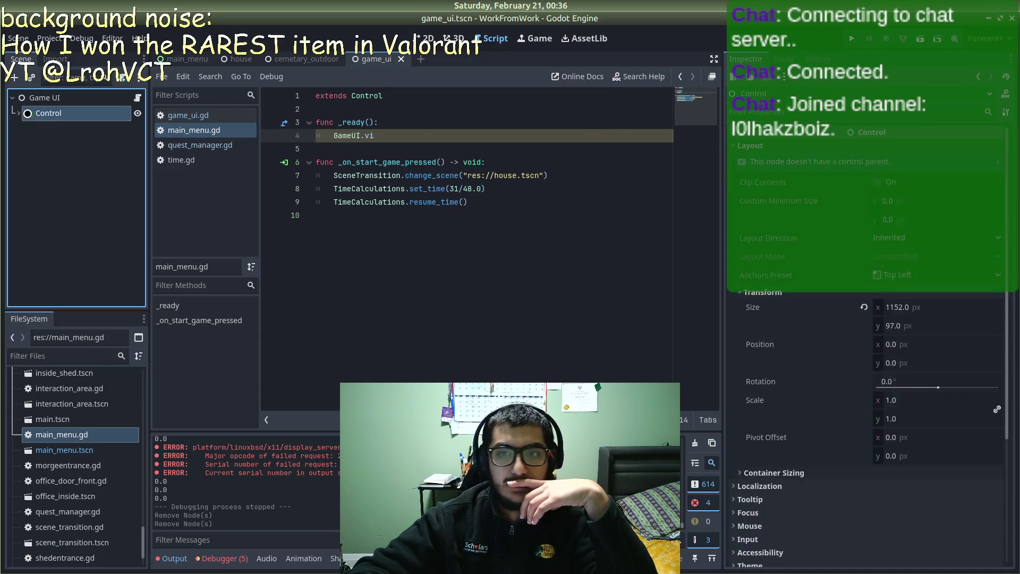
Step: Set the Control's Visibility Layer to layer 2 only, with layer 1 off, and save
click(733, 147)
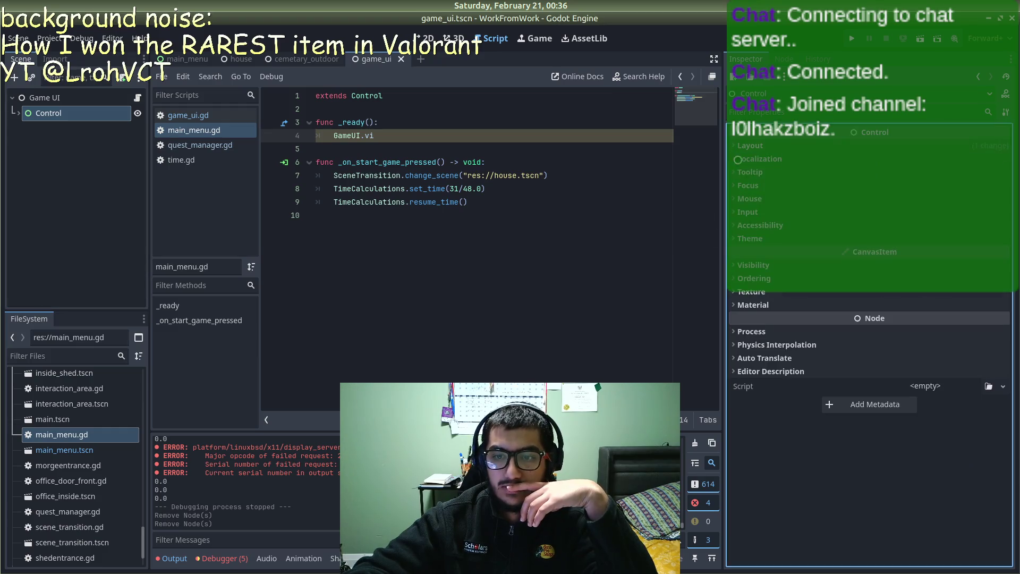
click(738, 260)
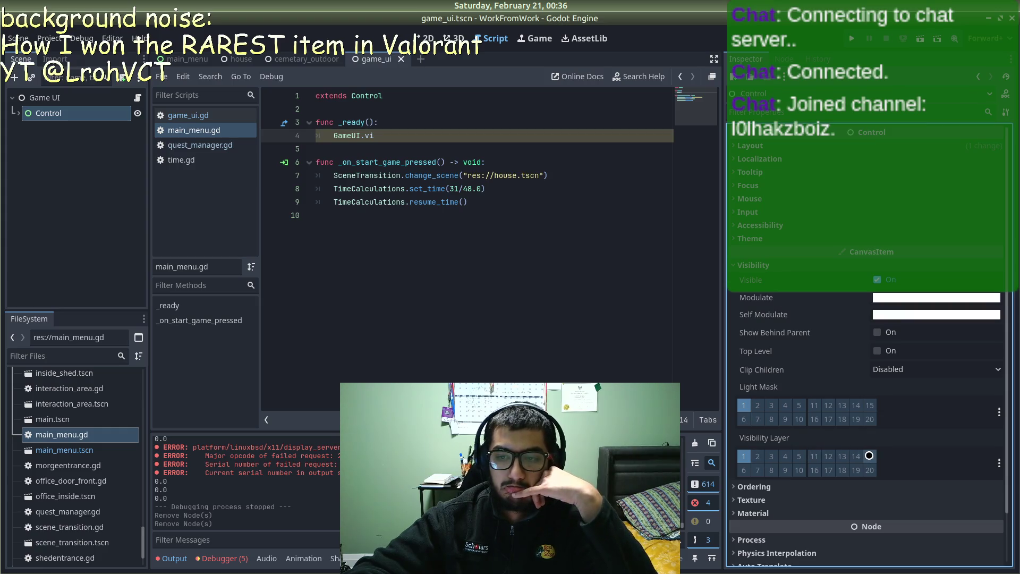
click(762, 453)
click(744, 456)
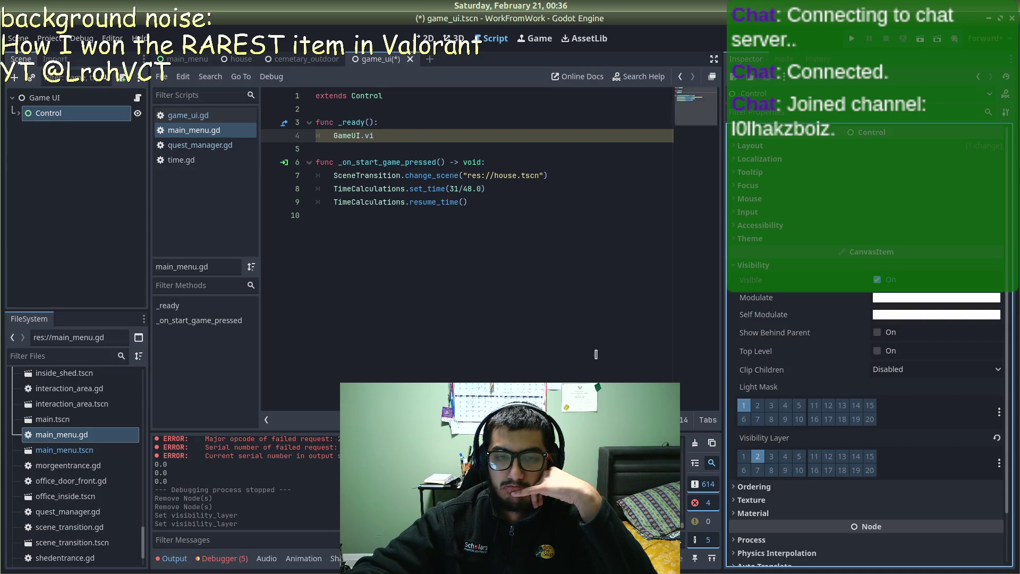
click(545, 284)
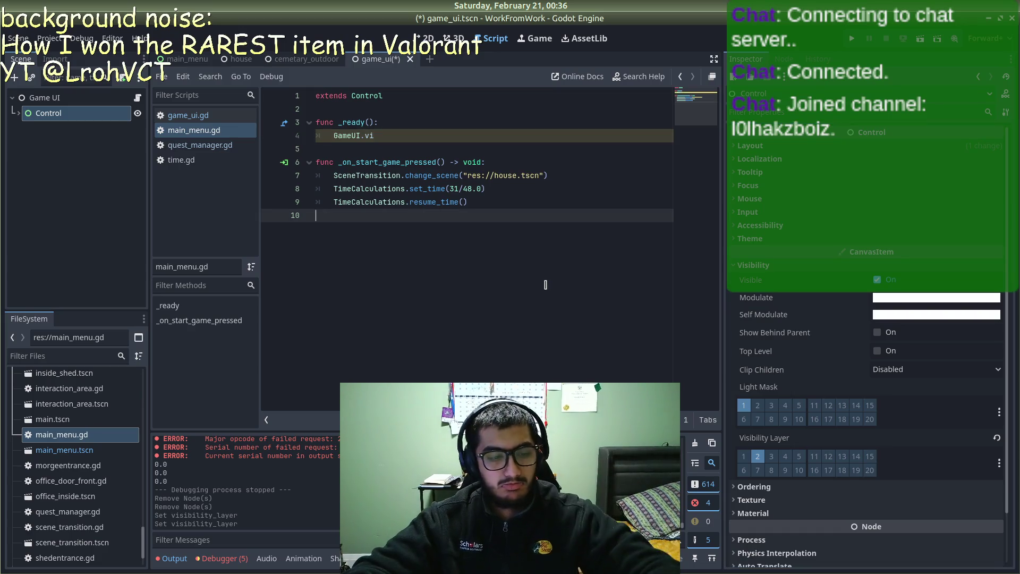
key(ctrl+s)
click(398, 125)
click(395, 131)
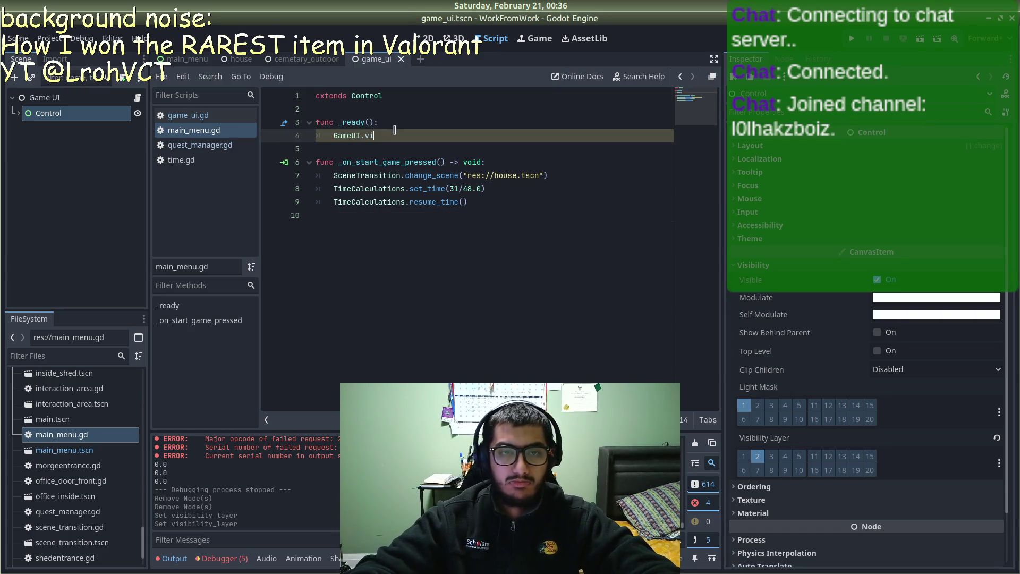
Step: Change line 4 of _ready to self.visibility_layer = 1 and save main_menu.gd
key(BackSpace)
key(BackSpace)
key(BackSpace)
text(self)
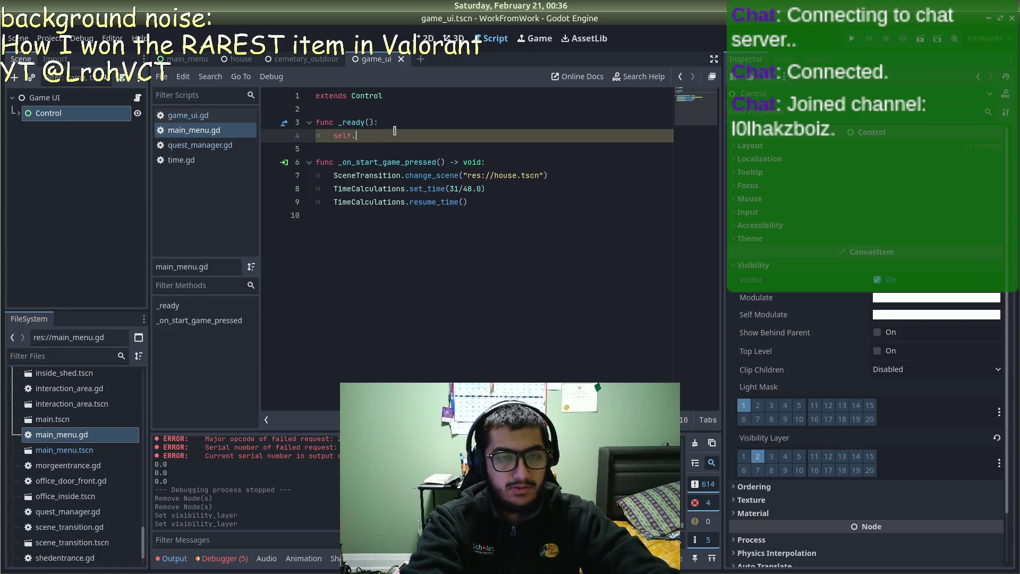
key(BackSpace)
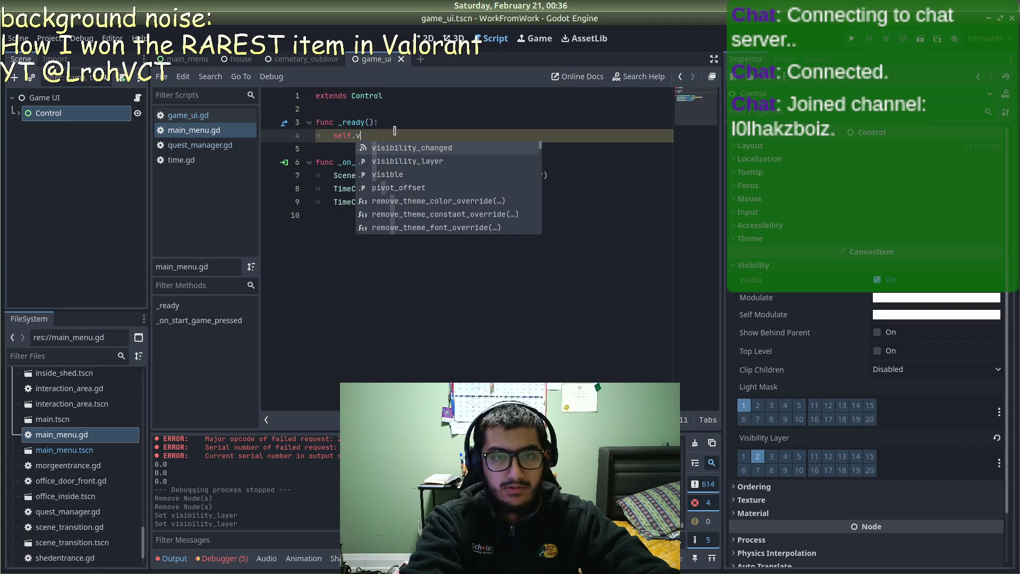
key(Down)
key(Return)
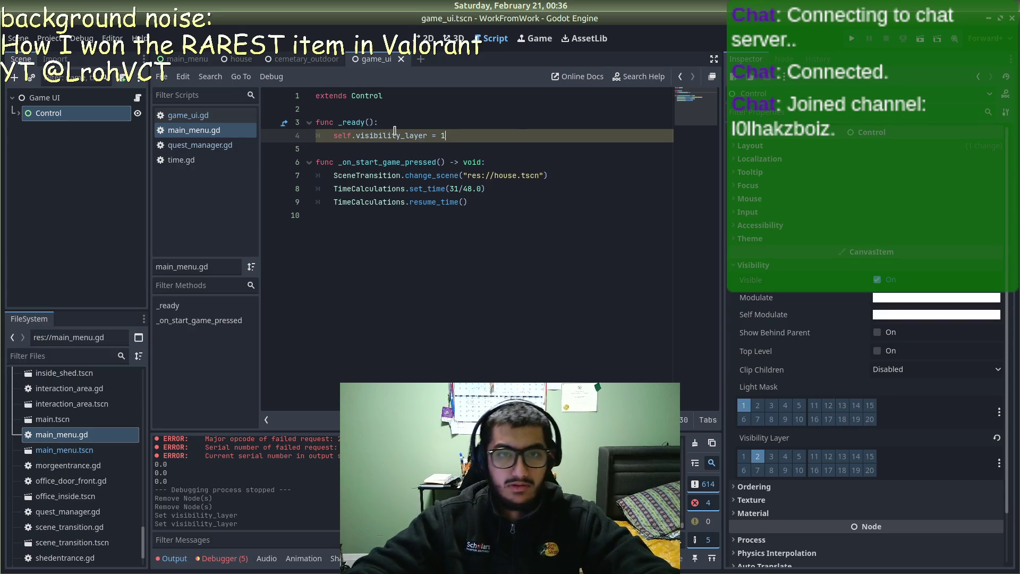
key(ctrl+s)
Step: Run and stop the game, then delete the visibility_layer line again
click(851, 41)
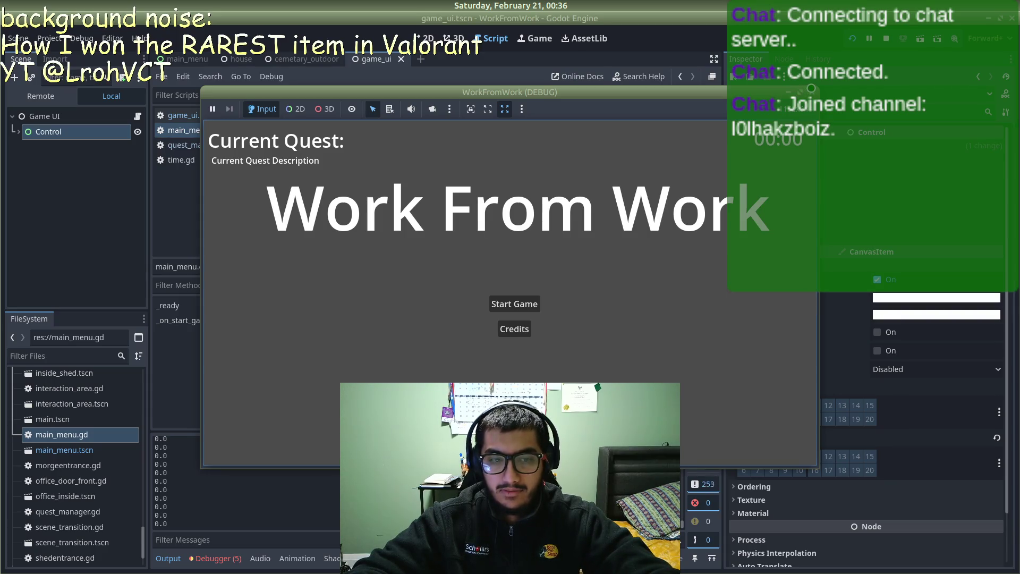
click(811, 91)
drag(498, 128, 312, 134)
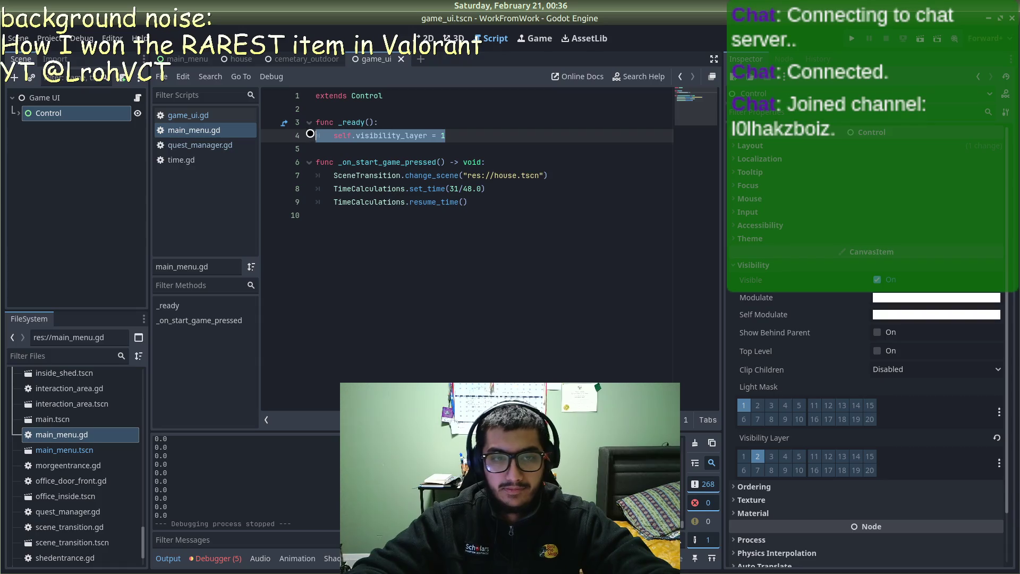
key(BackSpace)
key(BackSpace)
key(Return)
Step: Search Google for how to make an autoloaded Godot scene not visible in a certain scene
text(ss)
key(alt+Tab)
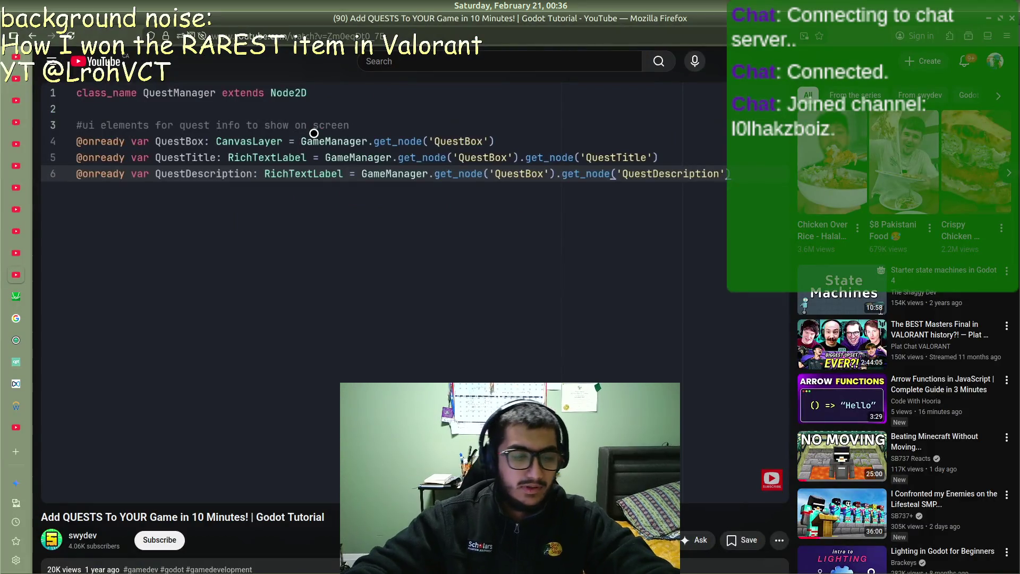
key(ctrl+t)
text(i have a)
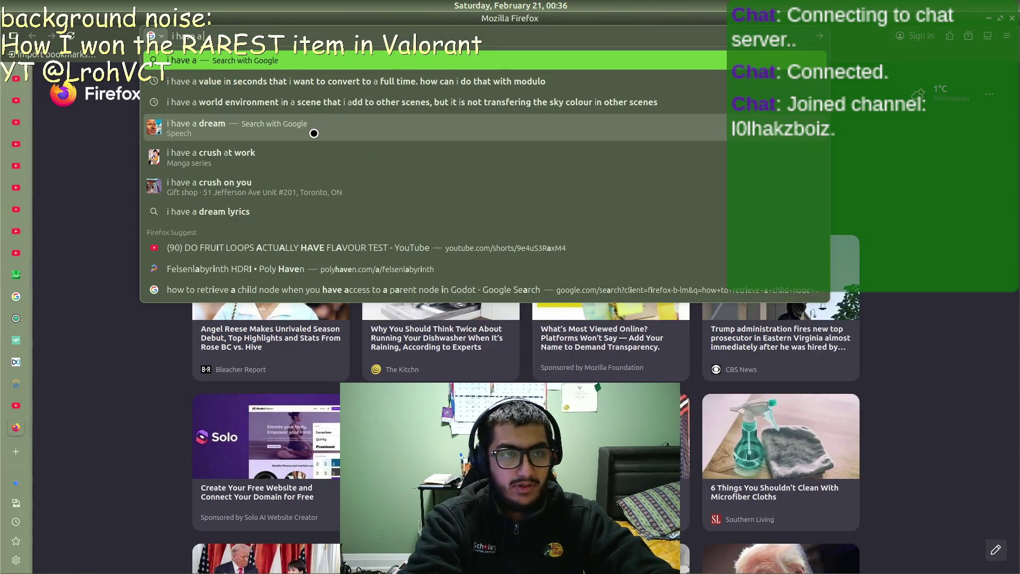
text( aut)
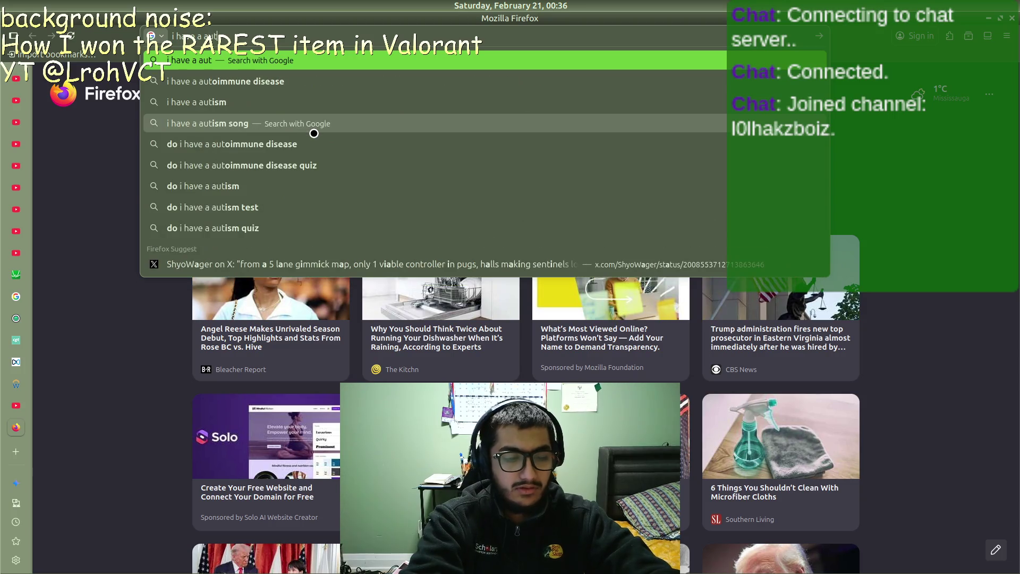
text(oloaded)
key(BackSpace)
key(BackSpace)
key(BackSpace)
text(ded scene in godot. how do i make it n)
key(BackSpace)
text(invis)
key(BackSpace)
key(BackSpace)
key(BackSpace)
text(not v)
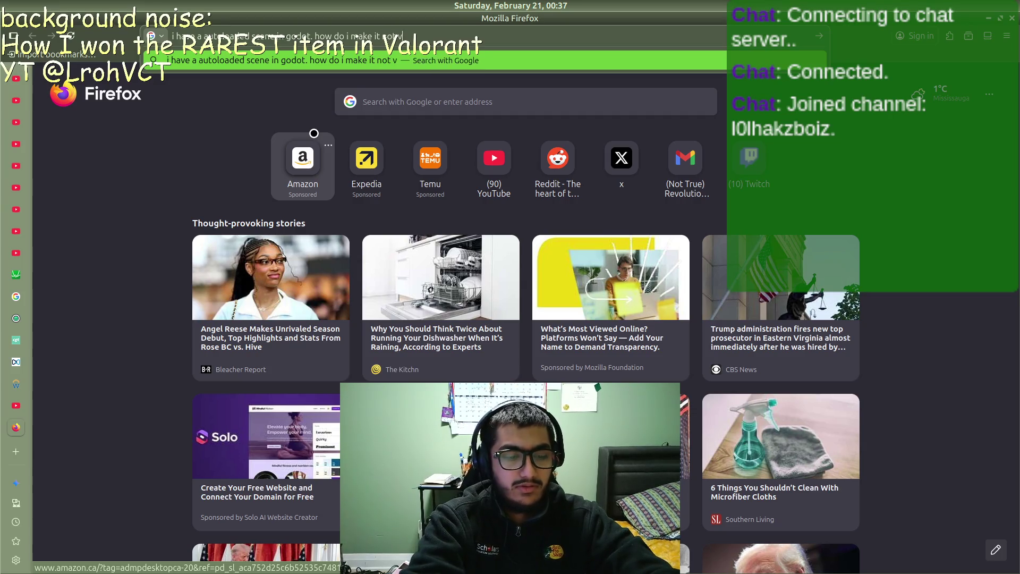
text(isibile)
key(BackSpace)
key(BackSpace)
key(BackSpace)
text(le in a certain scene?)
key(Return)
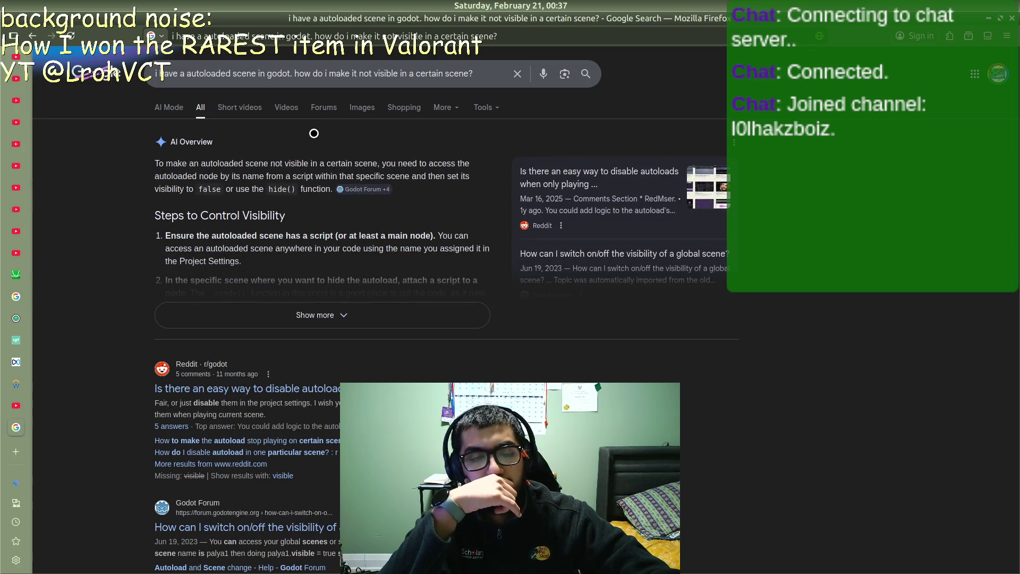
Step: Expand and read Google's AI Overview answer, then select pass on line 4 in Godot
click(373, 302)
scroll(366, 377, down, 3)
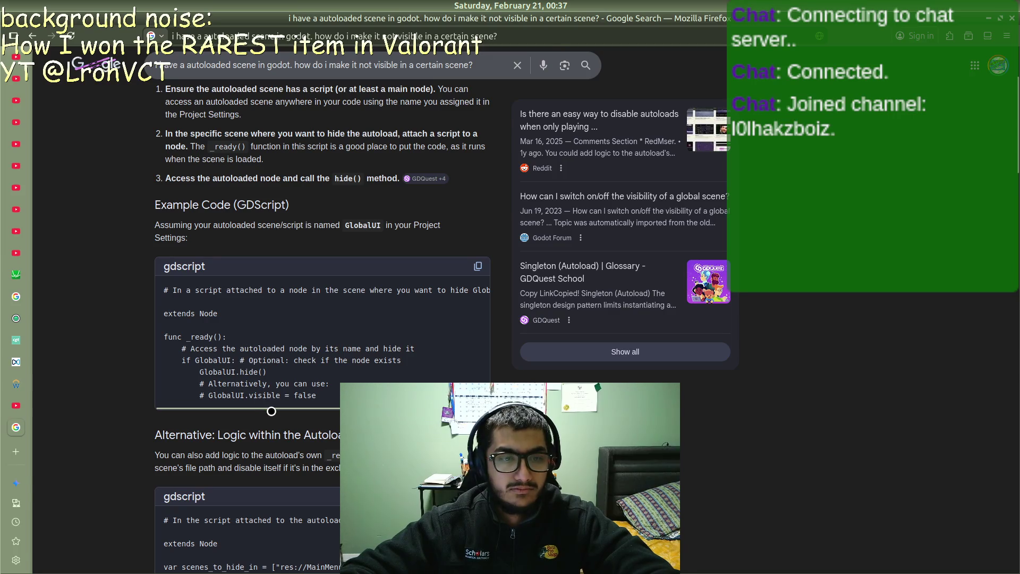
key(alt+Tab)
drag(361, 133, 331, 137)
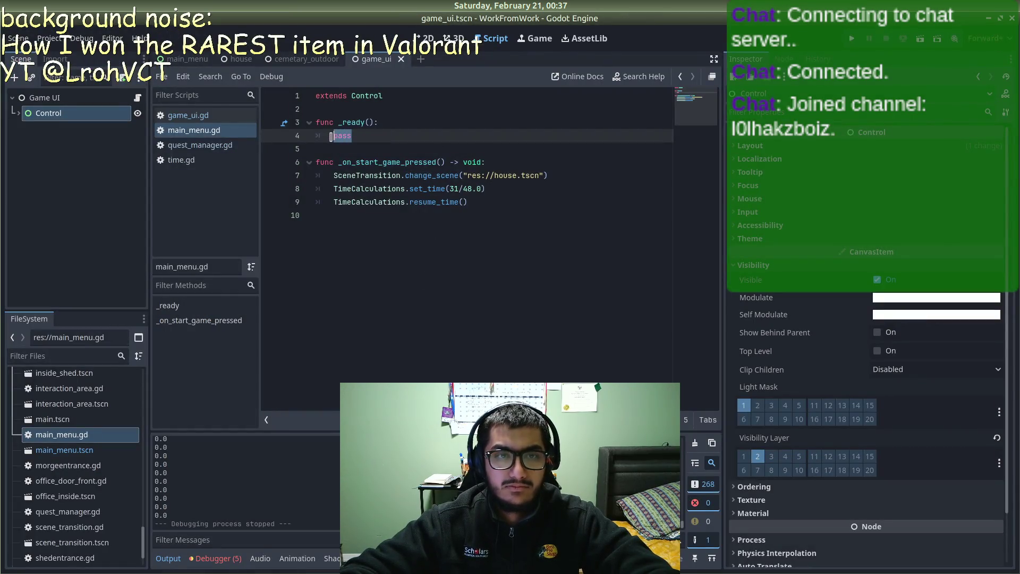
Step: Replace pass on line 4 with GameUI.hide() and save main_menu.gd
mouse_move(482, 175)
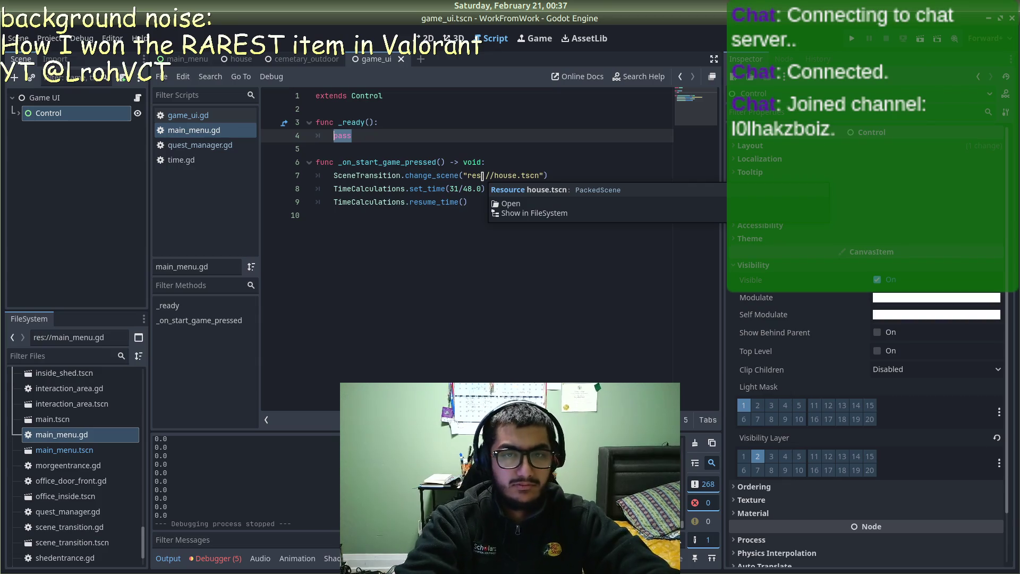
key(alt+Tab)
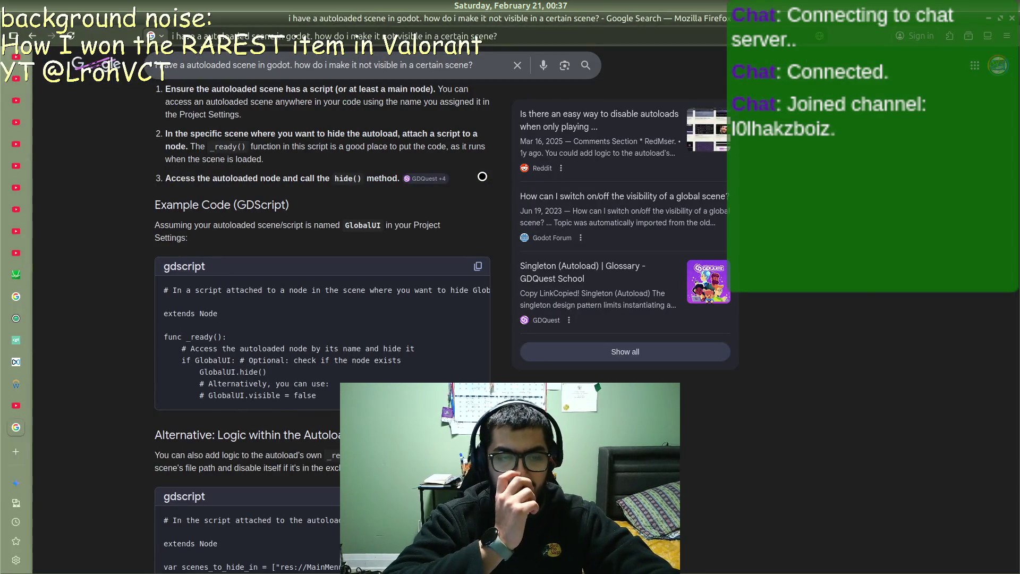
key(alt+Tab)
text(GameUI.)
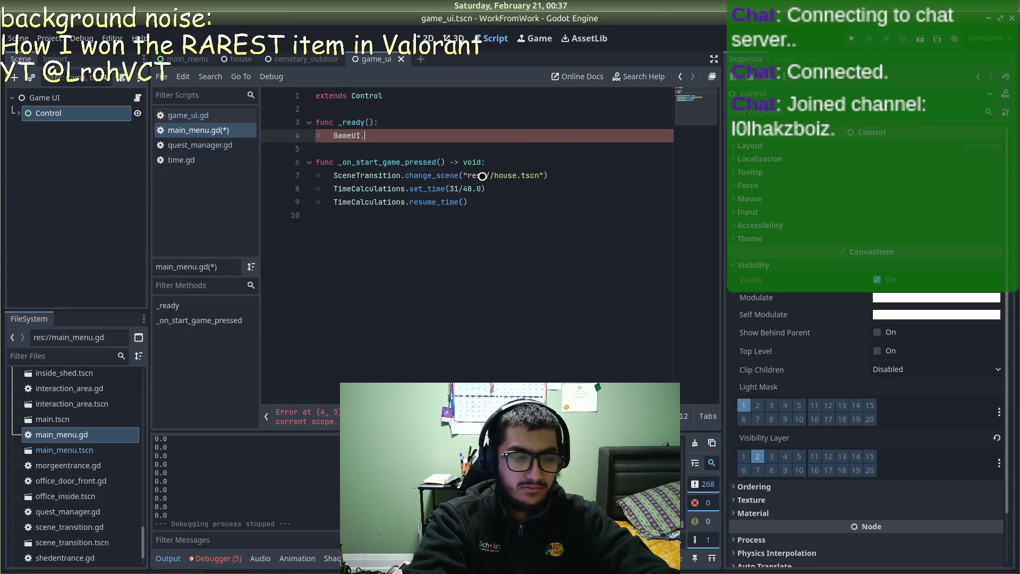
text(hide()
key(Return)
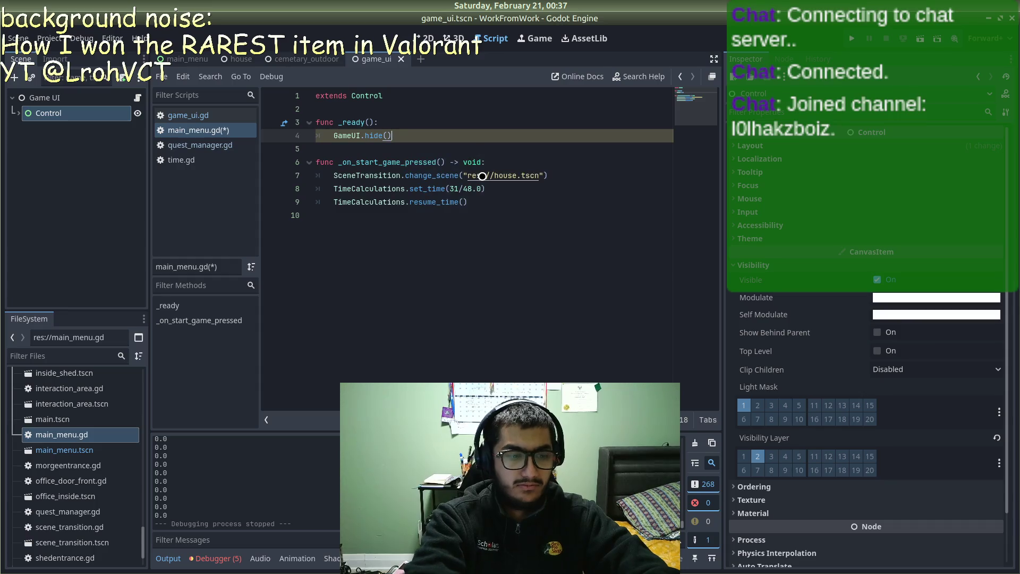
key(ctrl+s)
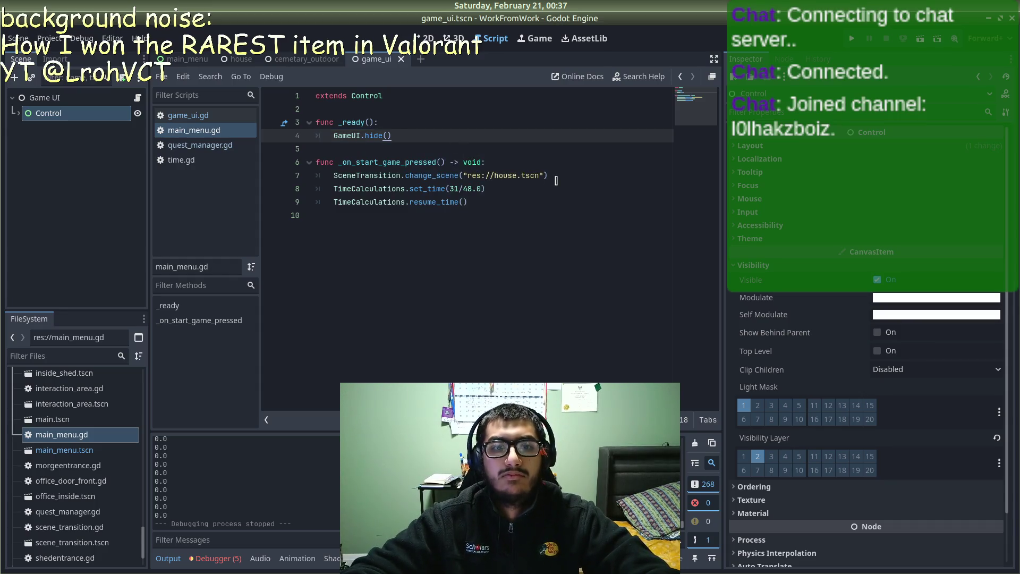
click(556, 181)
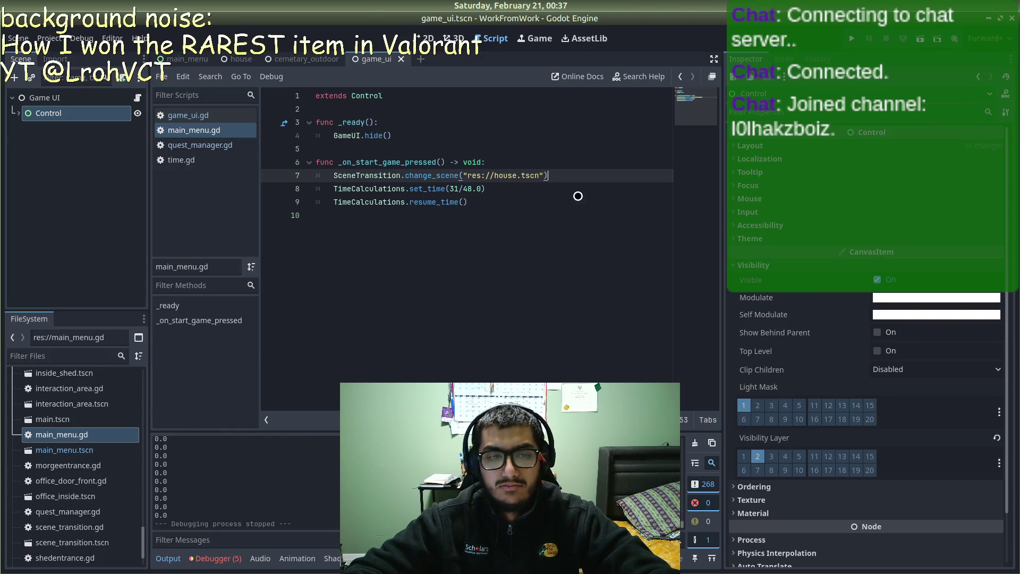
key(alt+Tab)
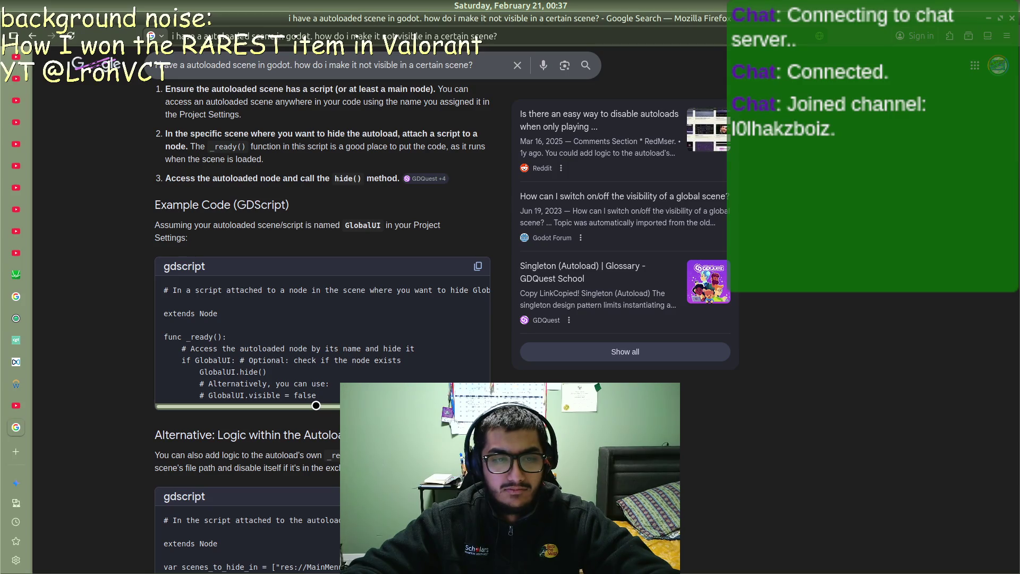
Step: Scroll through the AI Overview's example code, then close the search tab
scroll(316, 405, down, 3)
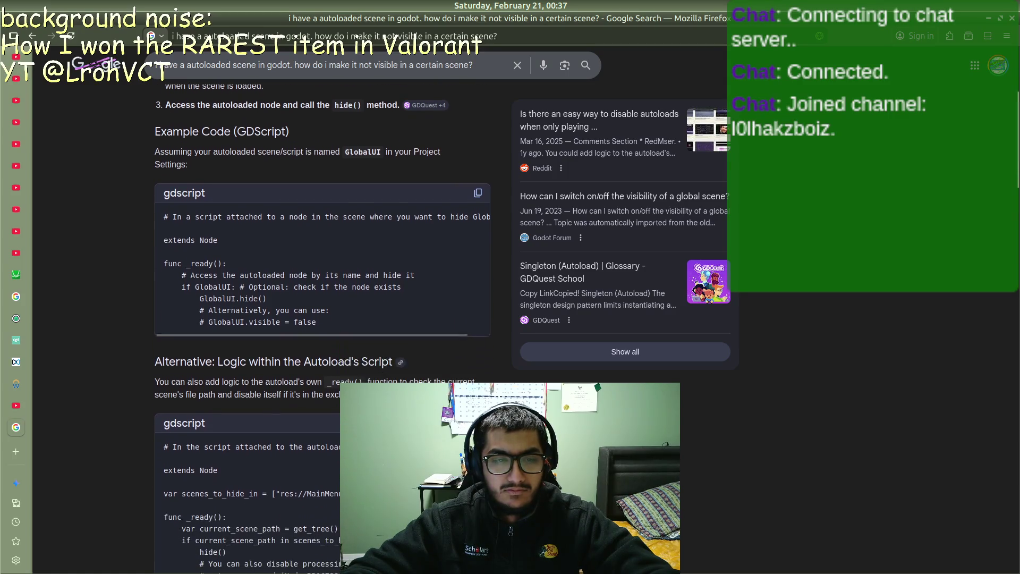
scroll(383, 373, up, 3)
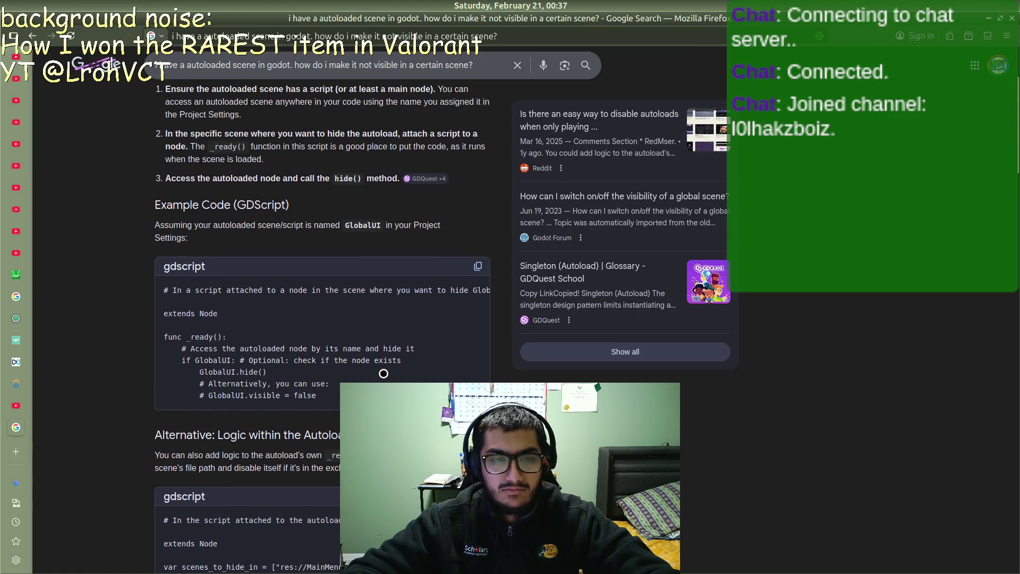
scroll(384, 374, up, 2)
key(ctrl+w)
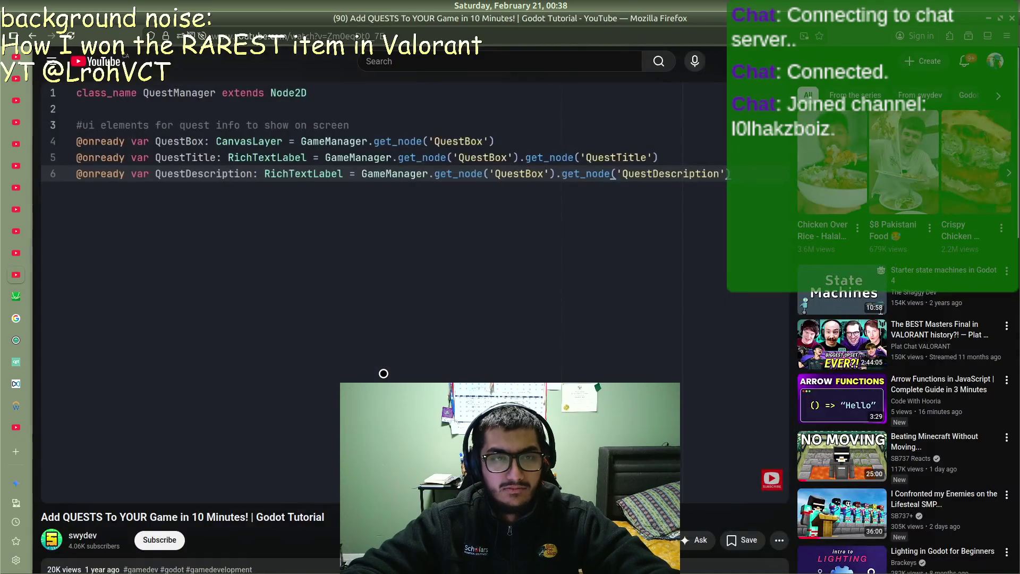
key(alt+Tab)
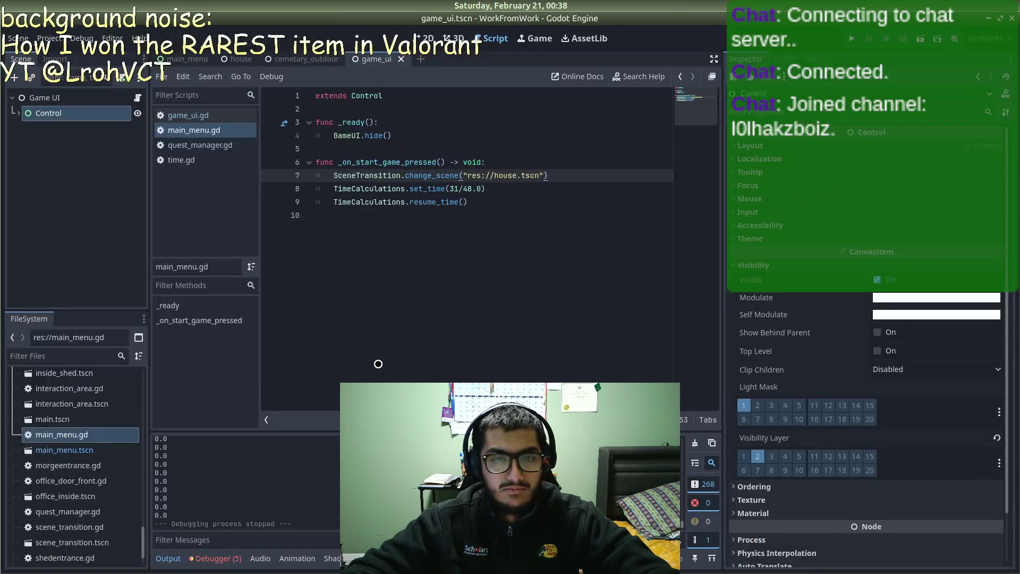
Step: Run the game, locate the nonexistent 'hide' error on line 4, then revisit the Google results
key(F5)
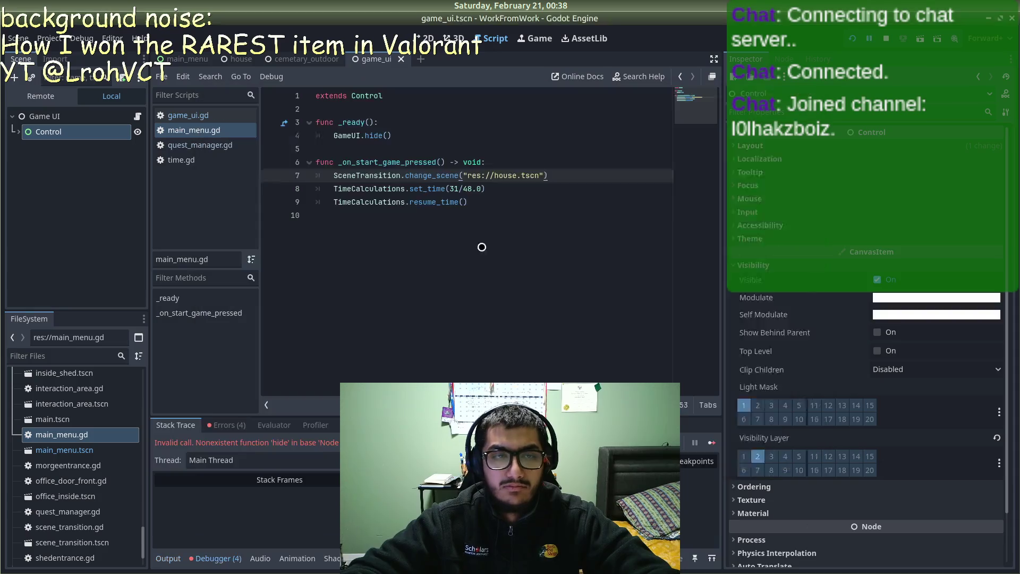
click(467, 257)
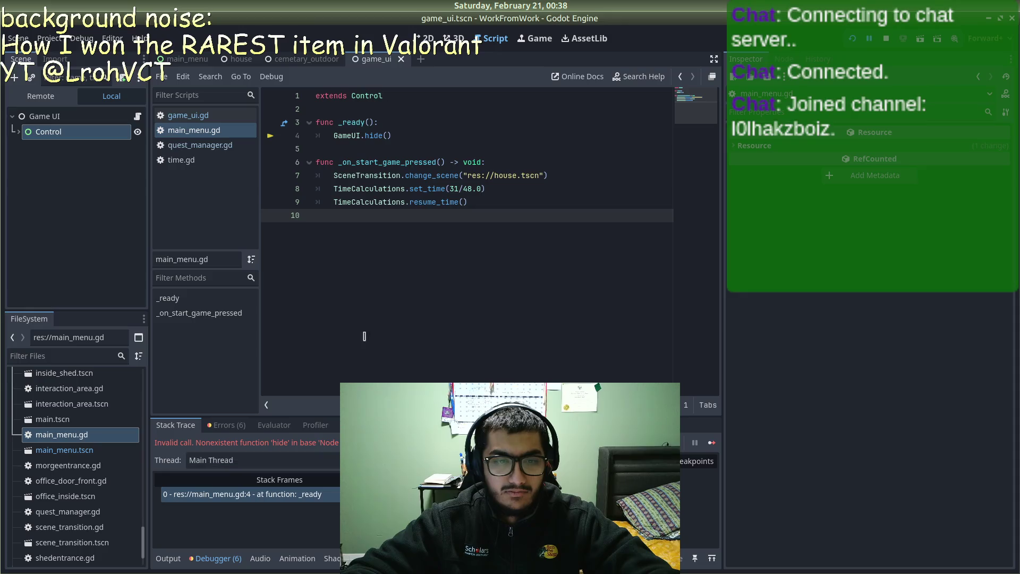
click(379, 135)
key(F5)
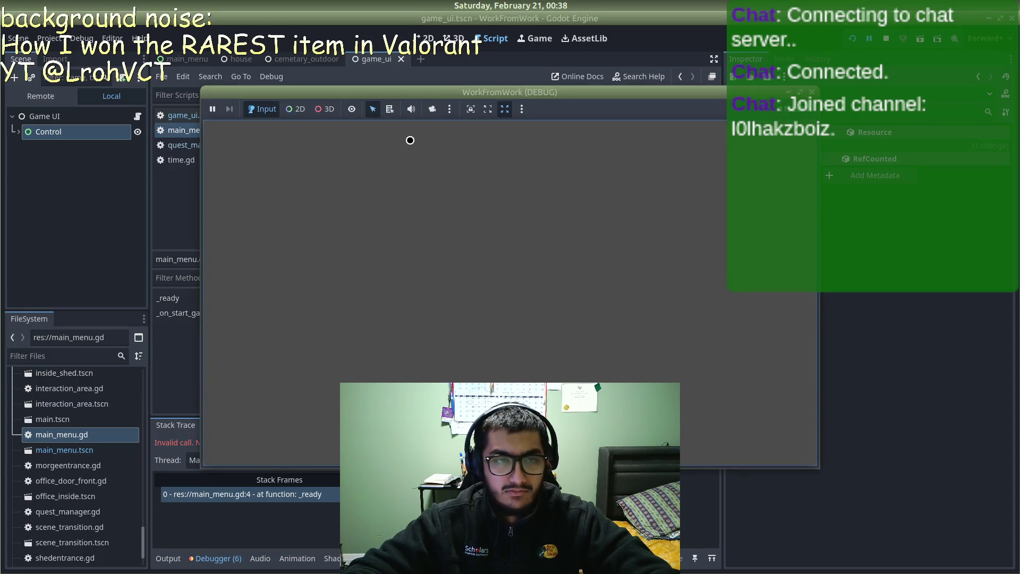
key(alt+Tab)
key(alt+Tab)
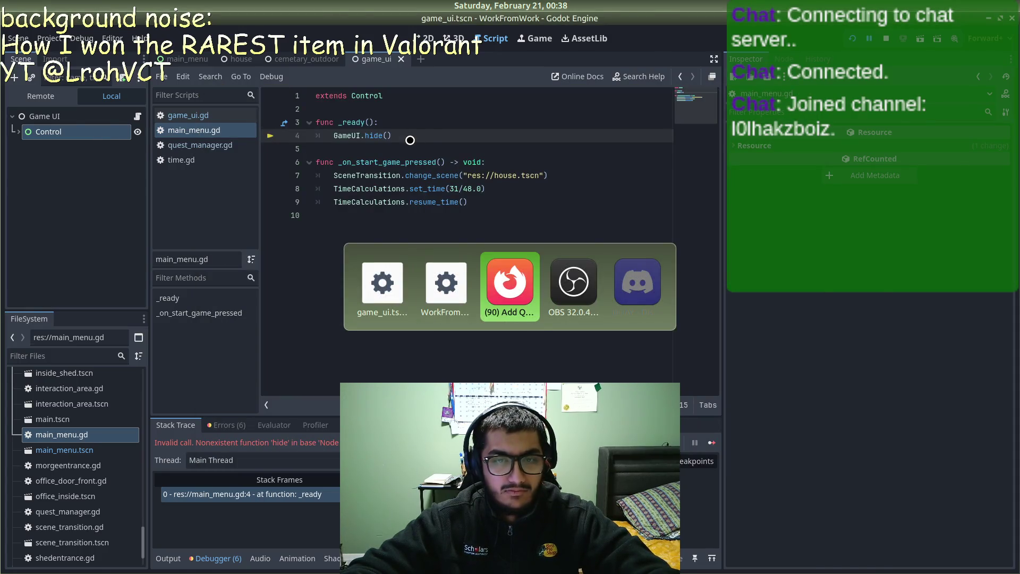
key(ctrl+Tab)
scroll(409, 141, down, 2)
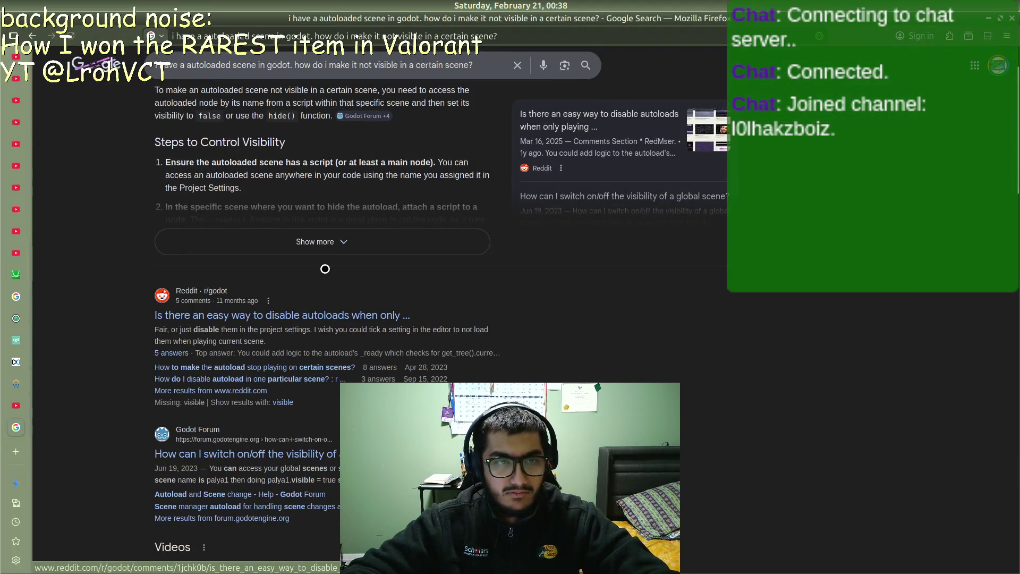
Step: Expand the full AI Overview answer with the GlobalUI.hide() example and read it
click(329, 246)
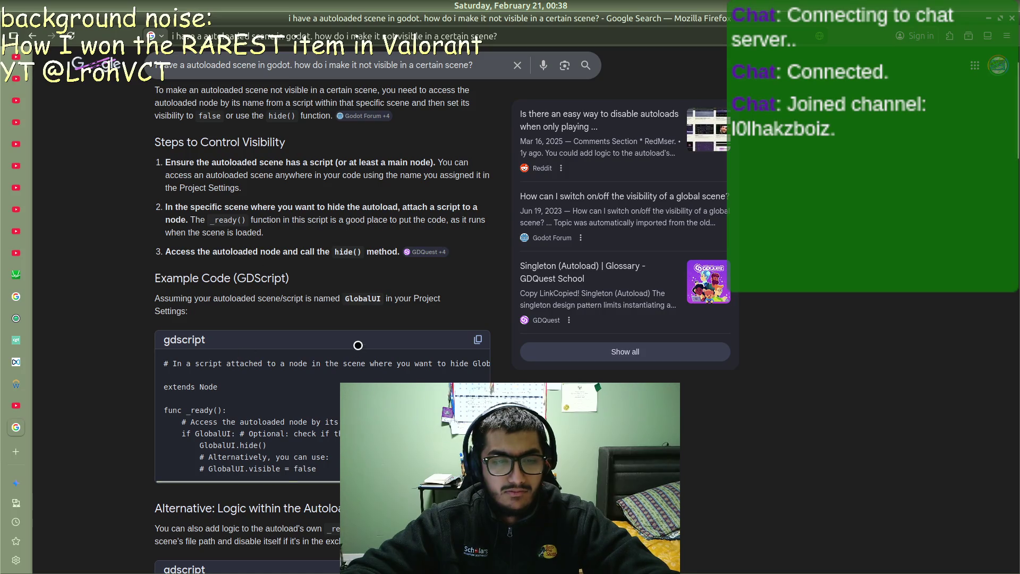
key(alt+Tab)
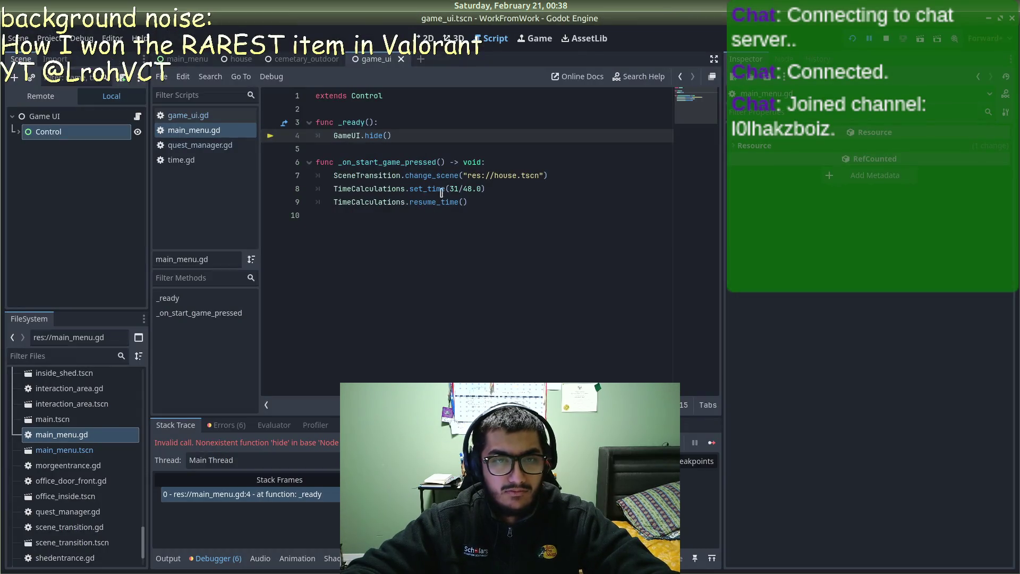
Step: Rewrite line 4 as GameUI.visible() = false and stop the running debug session
key(Delete)
key(BackSpace)
key(BackSpace)
key(BackSpace)
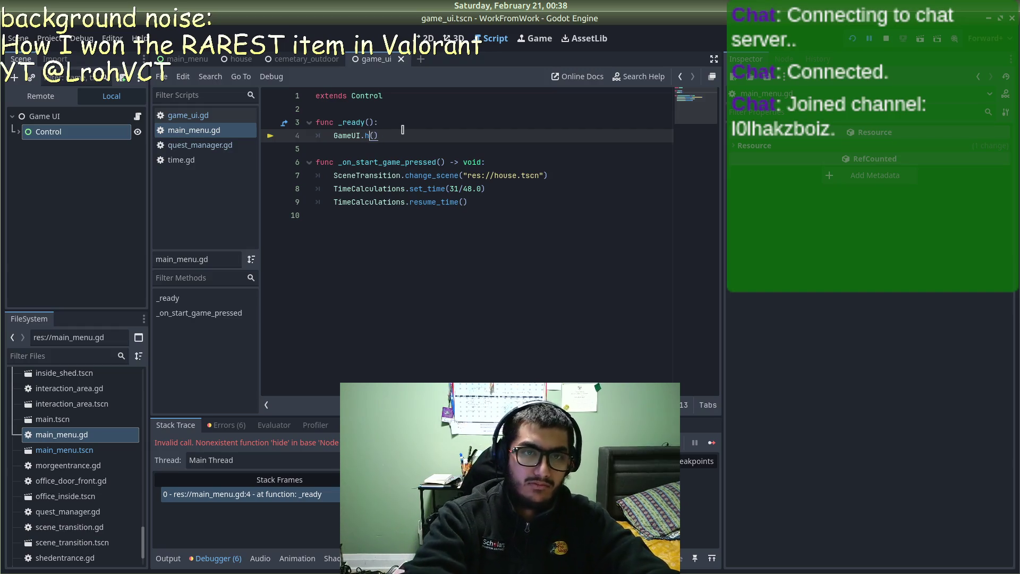
text(VISIBLE)
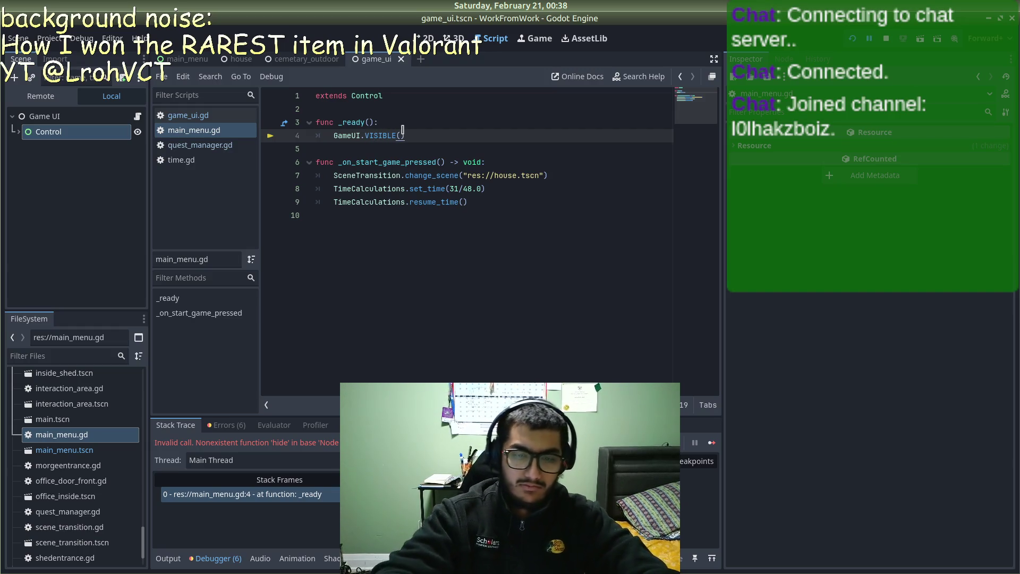
key(BackSpace)
key(BackSpace)
key(BackSpace)
text(visible())
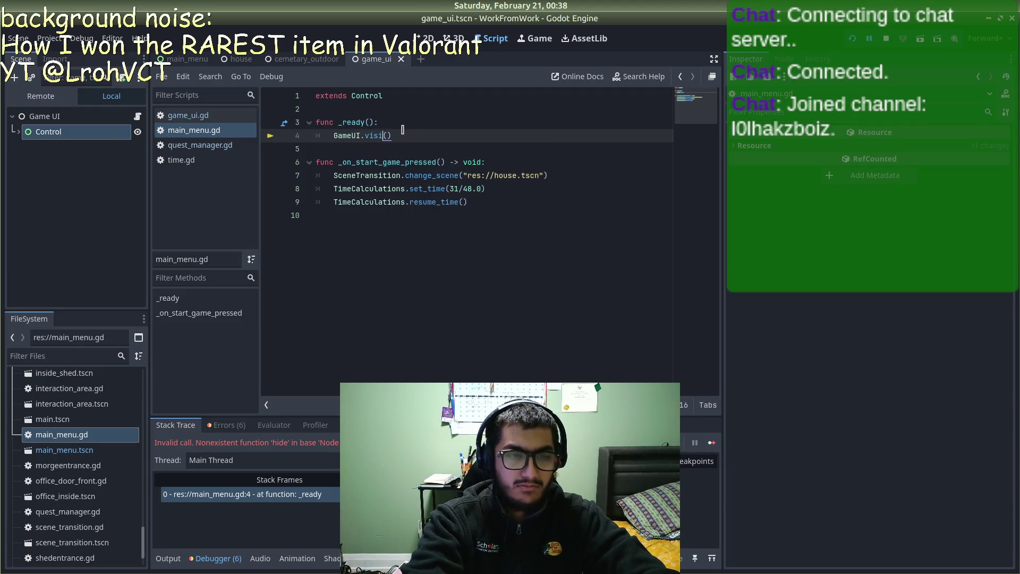
text( = false)
key(Escape)
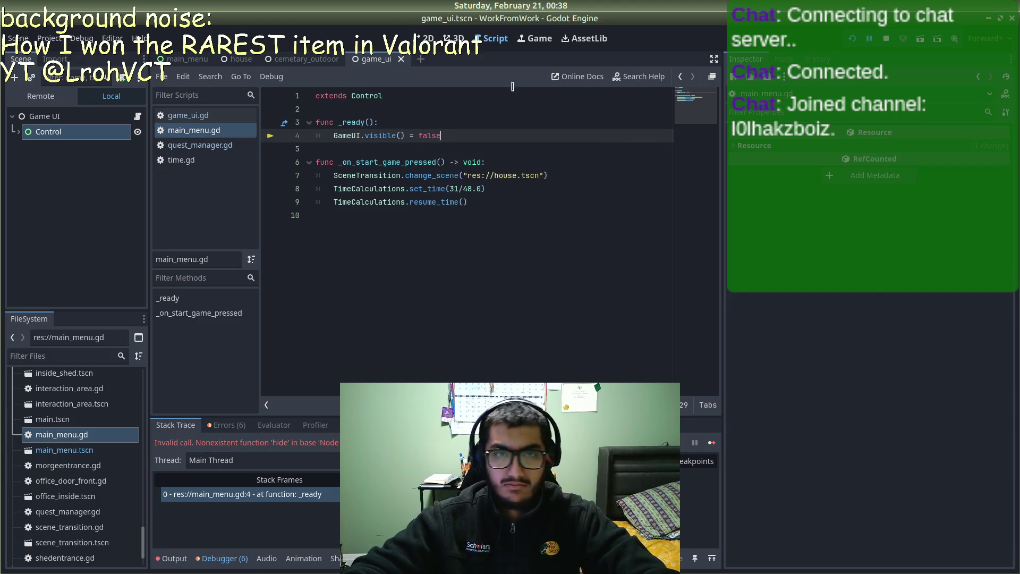
key(F8)
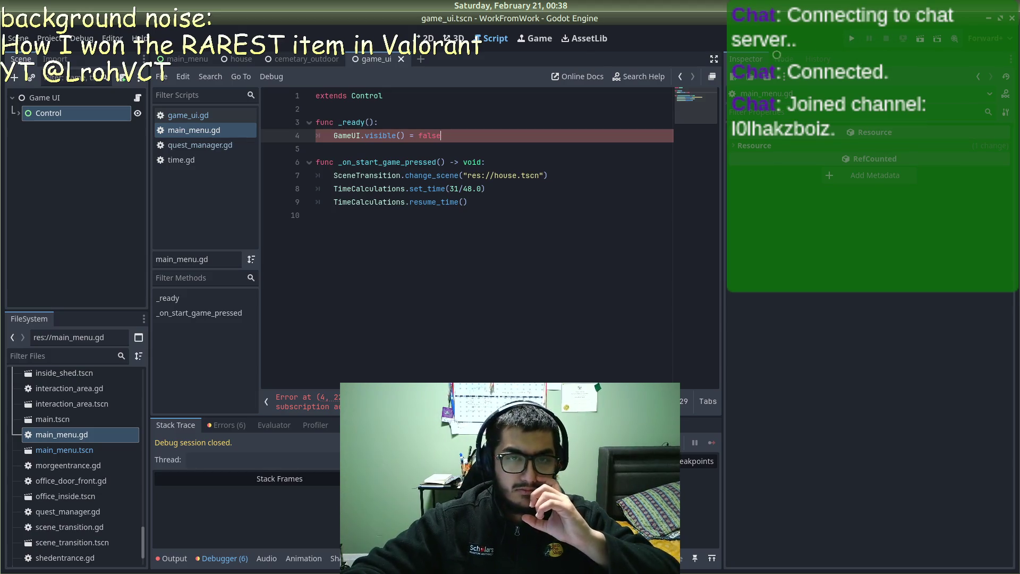
Step: Drop the parentheses to make GameUI.visible = false and rerun, hitting an invalid-assignment error
key(alt+Tab)
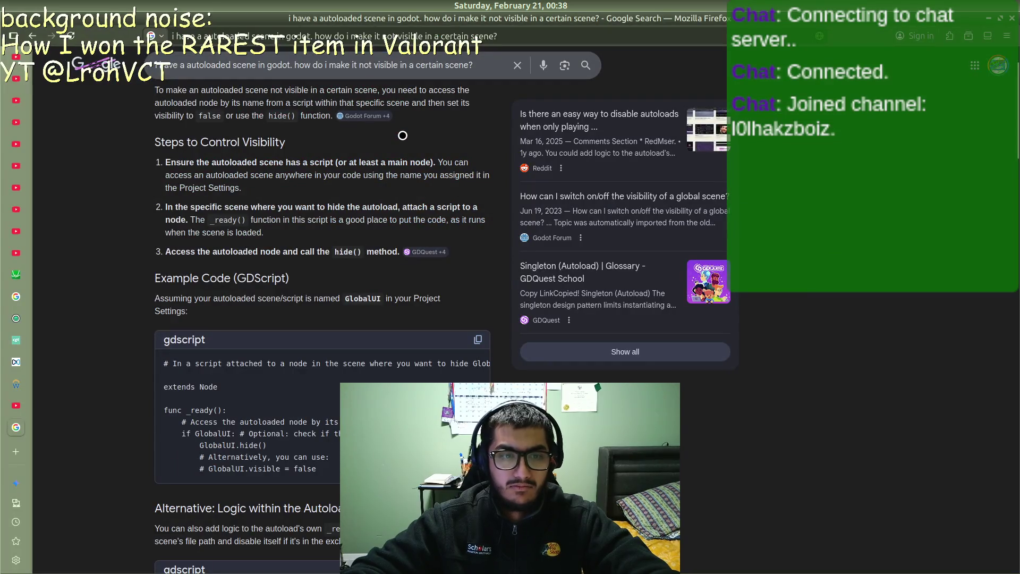
key(alt+Tab)
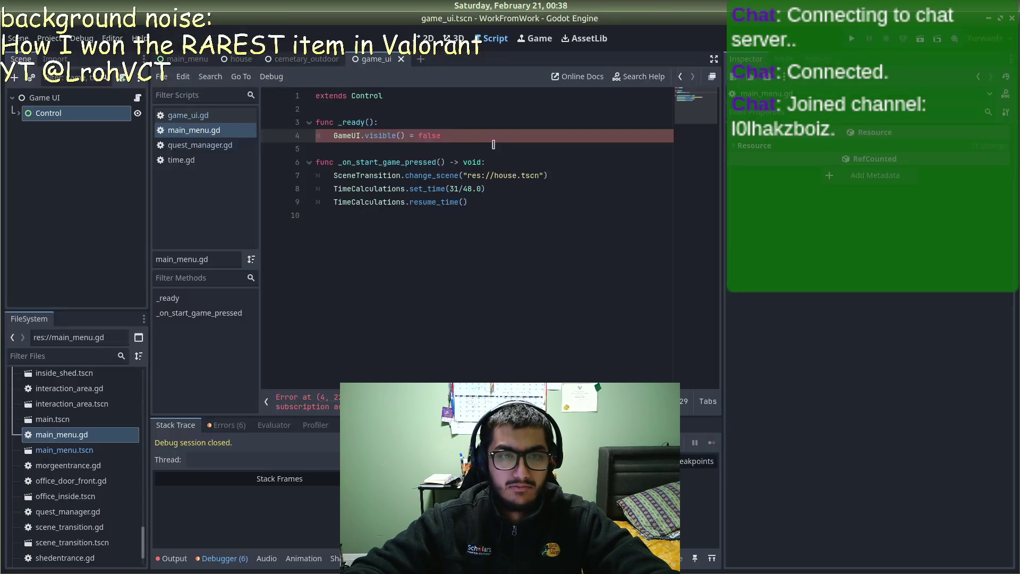
key(BackSpace)
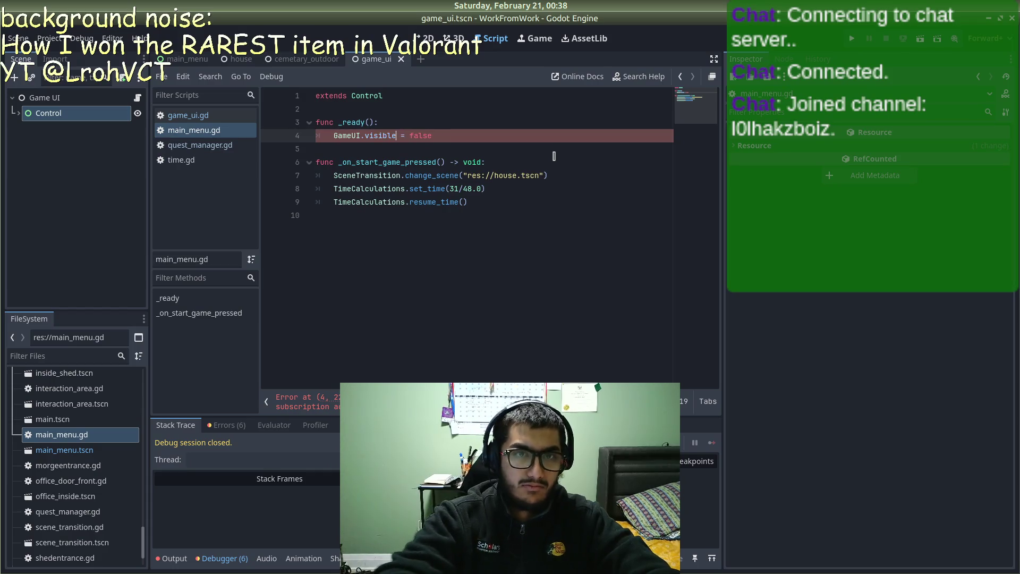
key(F5)
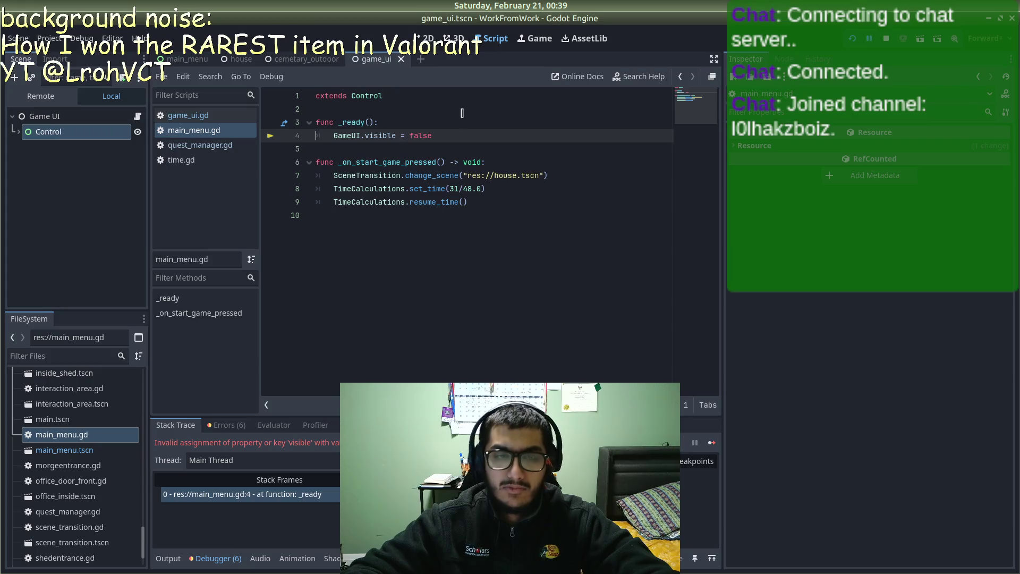
Step: Delete the GameUI.visible = false line and the old _ready function
mouse_move(432, 136)
mouse_down()
mouse_move(311, 131)
mouse_move(334, 136)
mouse_up()
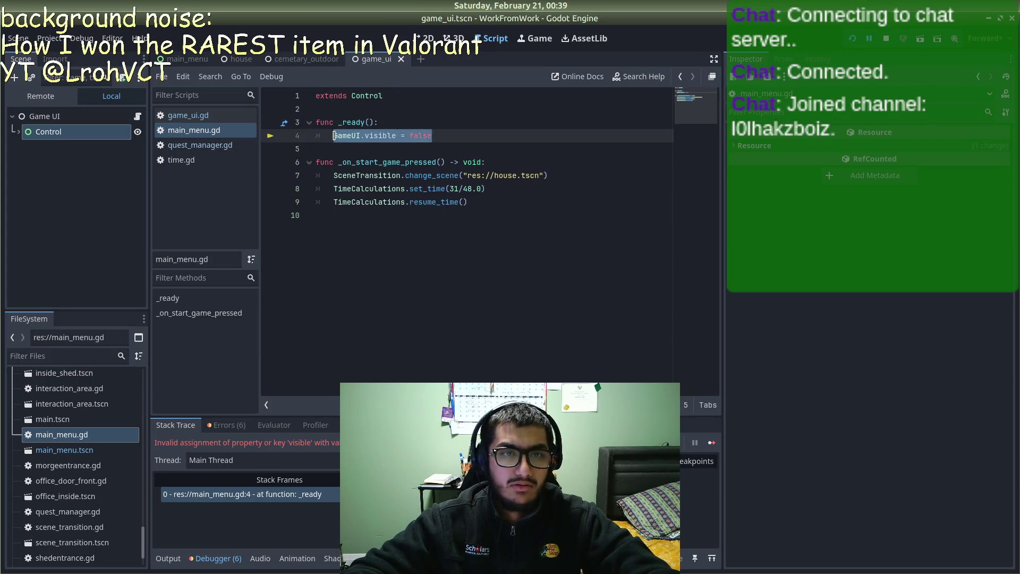
key(BackSpace)
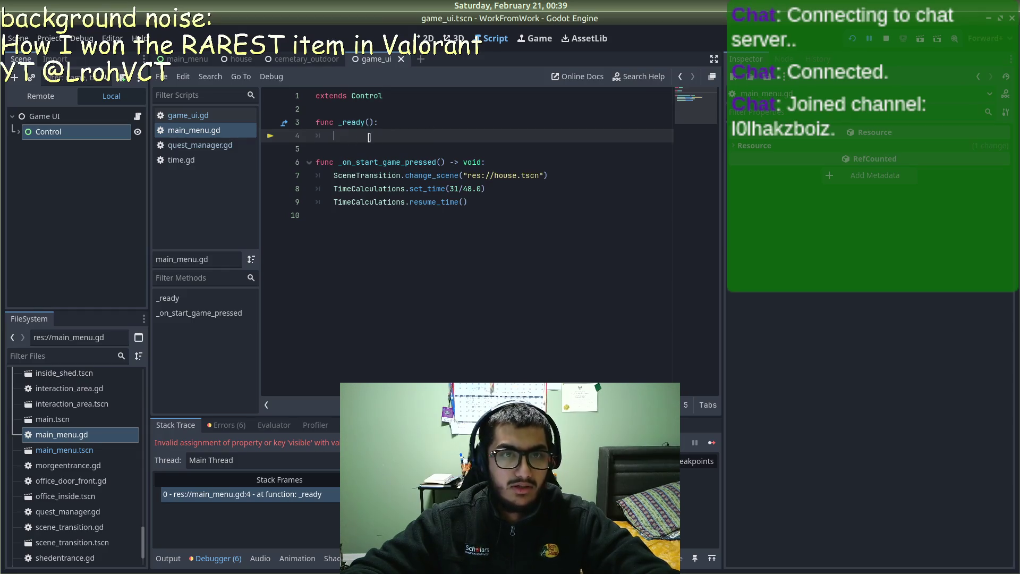
click(394, 123)
key(ctrl+shift+k)
key(ctrl+shift+k)
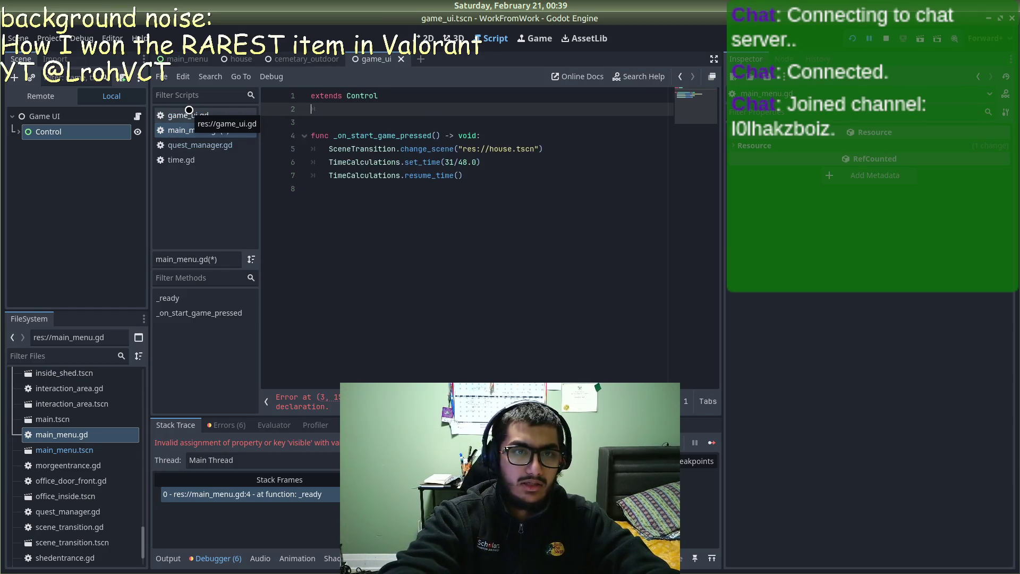
key(BackSpace)
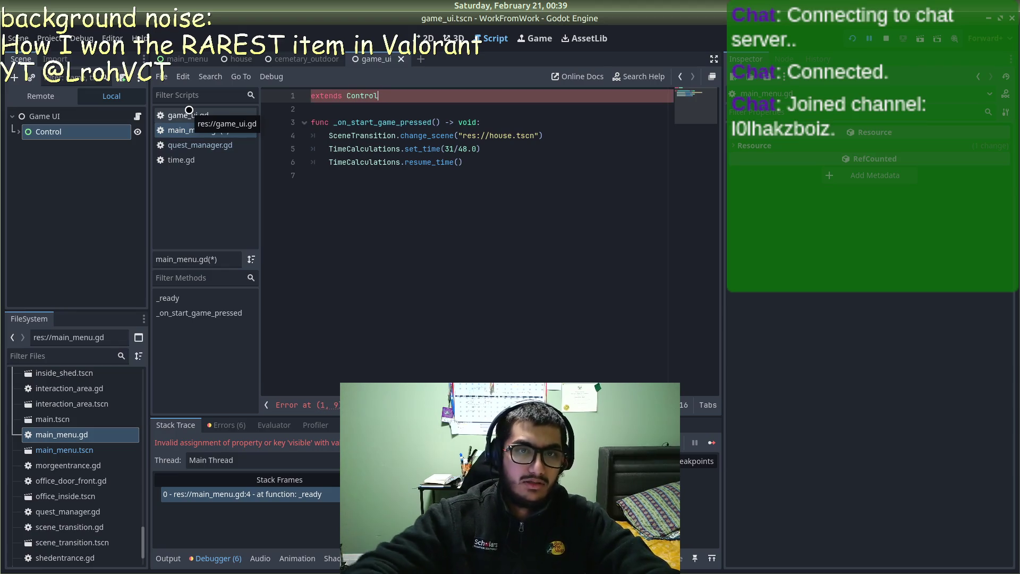
Step: Insert a new func _ready(): below extends Control in main_menu.gd
click(204, 131)
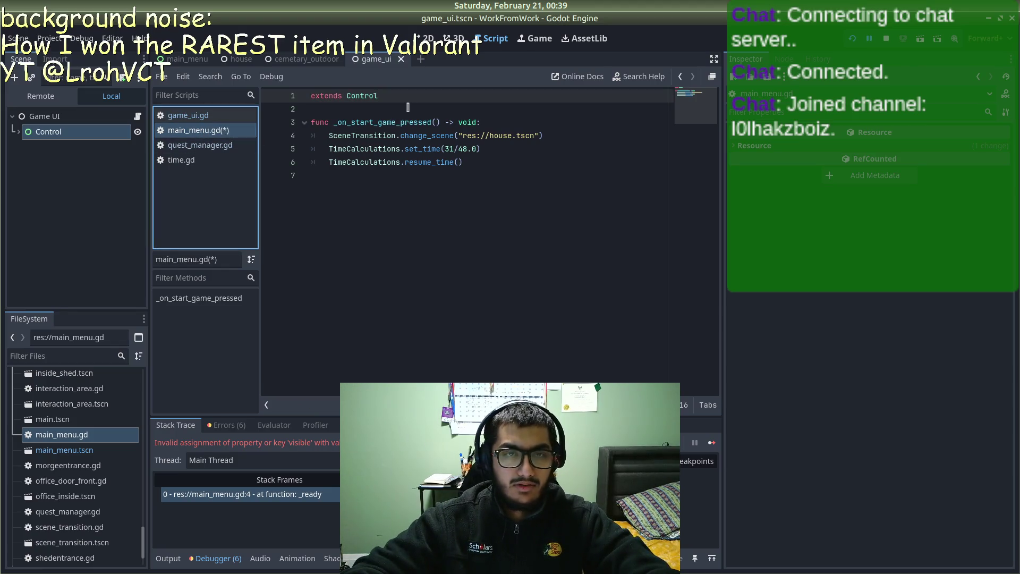
click(408, 105)
key(Return)
key(Up)
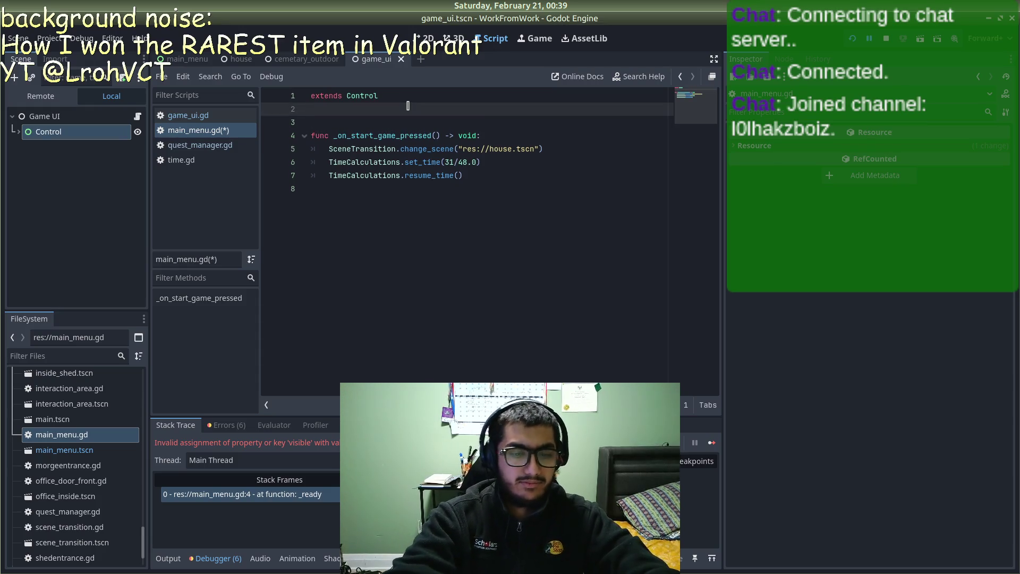
key(Return)
text(func _read)
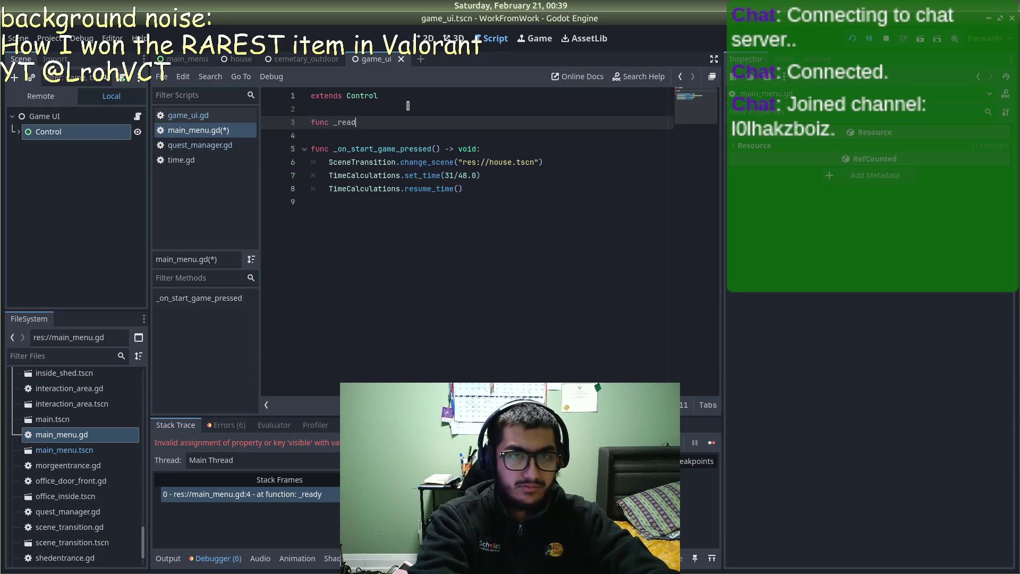
text(y)
key(Return)
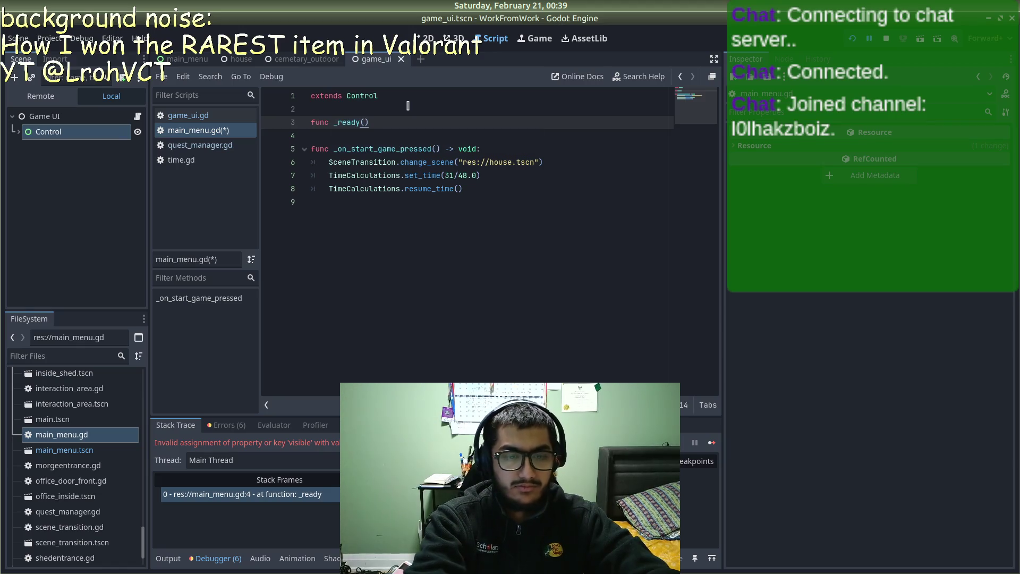
Step: Test-run and close the game, add pass to _ready, and review Google's alternative answer
key(F5)
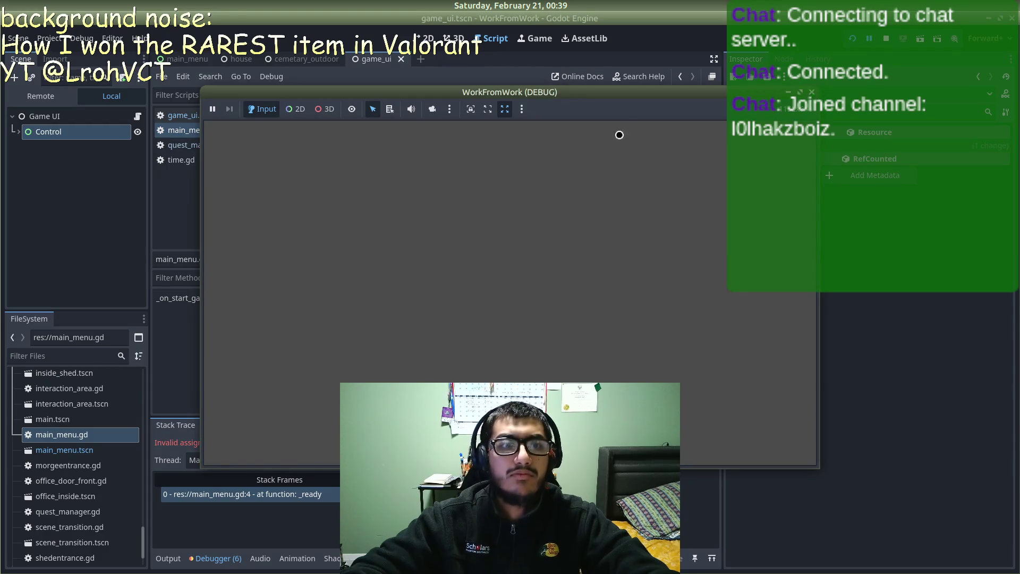
click(810, 93)
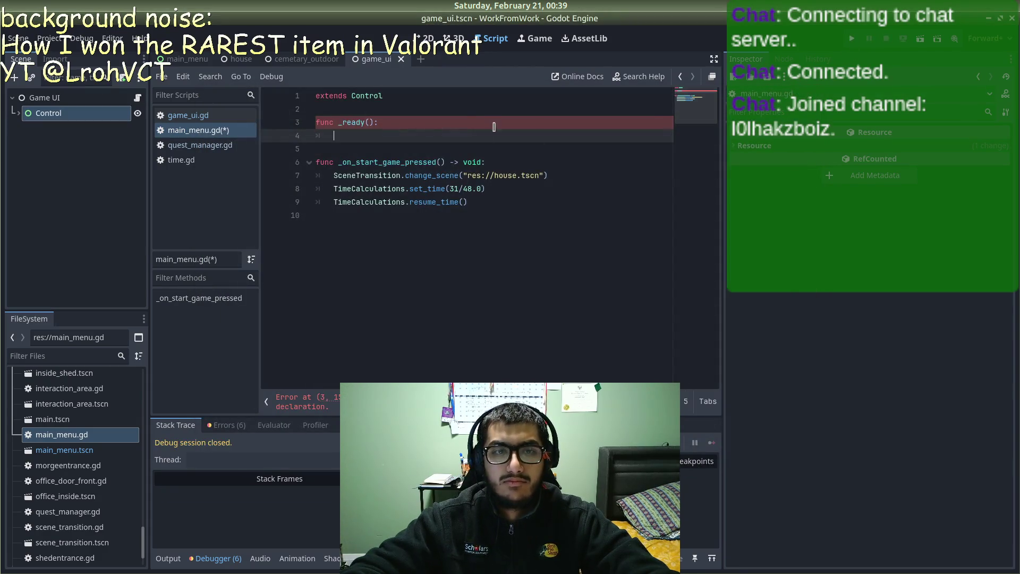
text(pass)
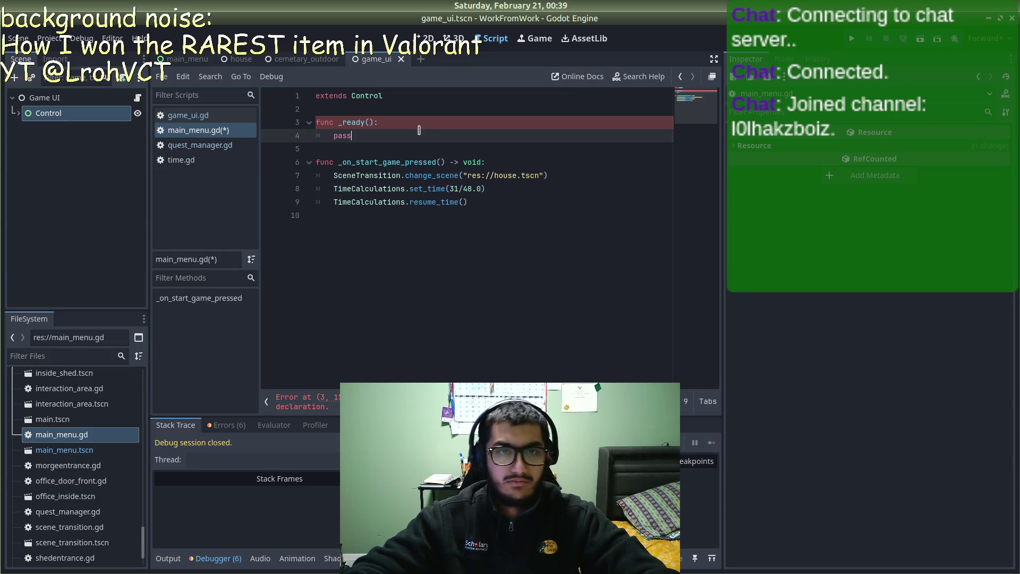
key(alt+Tab)
scroll(245, 335, down, 4)
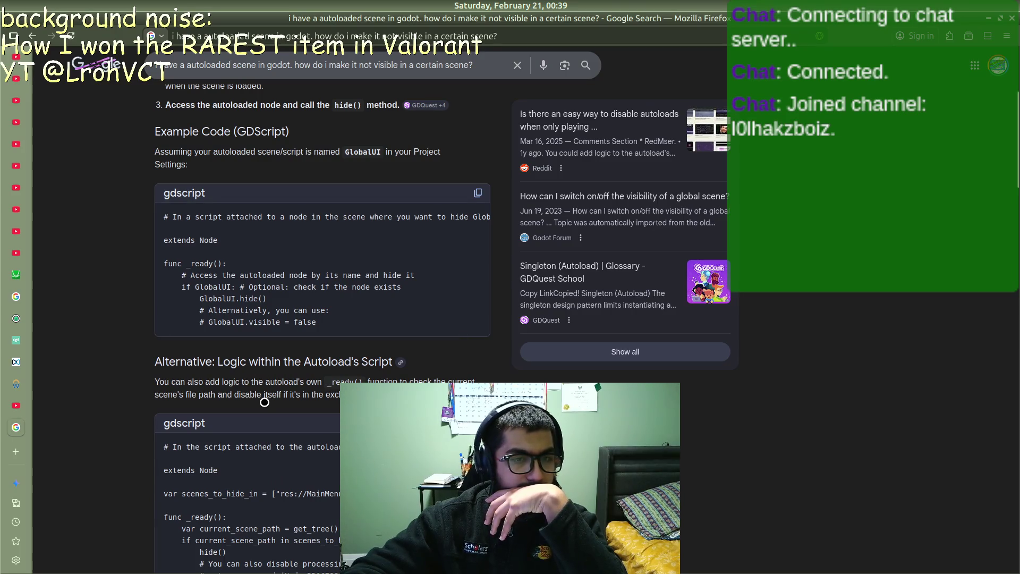
Step: Read the AI answer's gdscript examples, then open the Reddit thread on disabling autoloads
scroll(265, 402, down, 3)
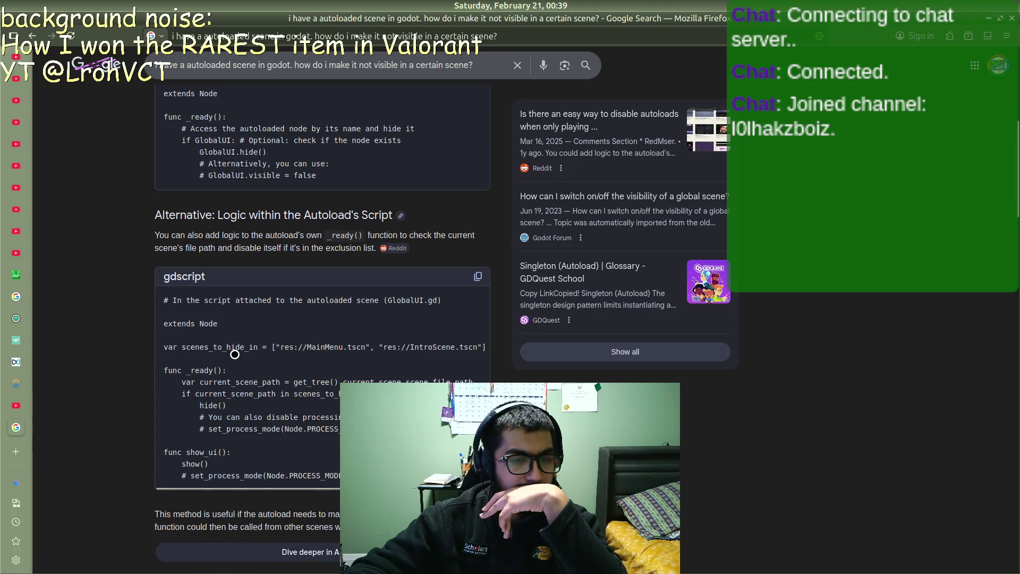
scroll(234, 355, down, 10)
click(250, 139)
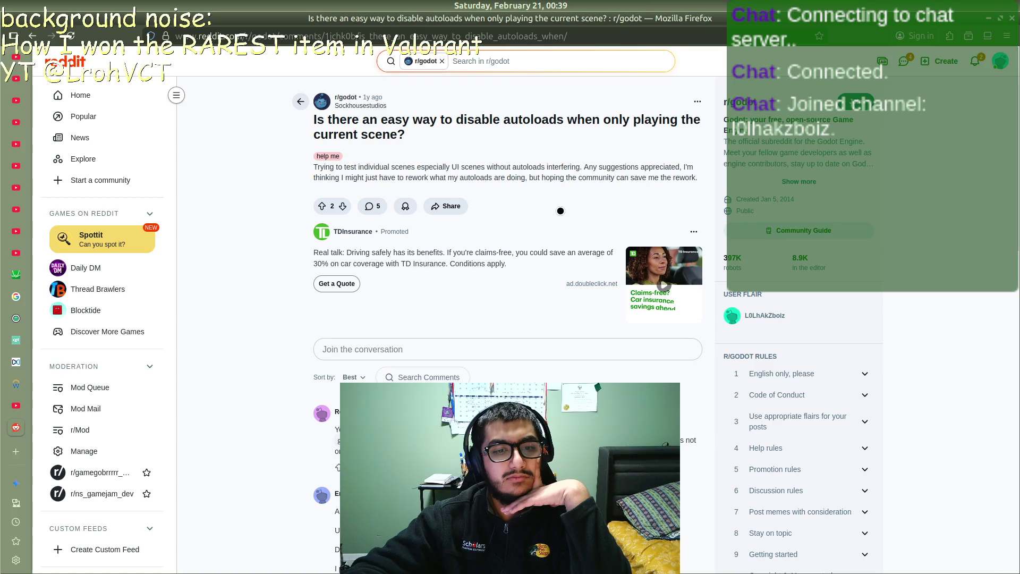
Step: Scroll through the Reddit replies about disabling autoloads when playing the current scene
scroll(561, 211, down, 3)
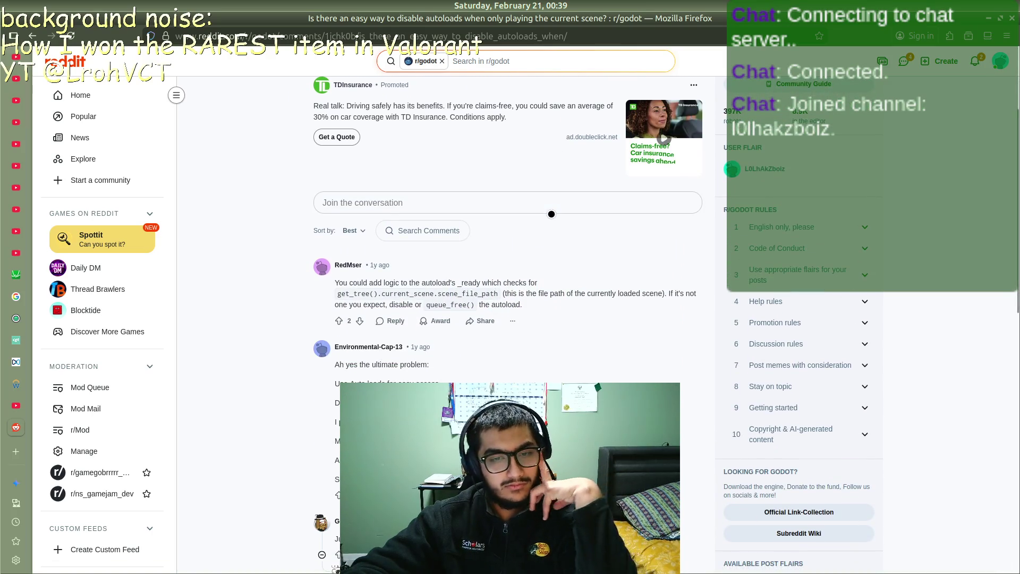
scroll(560, 211, down, 3)
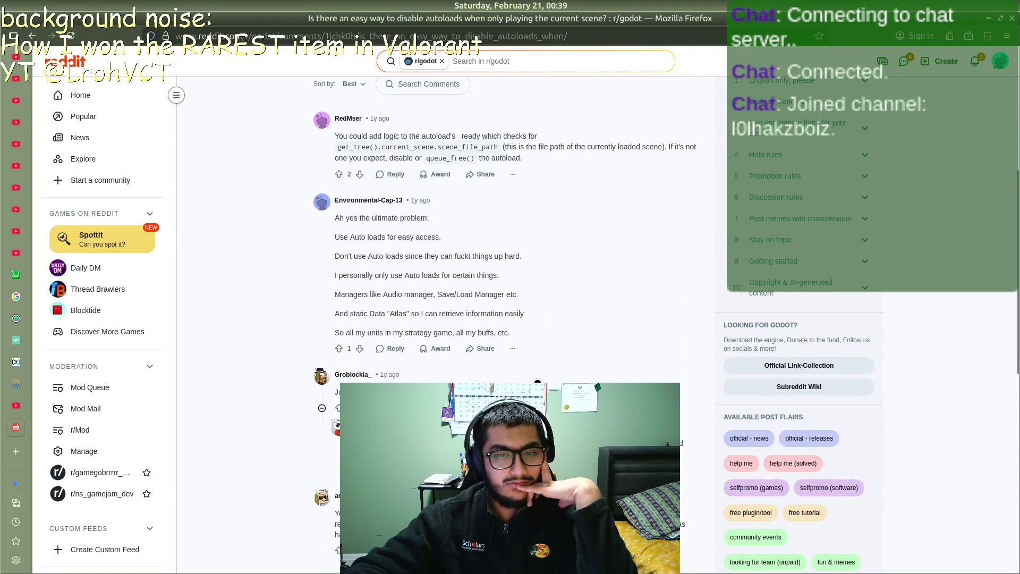
scroll(538, 383, down, 3)
Step: Go back to the Google results and open the 'Hide & Show a node in Godot 4' video
key(alt+Left)
scroll(503, 357, down, 4)
scroll(387, 346, up, 1)
scroll(271, 247, down, 3)
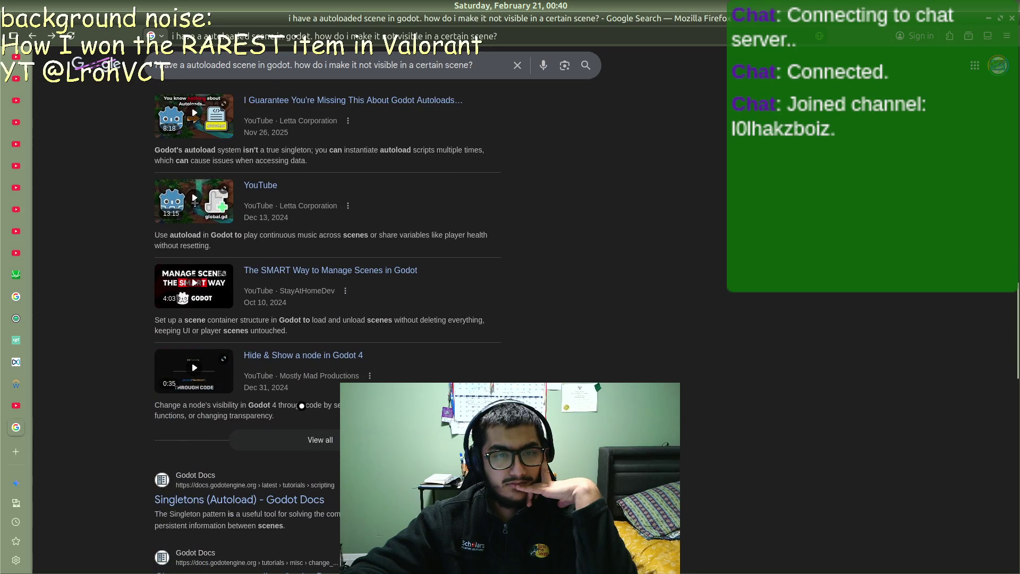
click(298, 355)
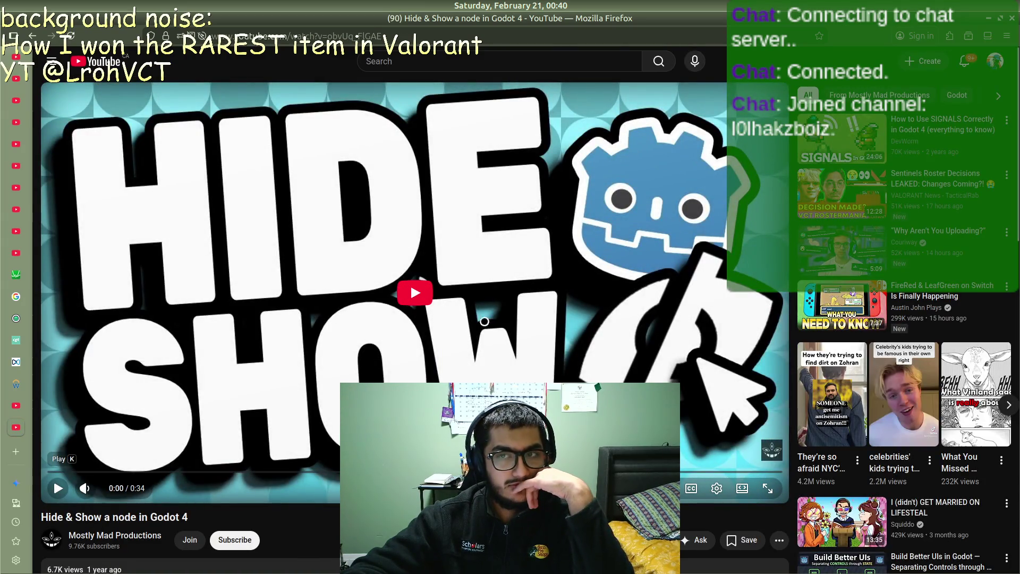
Step: Watch the modulate.a and visible = false demo nearly to the end, then begin deleting main_menu.gd's pass line
click(397, 267)
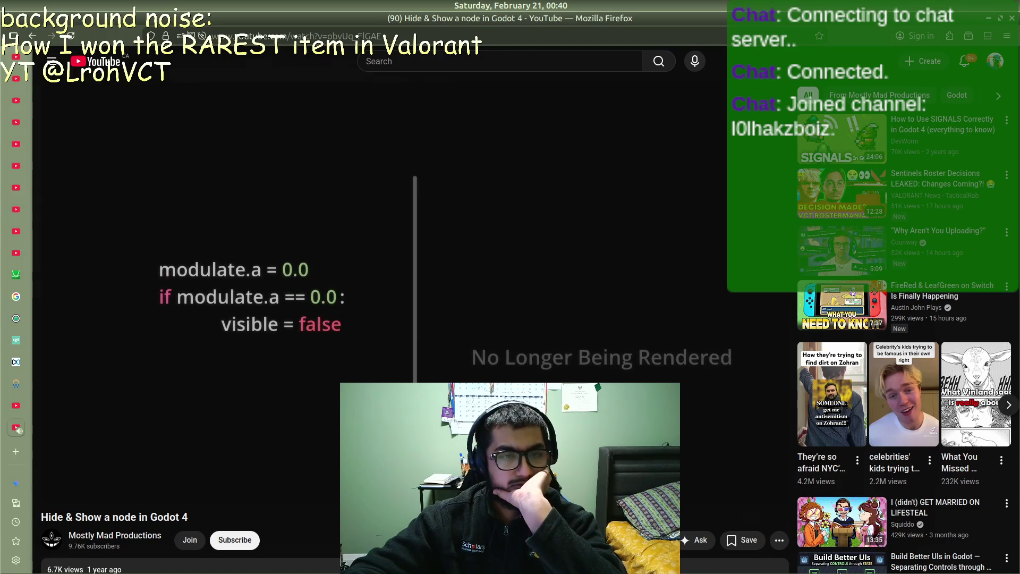
mouse_move(205, 268)
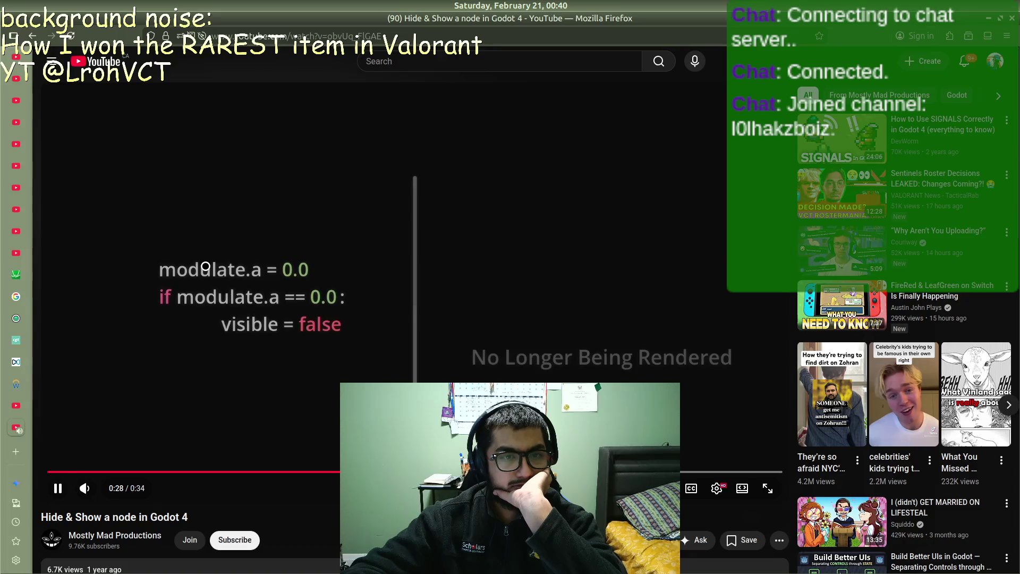
click(252, 316)
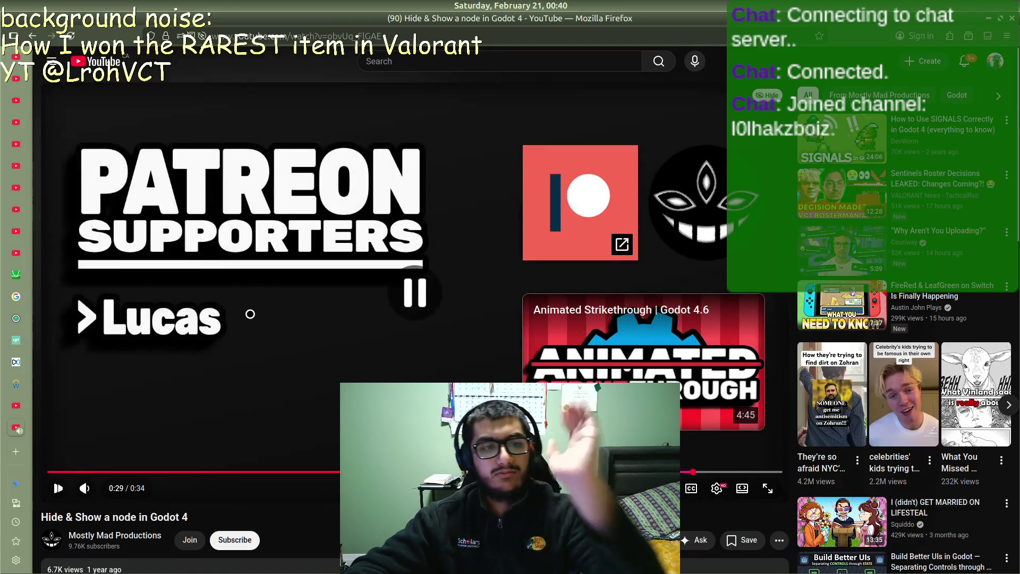
key(alt+Tab)
key(BackSpace)
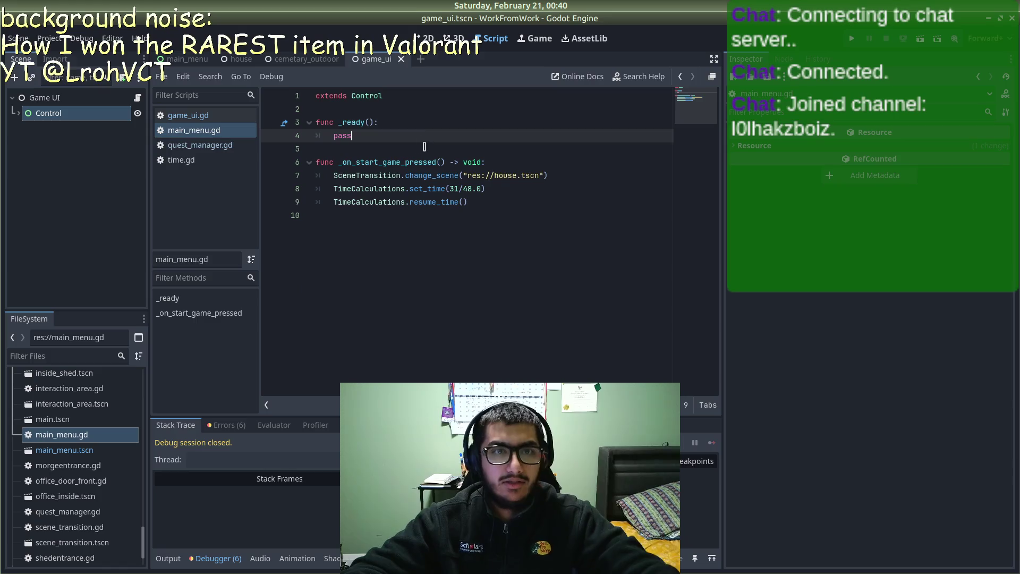
Step: Replace the pass line with GameUI.get_node("Control").visible = false
key(BackSpace)
key(BackSpace)
key(BackSpace)
text(UI)
key(BackSpace)
key(BackSpace)
key(BackSpace)
text(get)
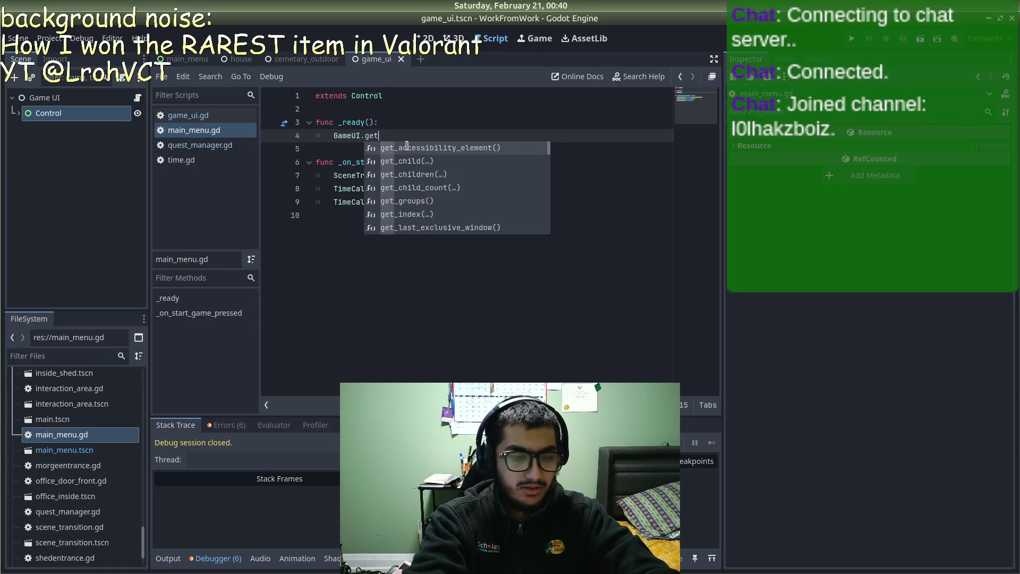
text(_ni)
text(de(".)
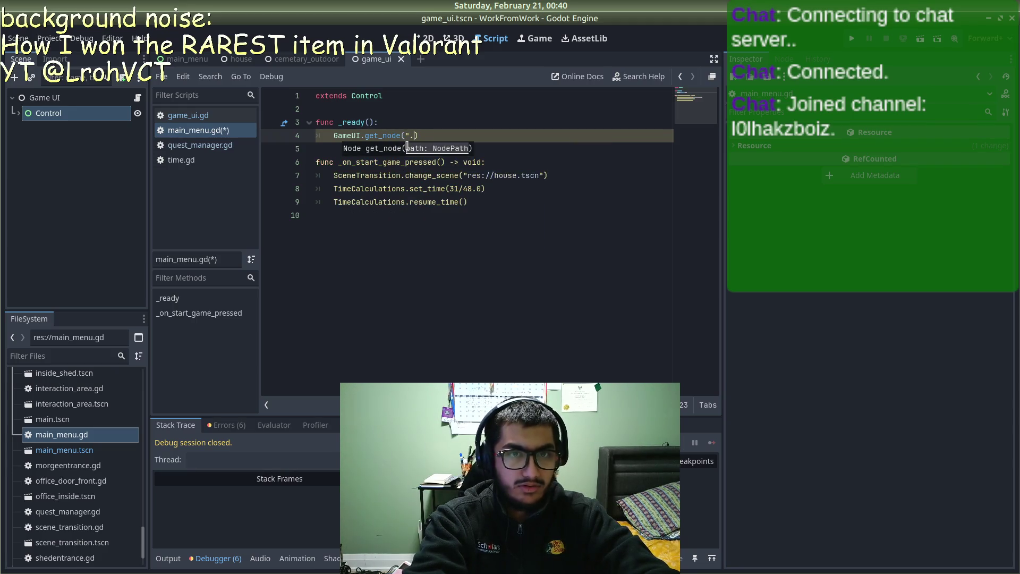
text(")
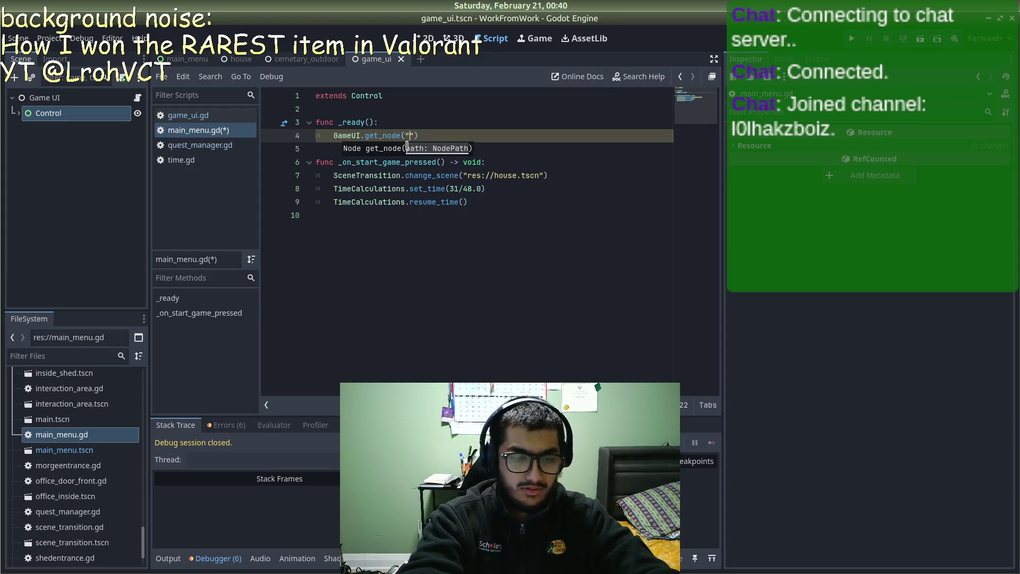
text(ntrol)
key(Right)
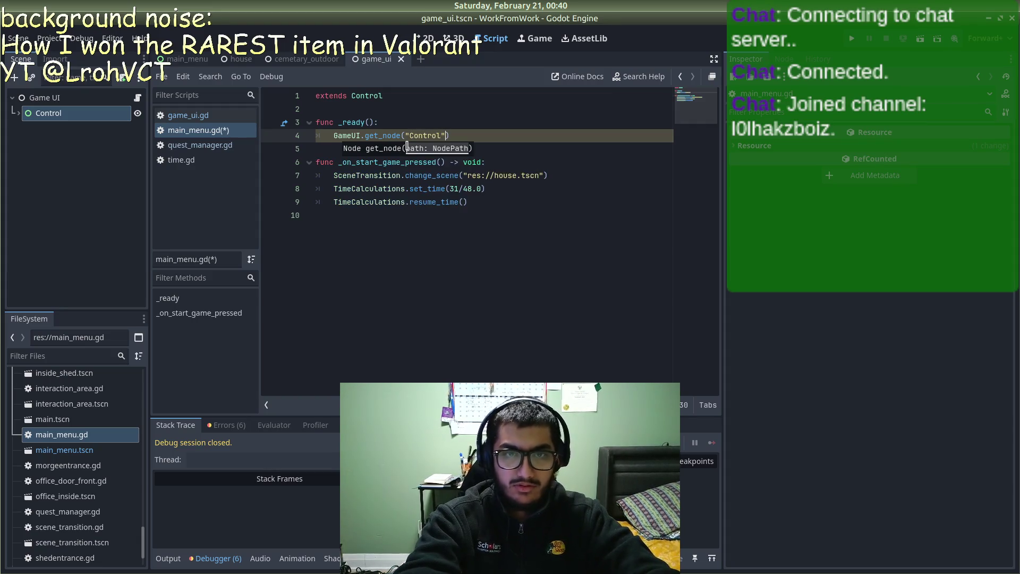
text(.visibl)
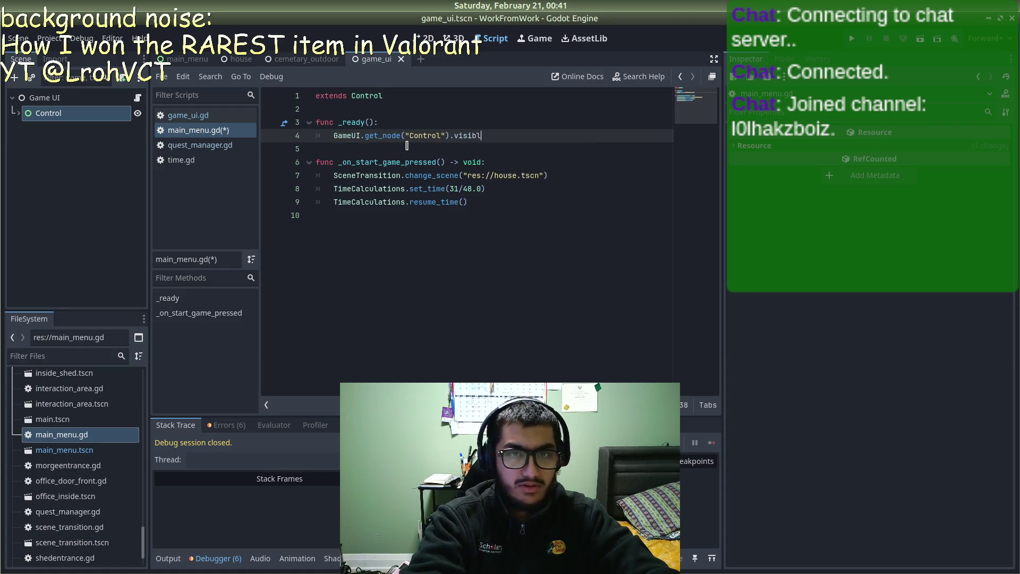
text(e = false)
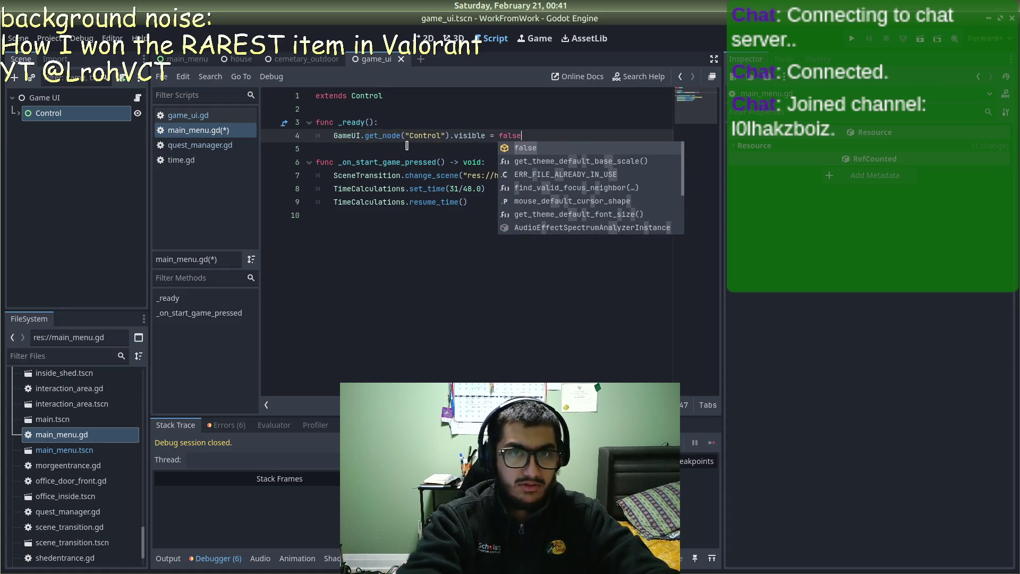
Step: Run the game with F5 and start it to check the UI hides
key(F5)
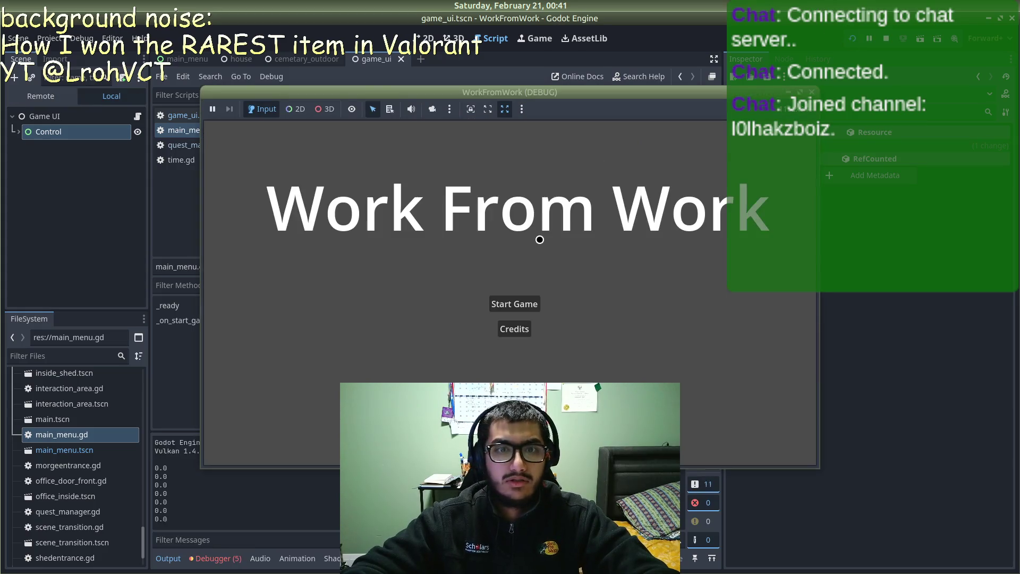
click(524, 304)
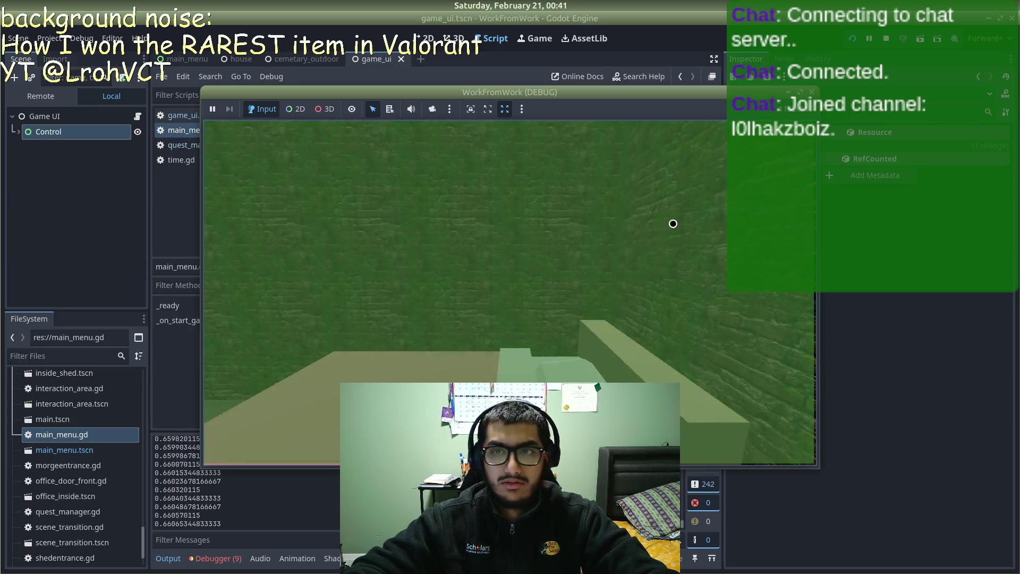
key(Escape)
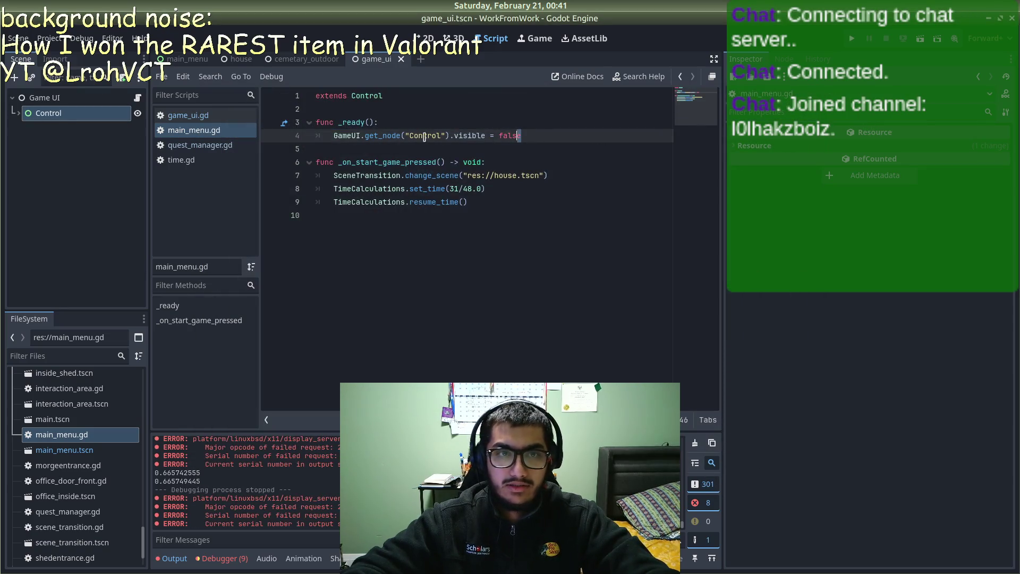
Step: Paste the Control-hiding line on a new line after resume_time() in the start handler
shift+click(333, 136)
click(508, 200)
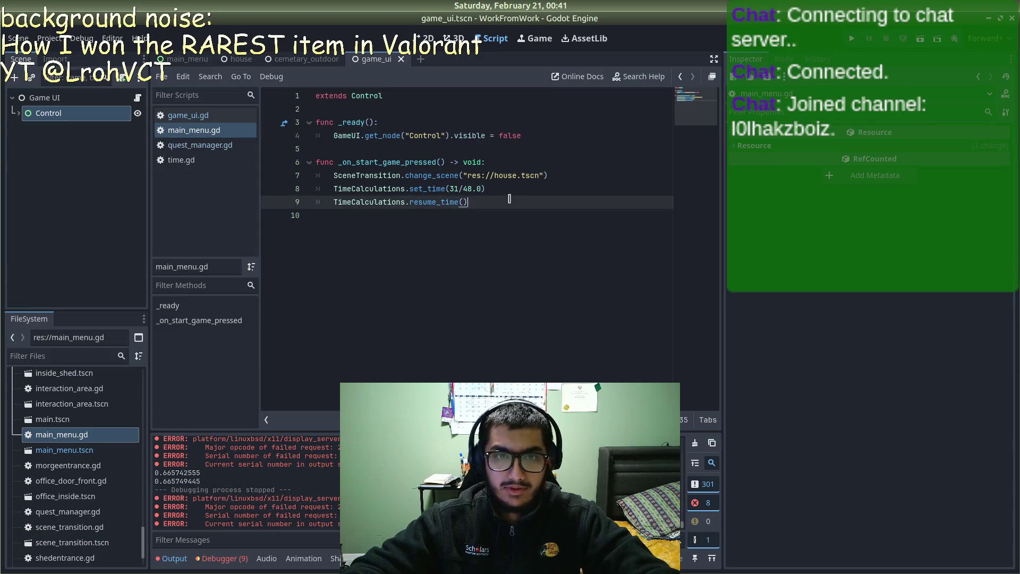
key(Return)
text(GameUI.get_node("Control").visible = false)
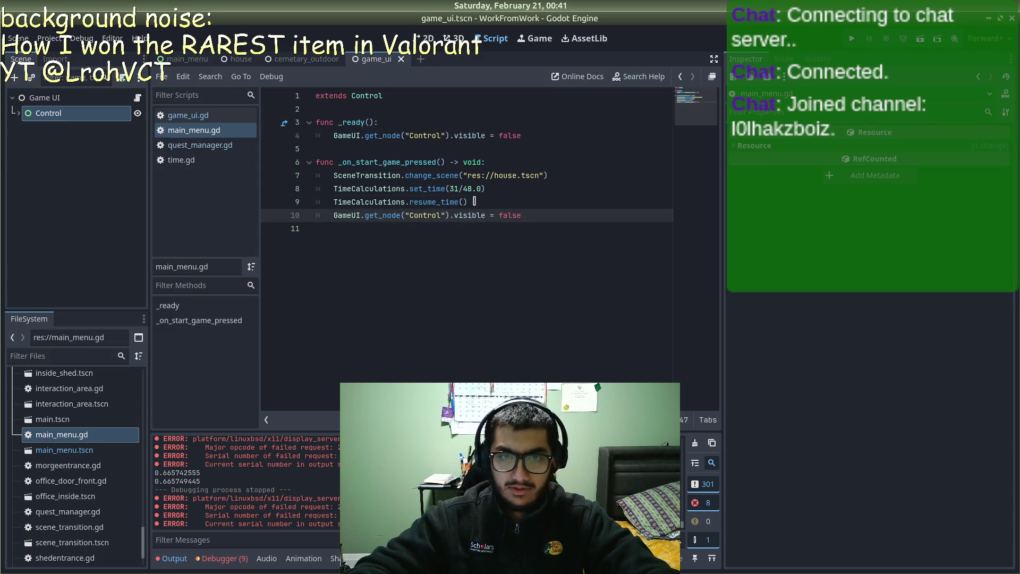
Step: Change the pasted line's false to true and test-run the game again
double_click(502, 214)
text(true)
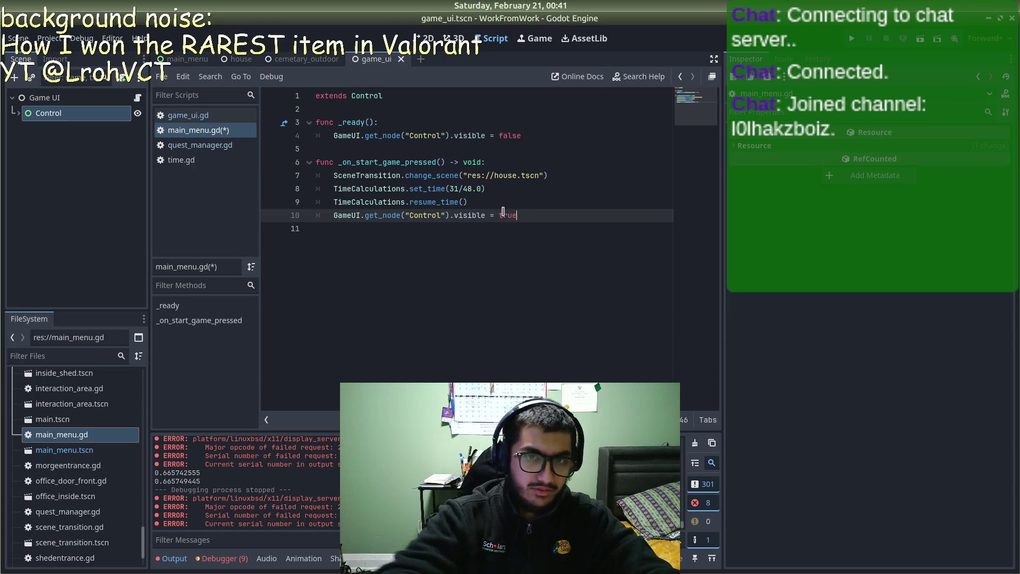
key(F5)
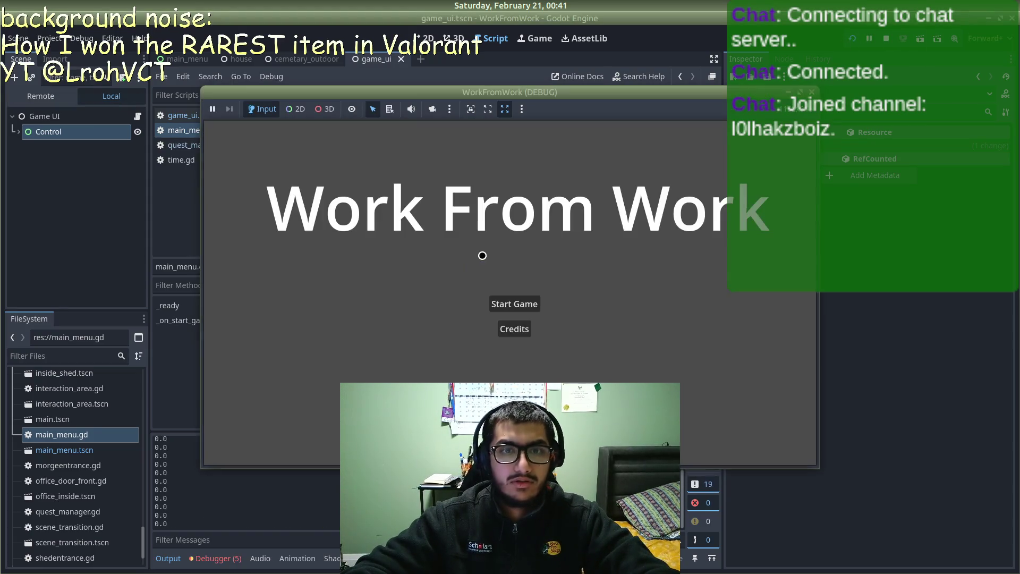
click(505, 302)
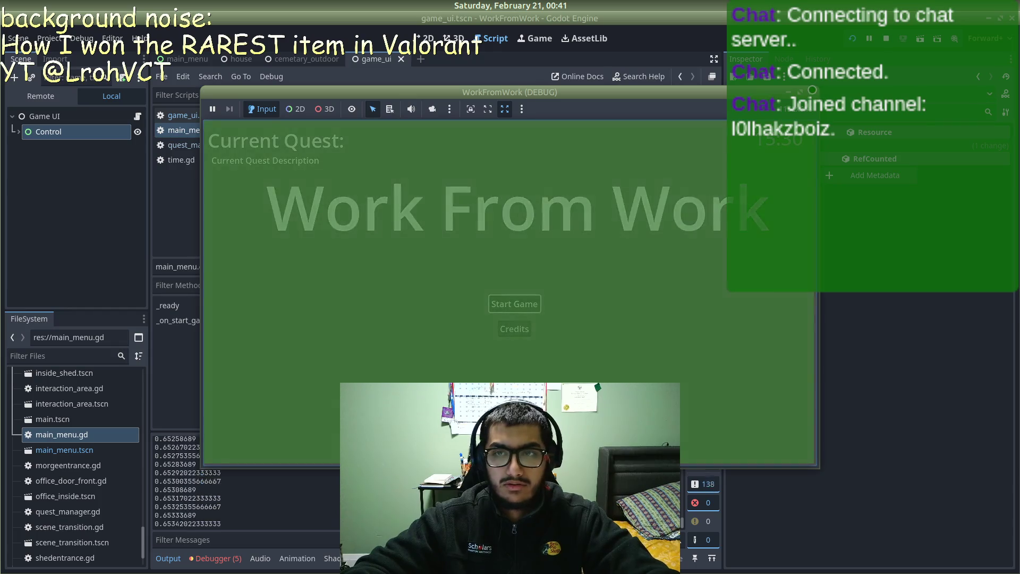
click(811, 91)
Step: Delete line 10 that shows the Control, and open the house scene
drag(517, 216, 333, 215)
key(ctrl+c)
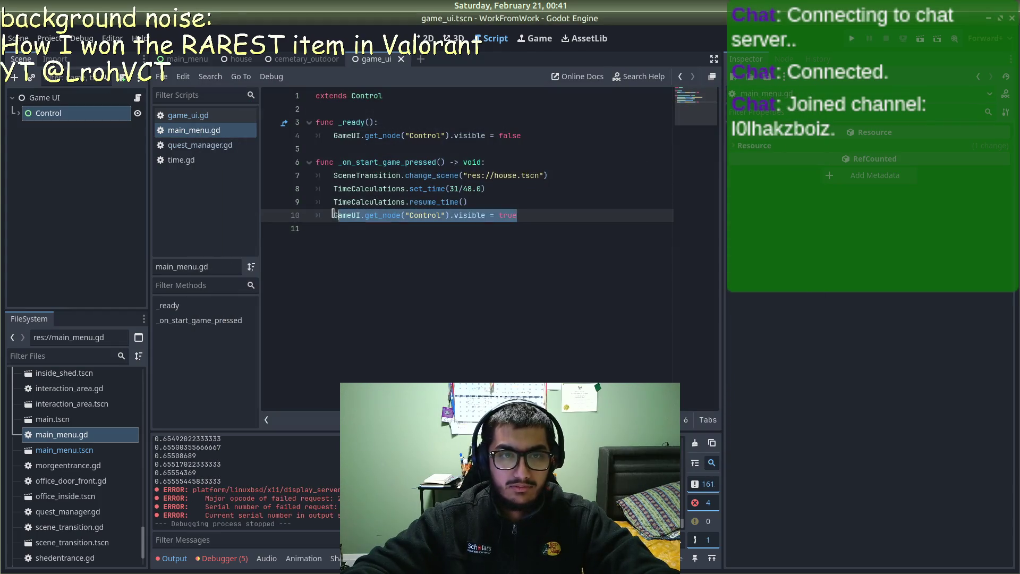
key(BackSpace)
key(BackSpace)
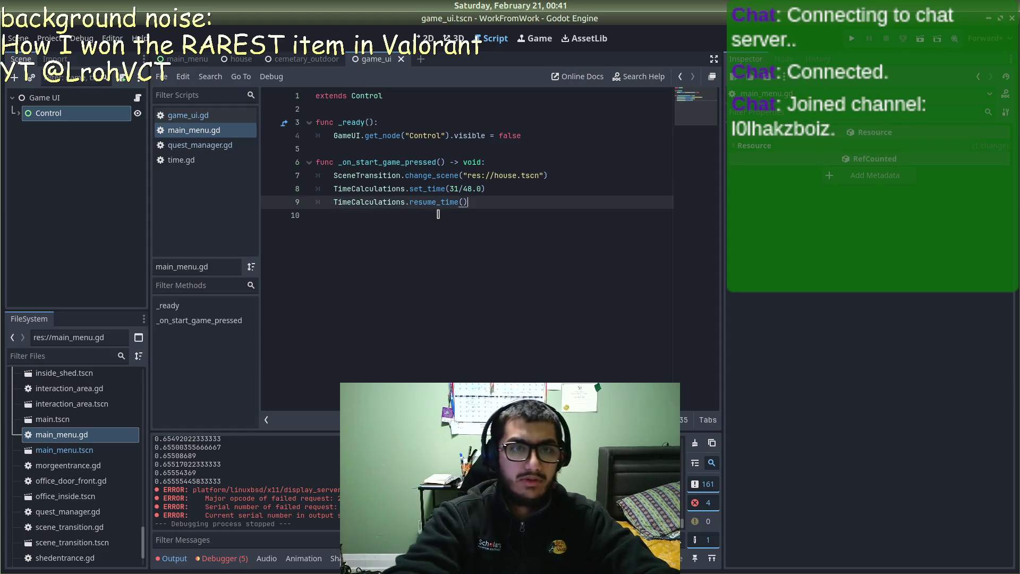
click(240, 58)
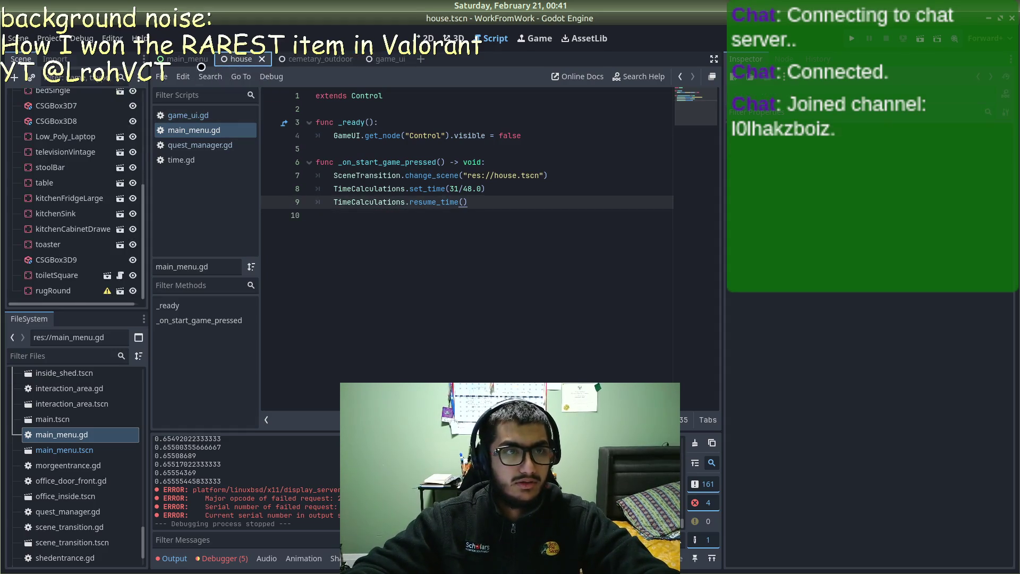
Step: Attach a new house.gd script to the House root node
scroll(75, 183, up, 4)
scroll(24, 106, down, 5)
scroll(24, 106, up, 5)
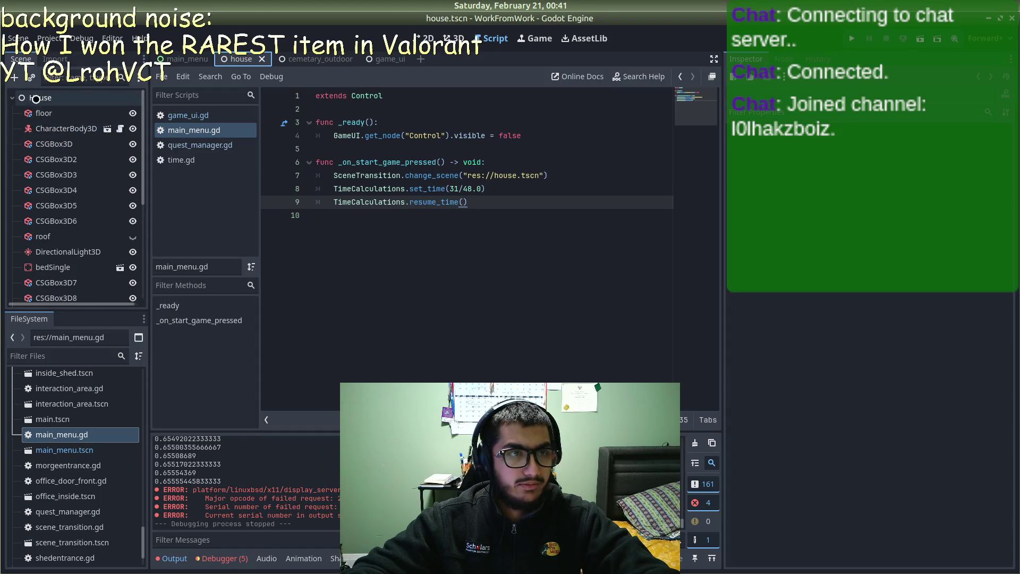
click(37, 98)
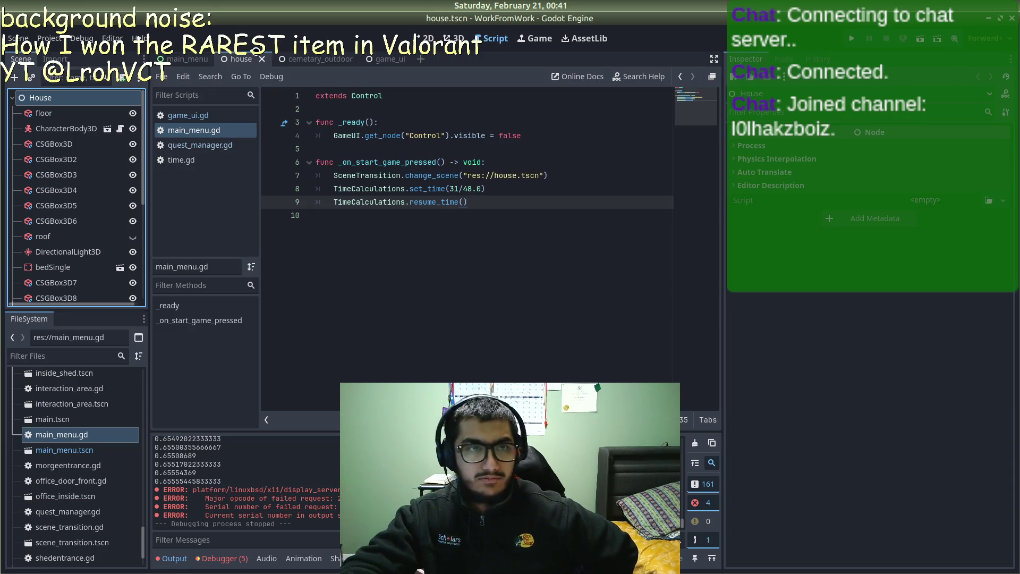
double_click(80, 99)
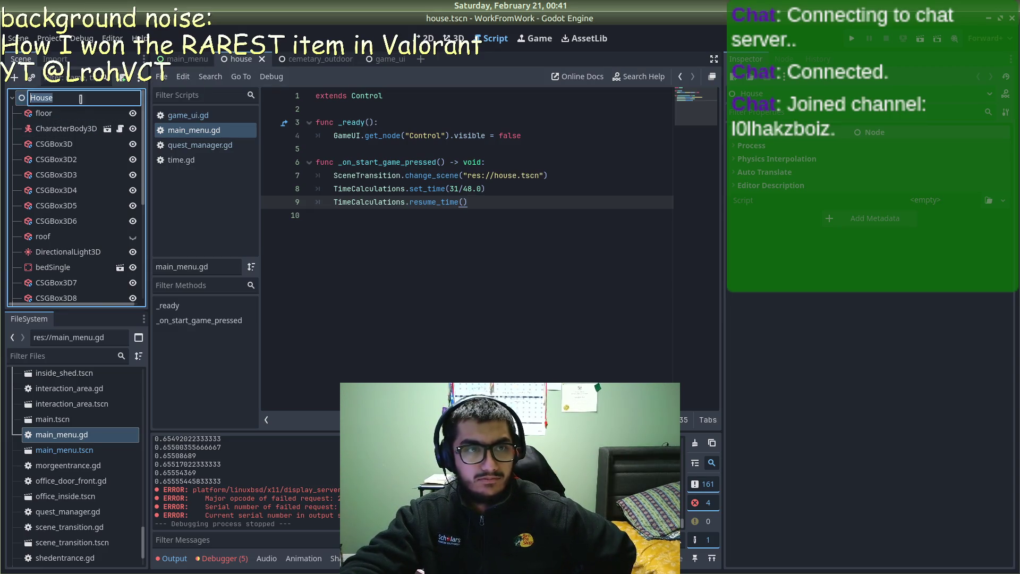
click(570, 346)
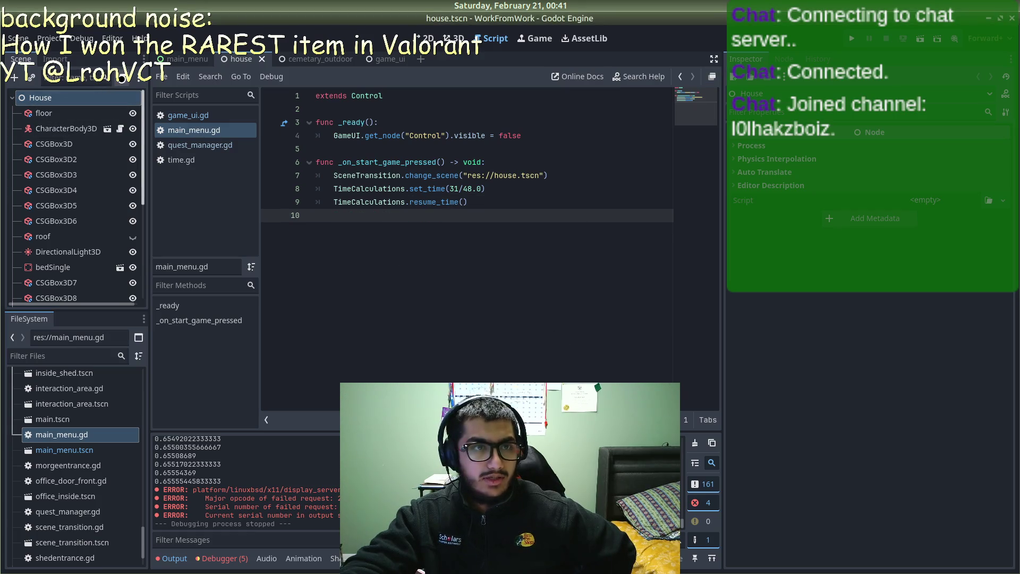
click(123, 78)
key(Return)
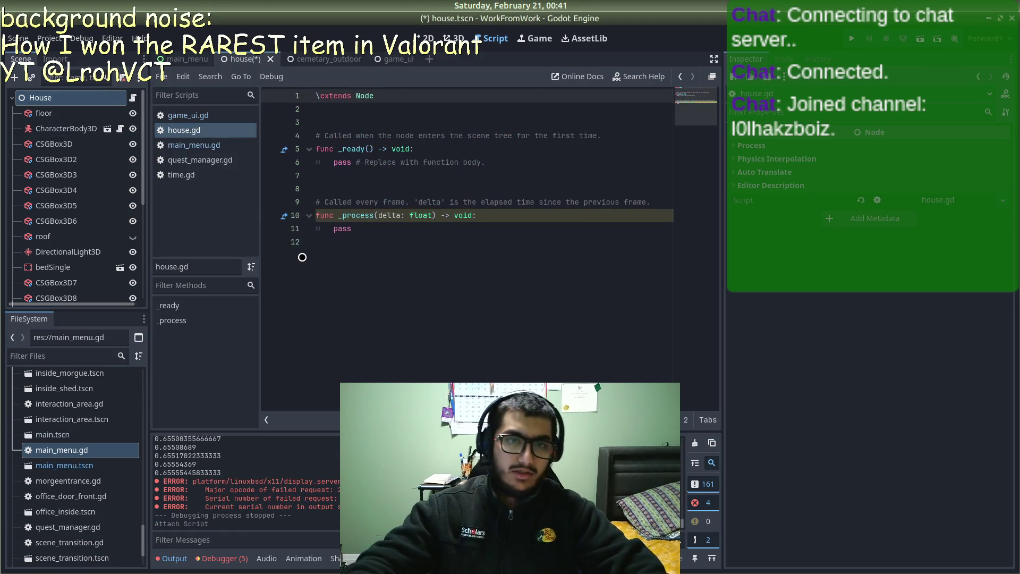
Step: Remove _process, paste the GameUI Control visibility line into _ready, save house.gd and run
text(\)
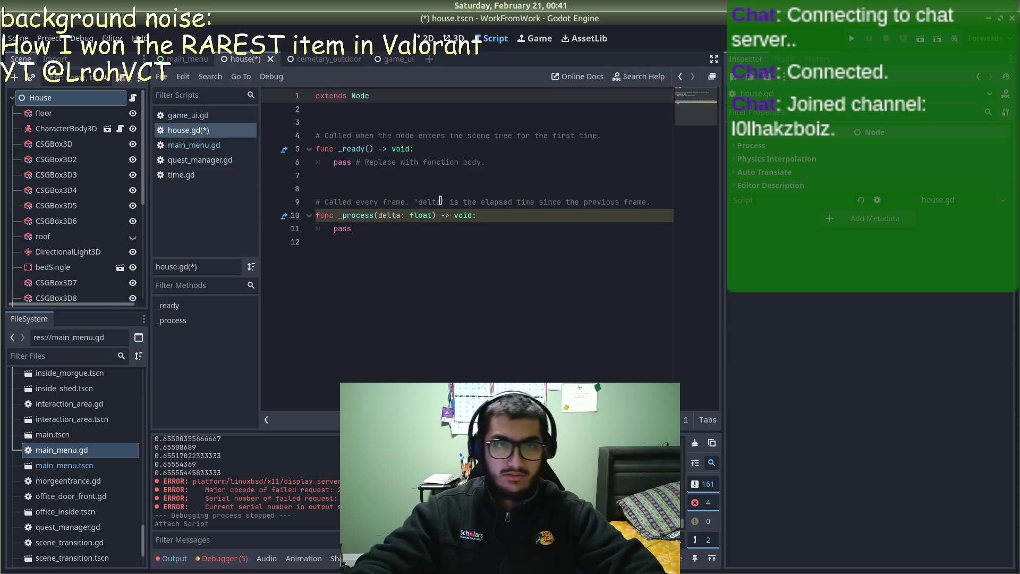
drag(397, 230, 294, 200)
key(BackSpace)
key(BackSpace)
key(BackSpace)
drag(480, 162, 327, 162)
key(ctrl+v)
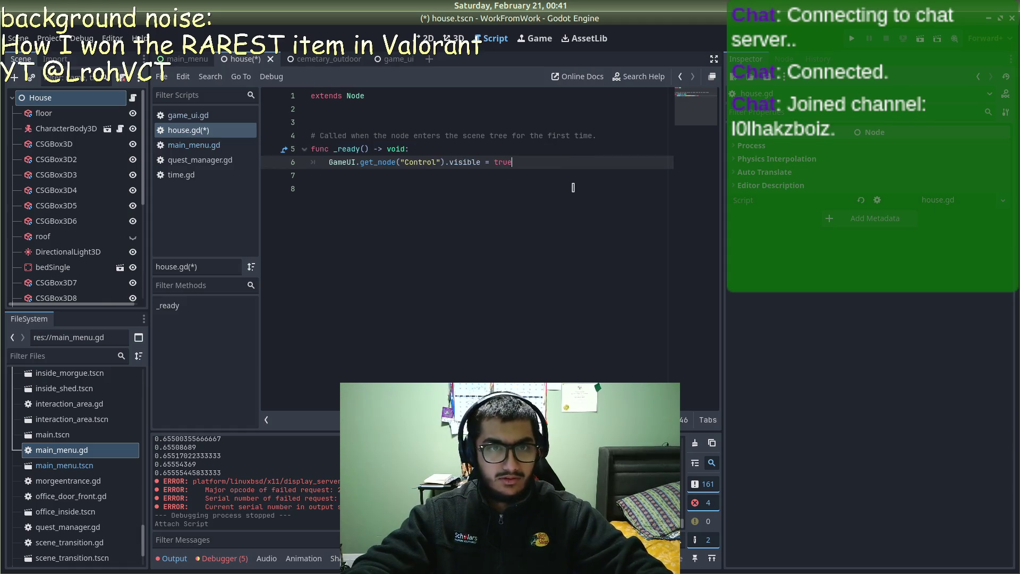
key(ctrl+s)
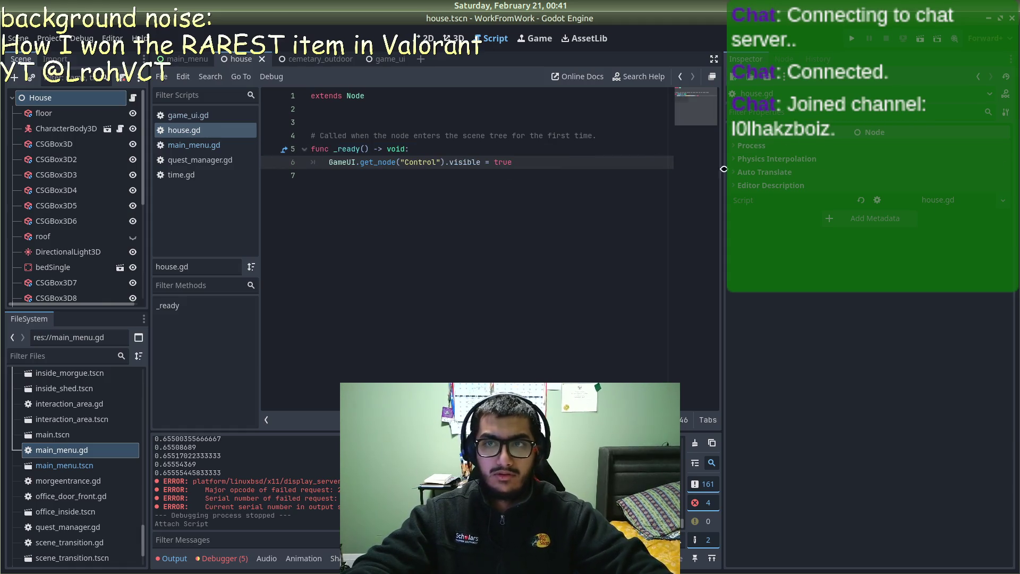
click(851, 40)
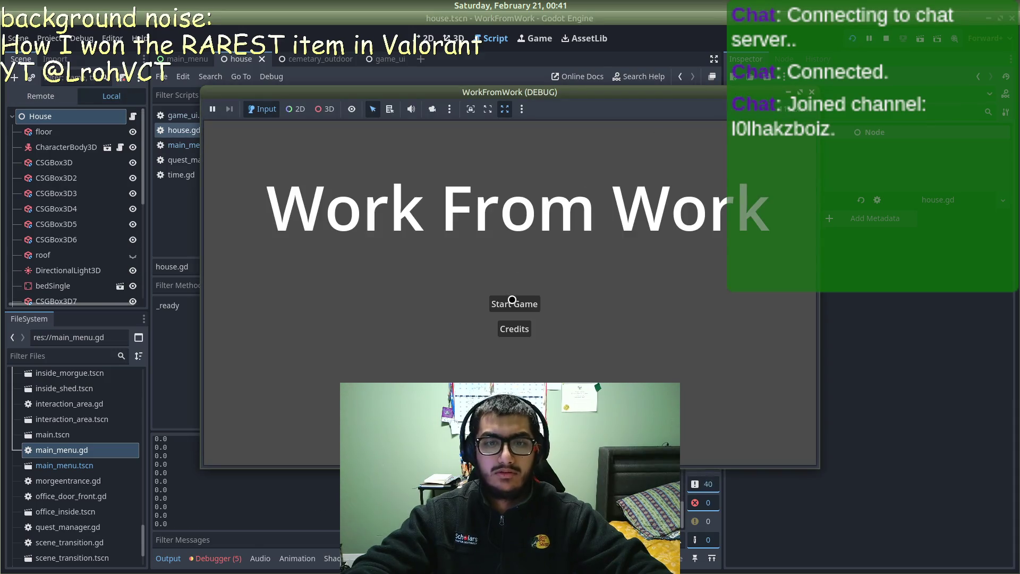
Step: Start a new game, walk through the house and outside, and enter the Cemetery Office
click(511, 300)
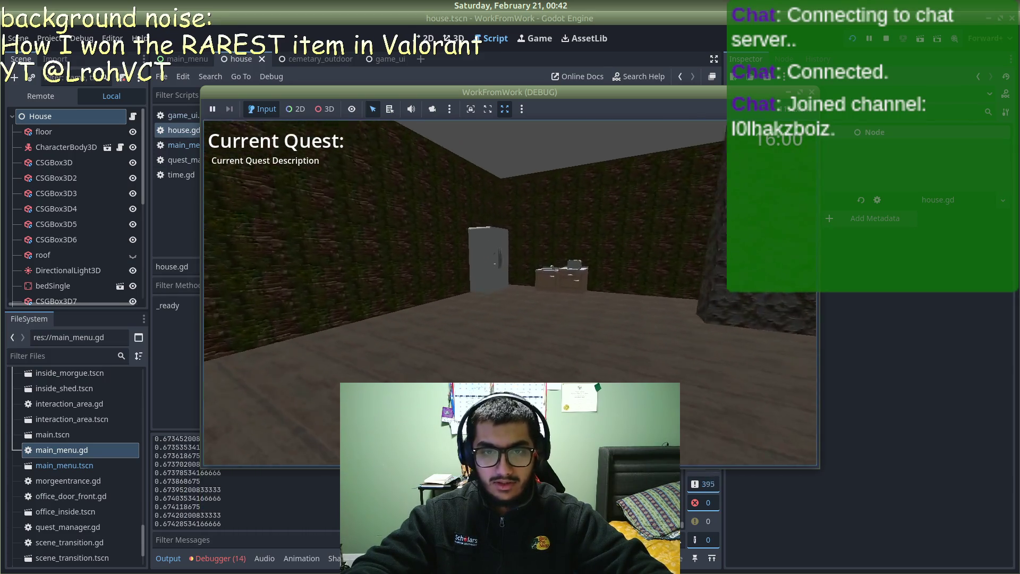
key(w)
key(e)
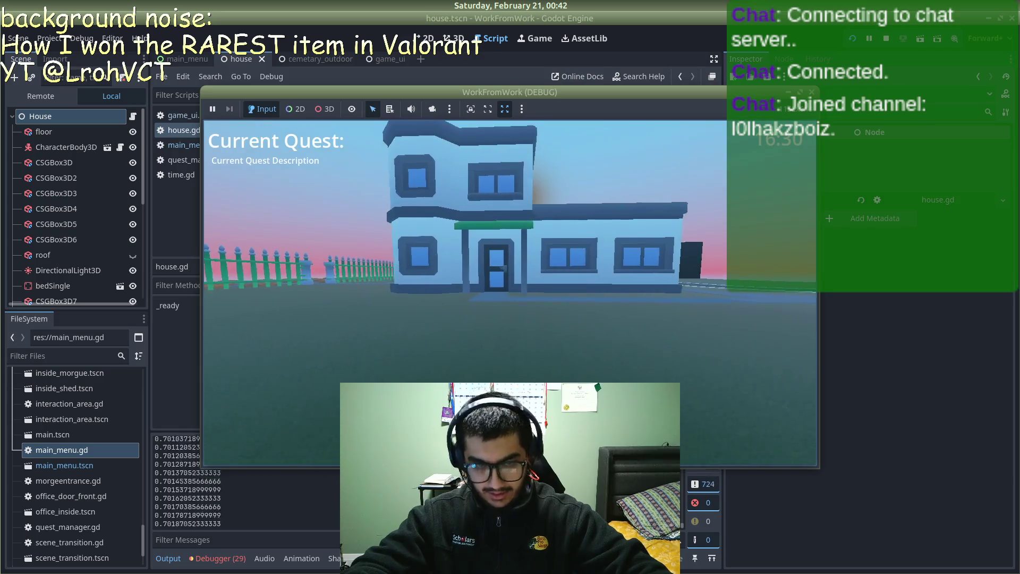
key(w)
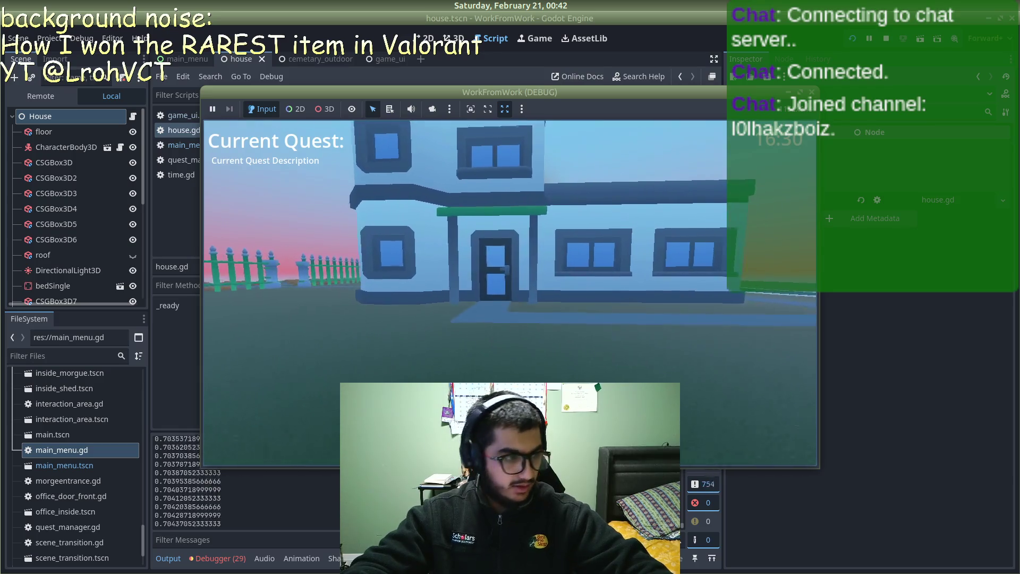
key(w)
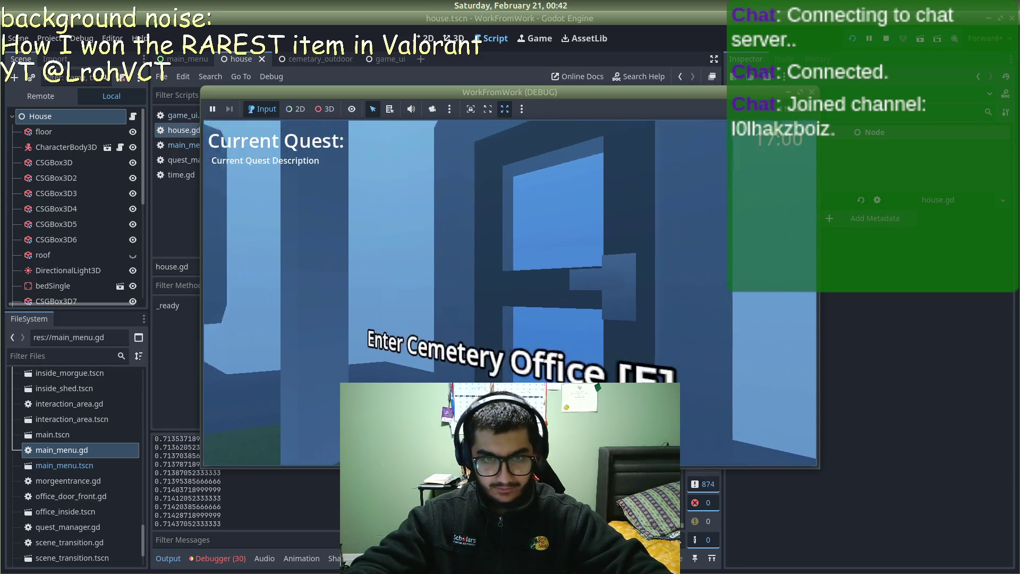
key(e)
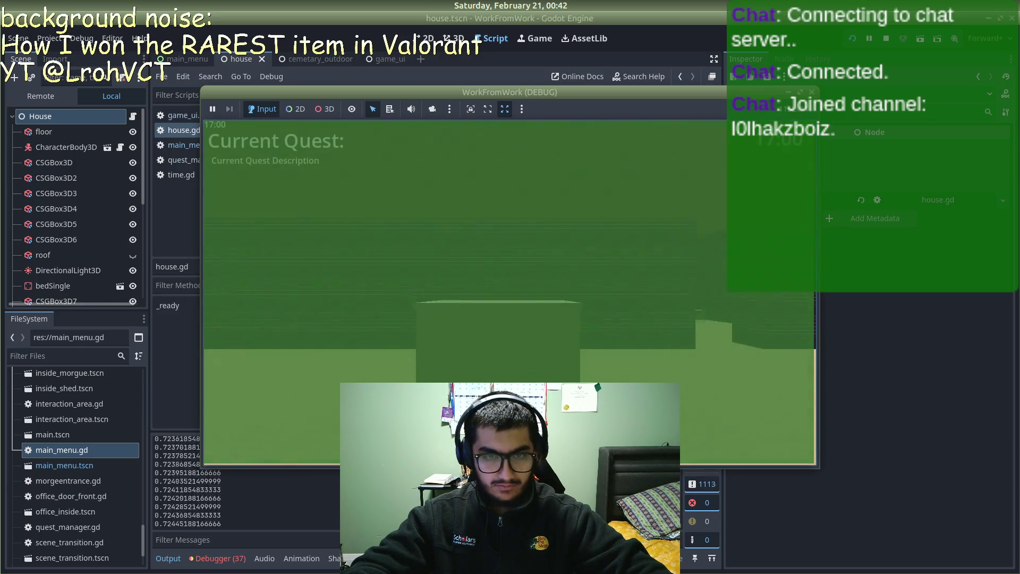
key(w)
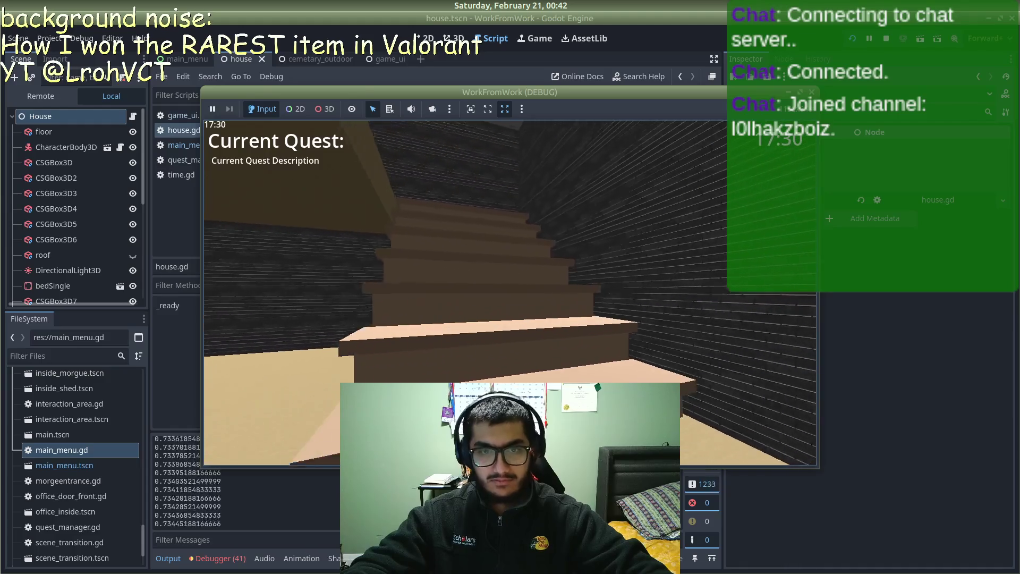
mouse_move(510, 292)
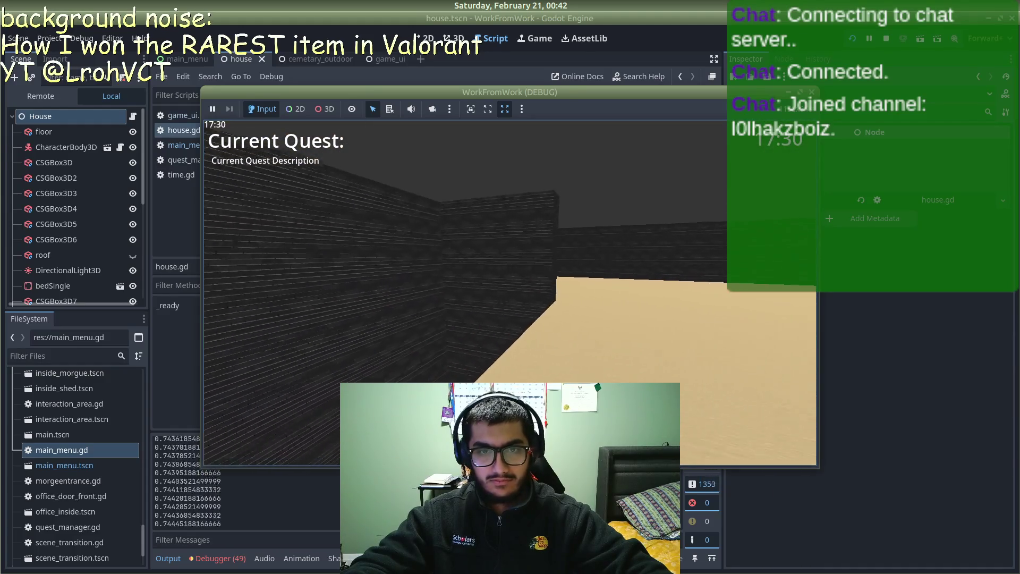
key(w)
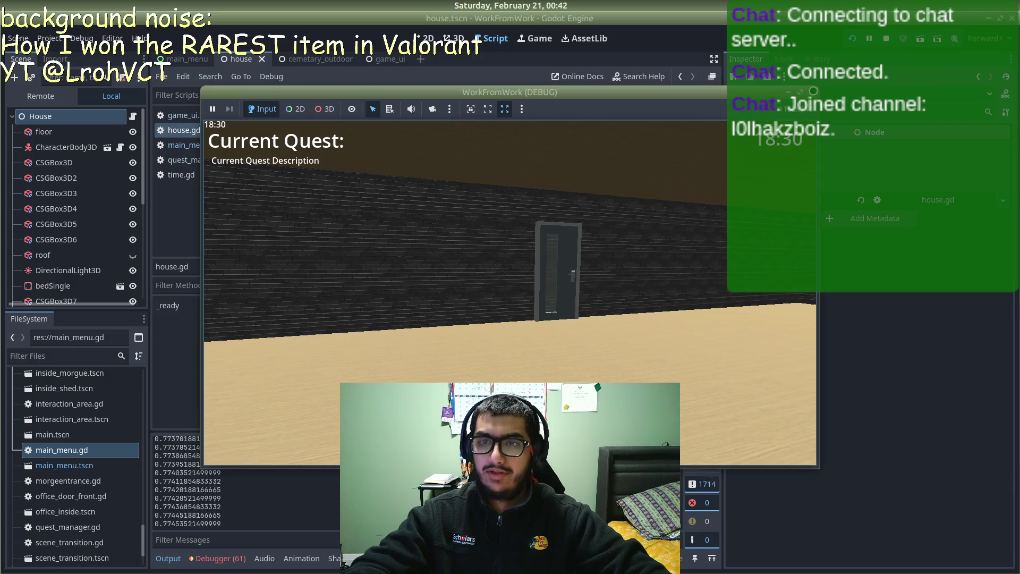
click(483, 221)
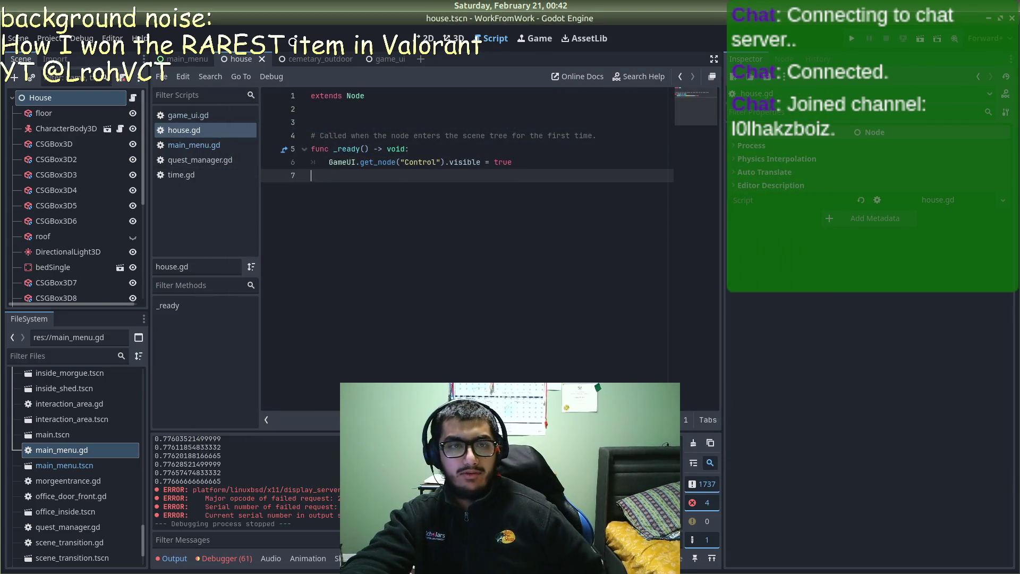
Step: Open character.tscn from the FileSystem dock
scroll(85, 223, down, 1)
scroll(104, 175, up, 1)
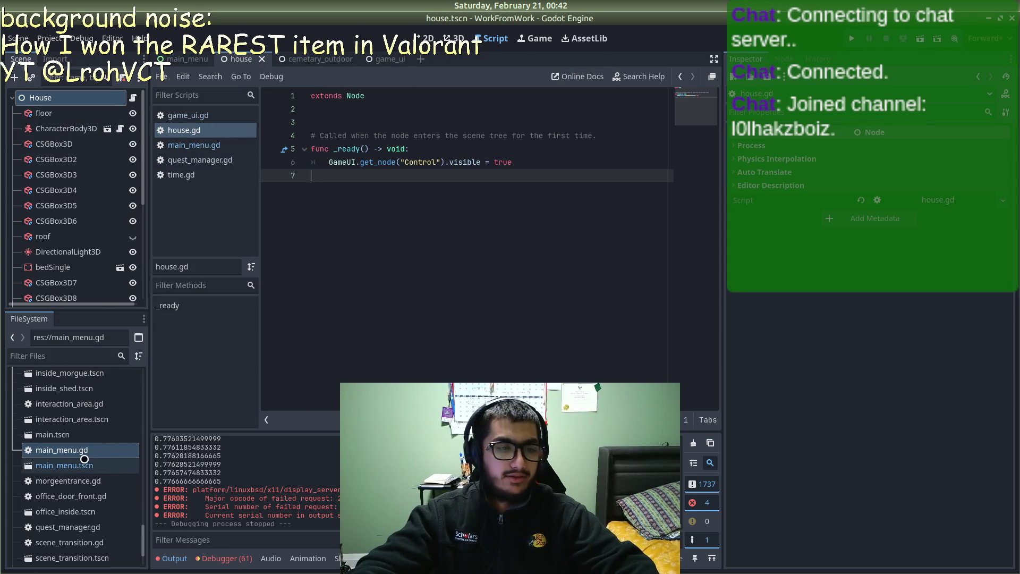
scroll(85, 458, up, 10)
double_click(75, 512)
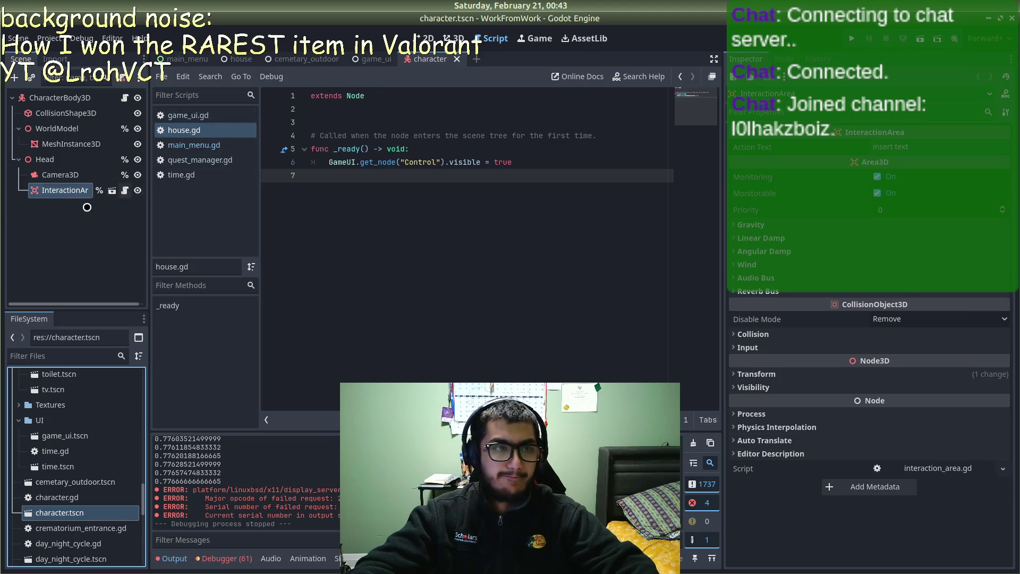
Step: Open the CharacterBody3D root's character.gd script
click(36, 99)
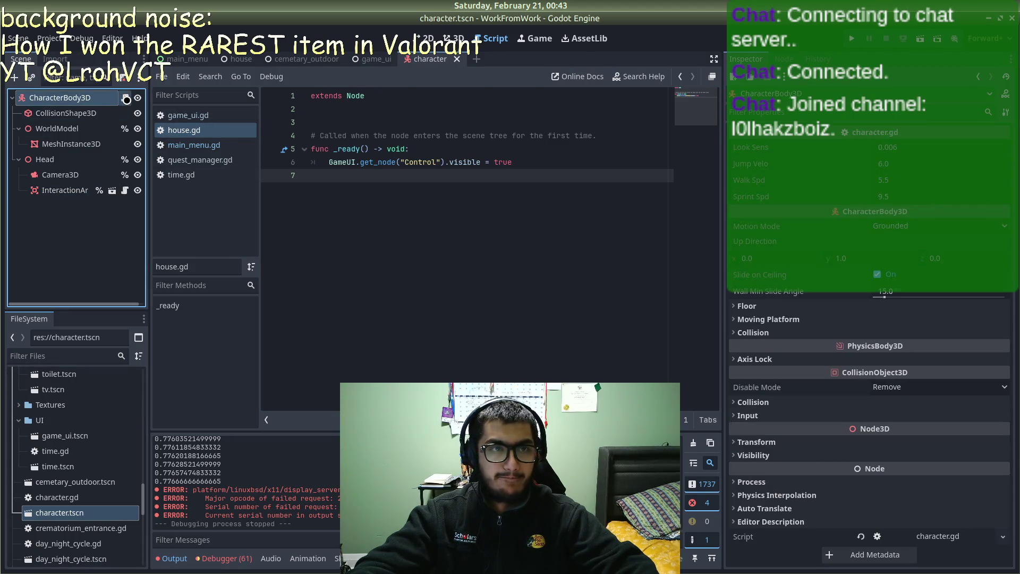
click(125, 99)
scroll(458, 271, down, 5)
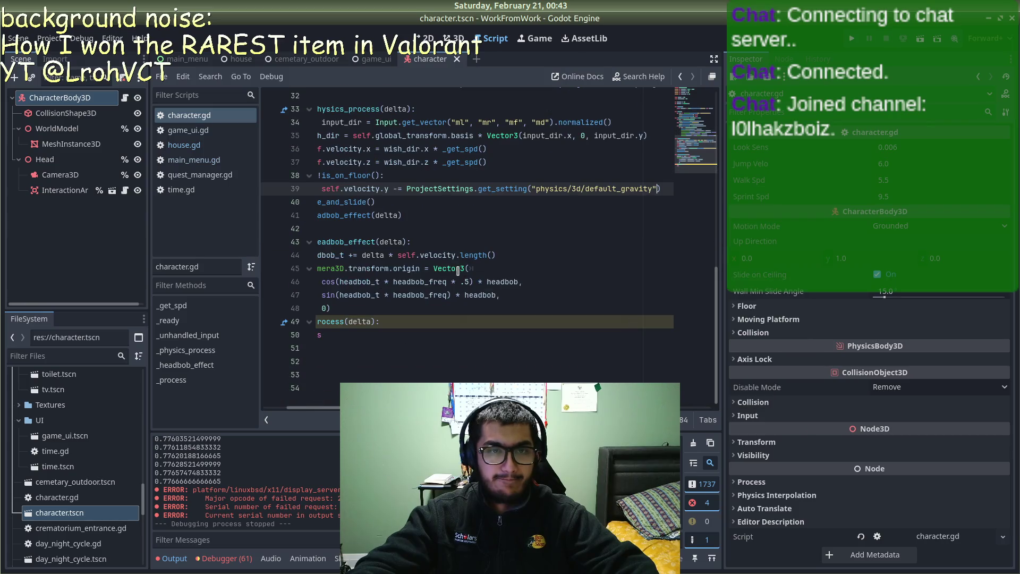
scroll(458, 271, up, 7)
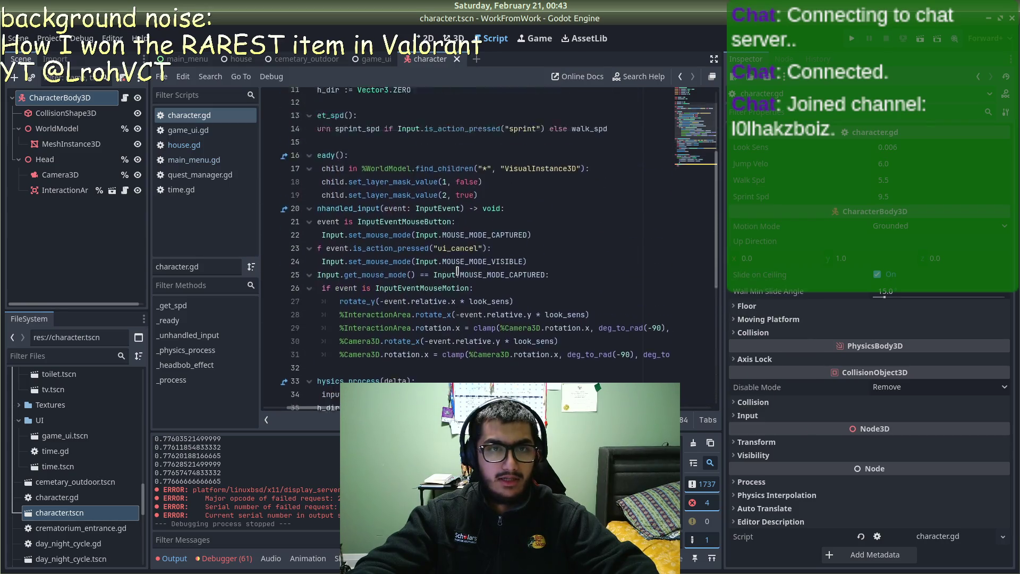
scroll(458, 271, up, 4)
scroll(446, 340, down, 4)
scroll(447, 340, up, 4)
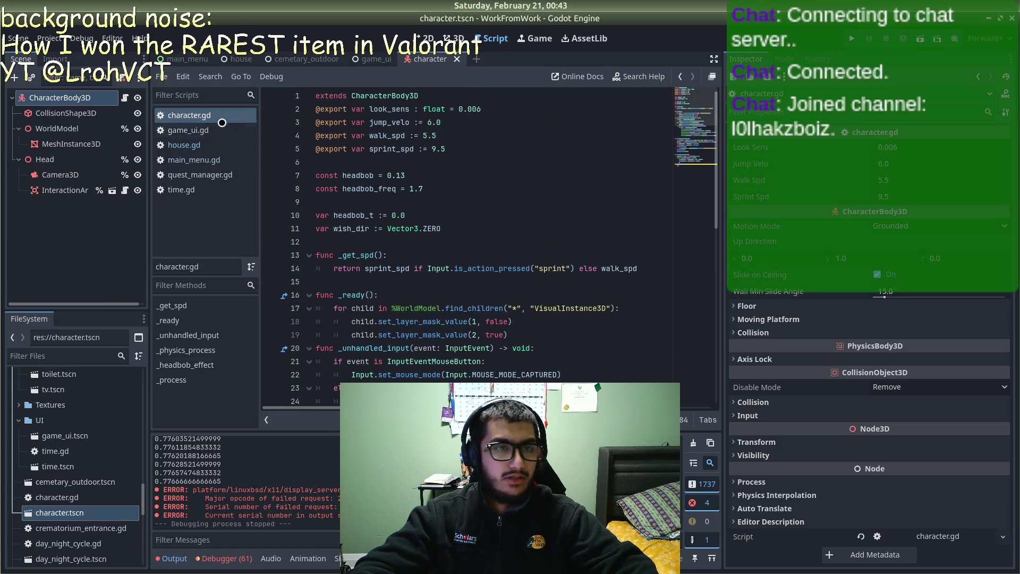
scroll(423, 264, down, 9)
scroll(423, 264, up, 9)
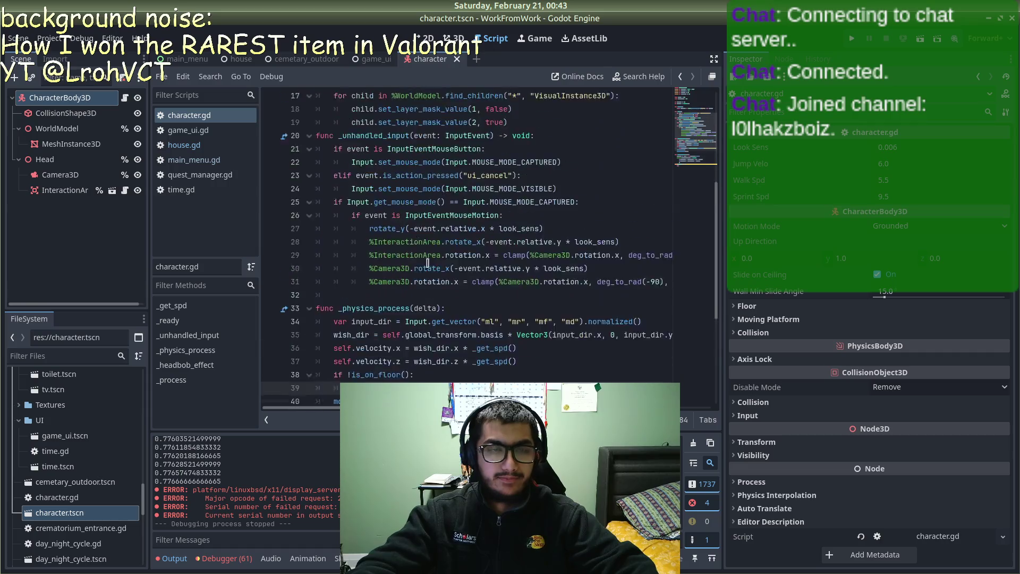
click(492, 141)
click(484, 149)
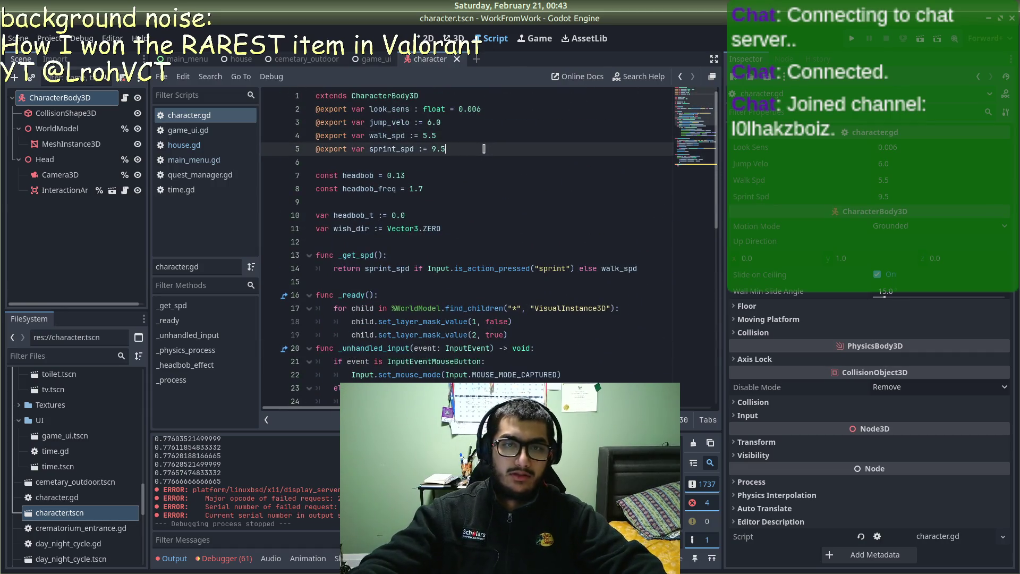
key(Return)
key(Return)
text(@e)
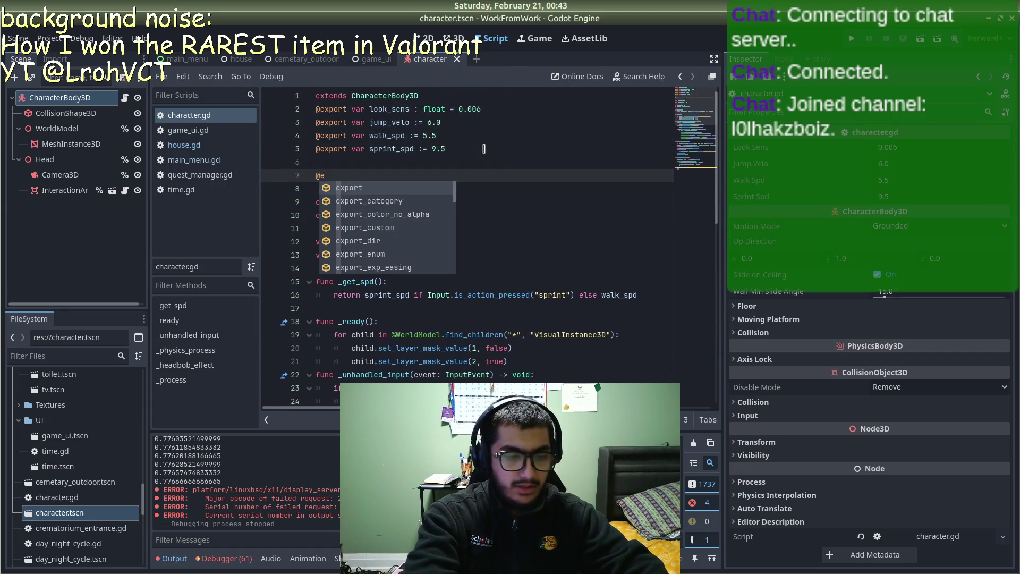
text(xport vat)
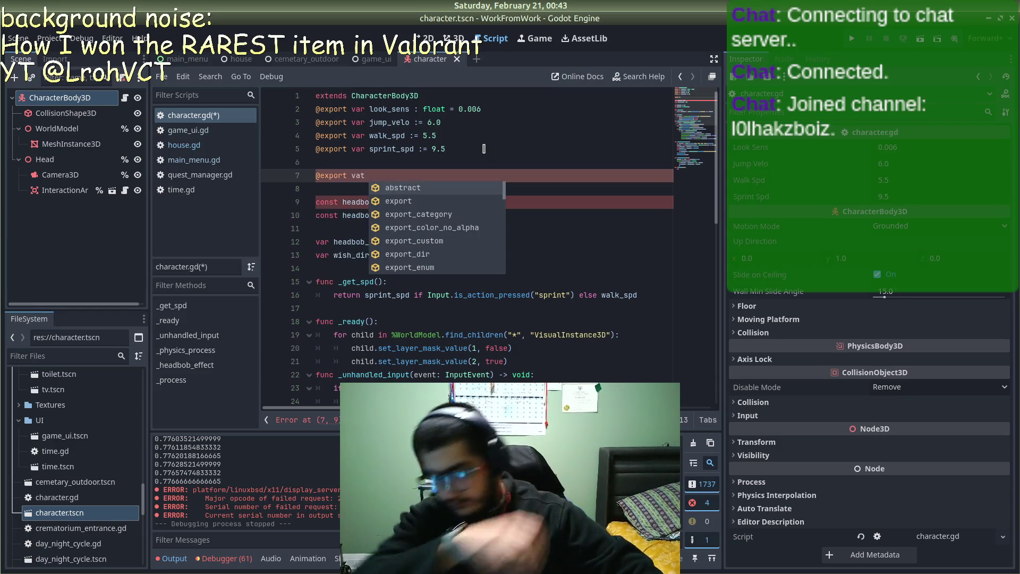
text( inventory : Array)
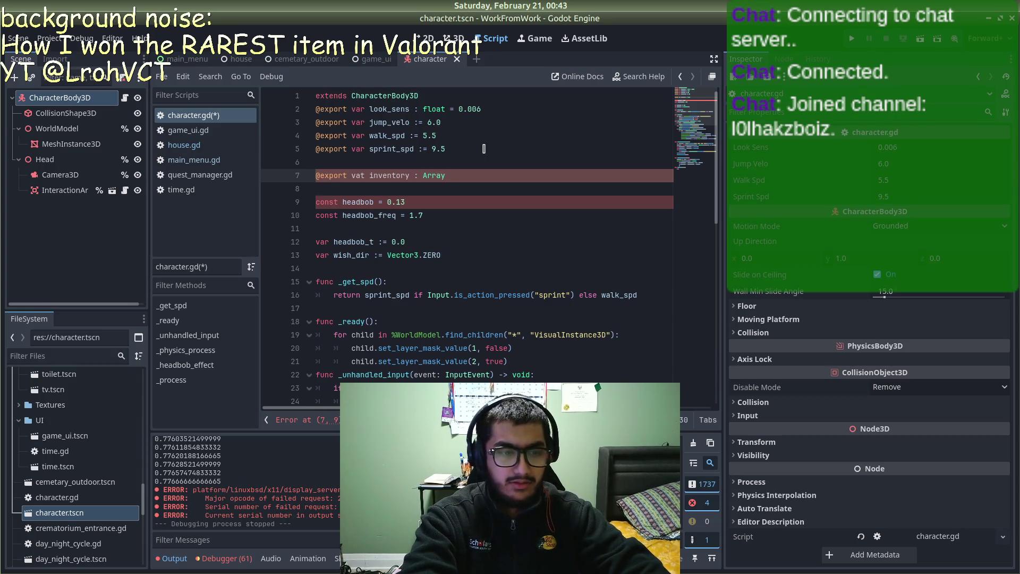
key(ctrl+s)
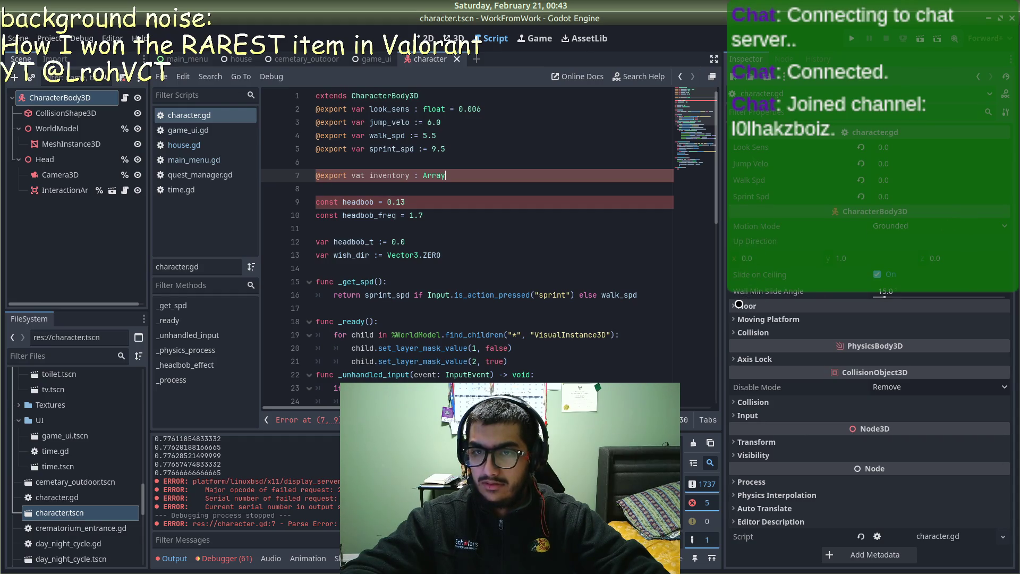
mouse_move(443, 177)
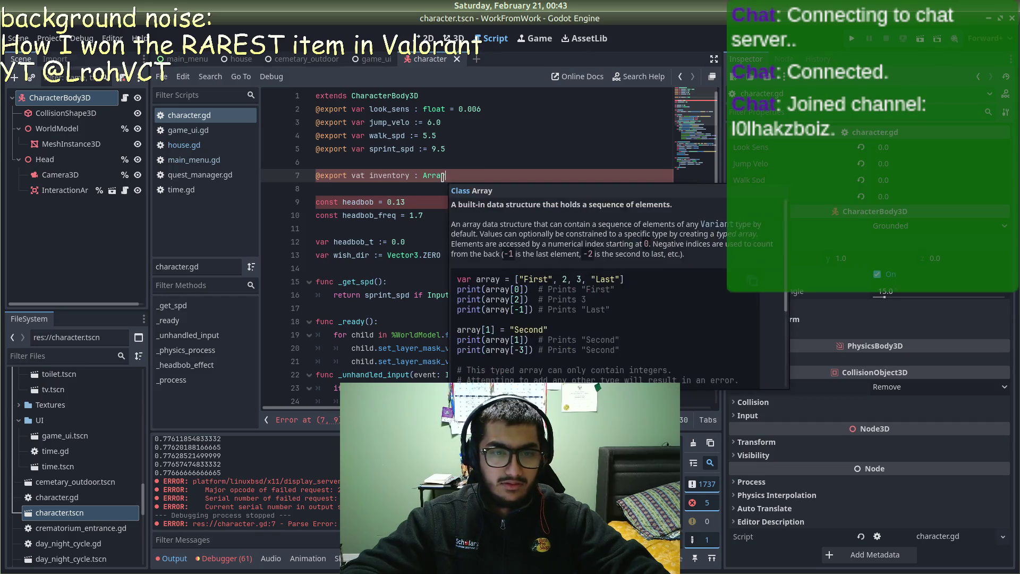
key(BackSpace)
text(r)
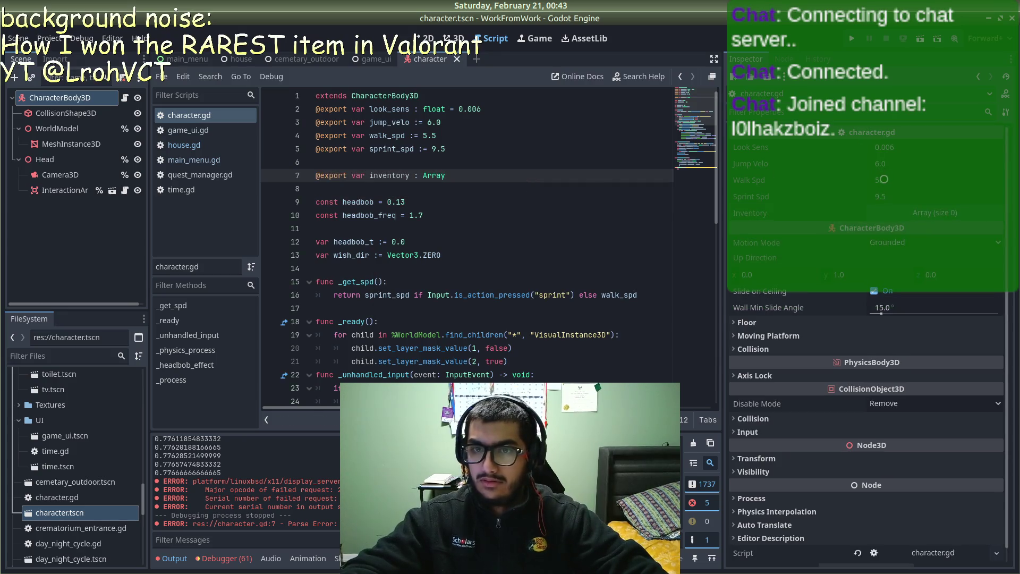
Step: Expand Inventory in the Inspector, set its array size to 3, and switch to Firefox
click(966, 212)
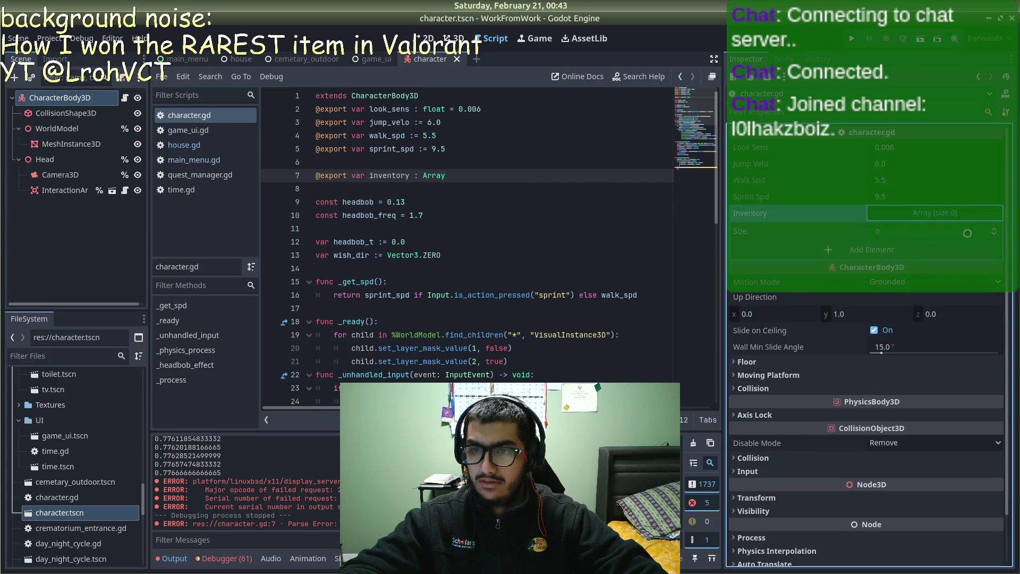
click(529, 182)
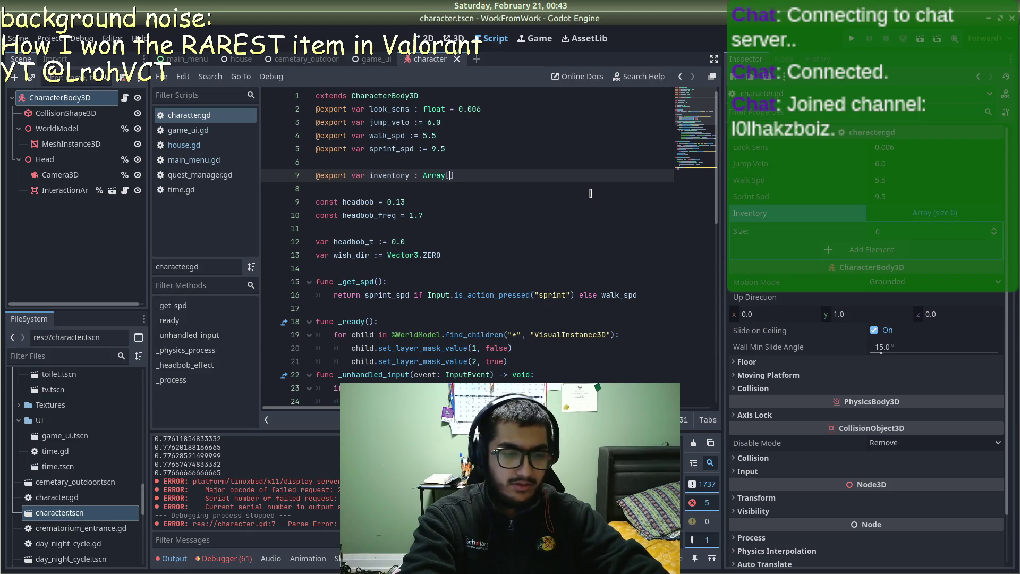
key(ctrl+s)
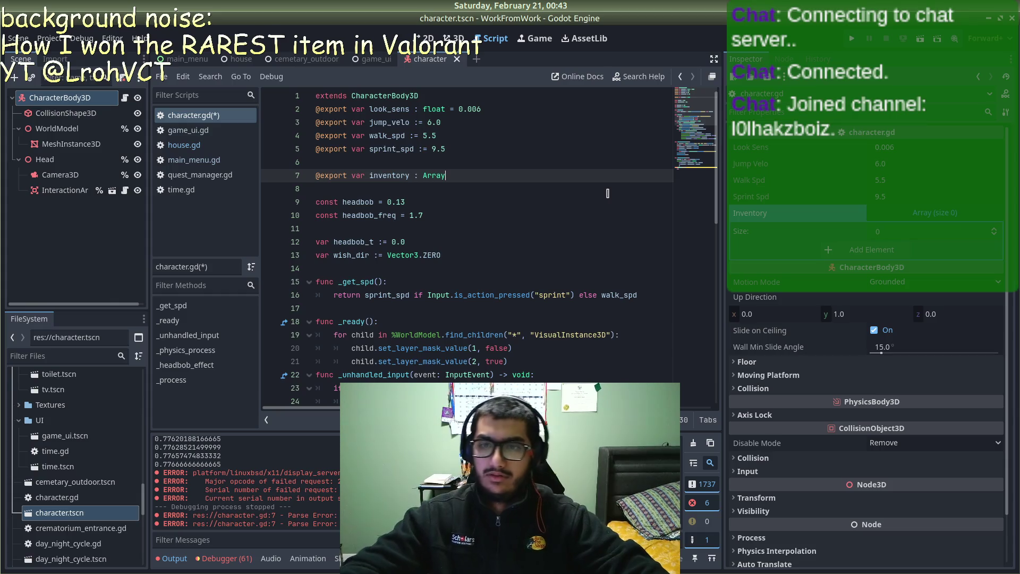
double_click(994, 230)
click(994, 230)
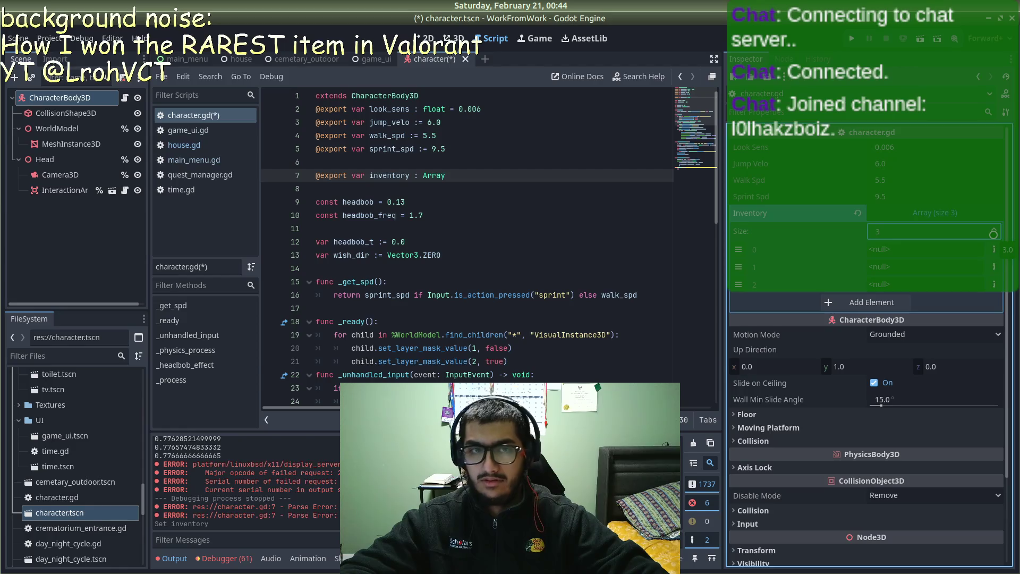
scroll(993, 234, down, 2)
key(alt+Tab)
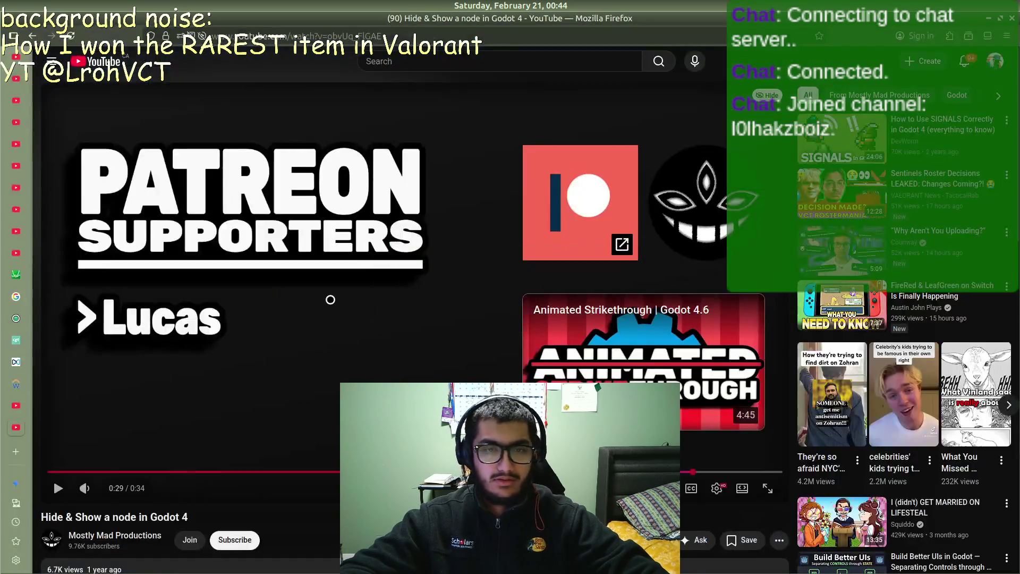
Step: Search Google for 'set array size 3 in godot' and open the Godot Docs Array result
key(ctrl+t)
text(set array size 3 in)
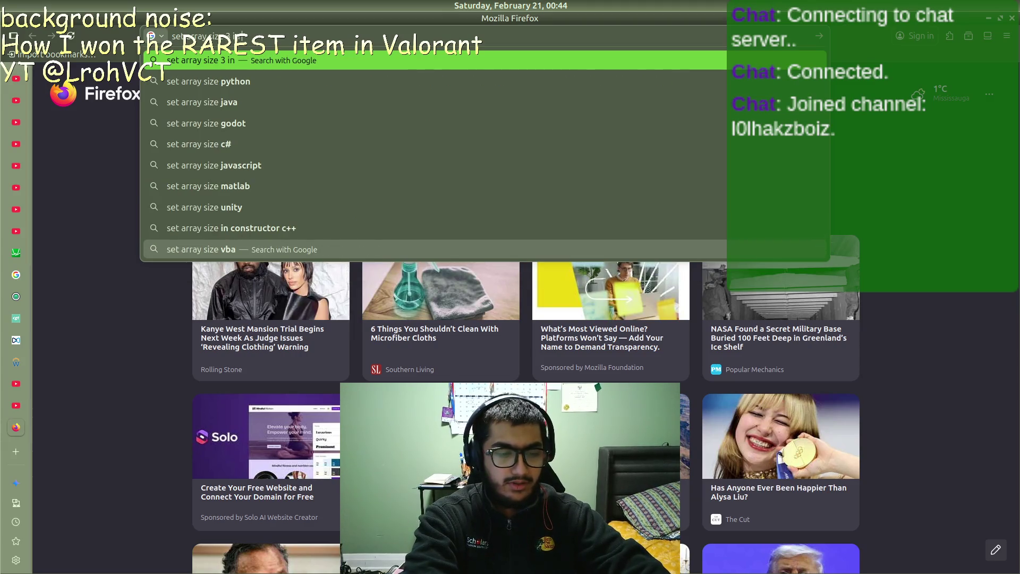
text( godot)
key(Return)
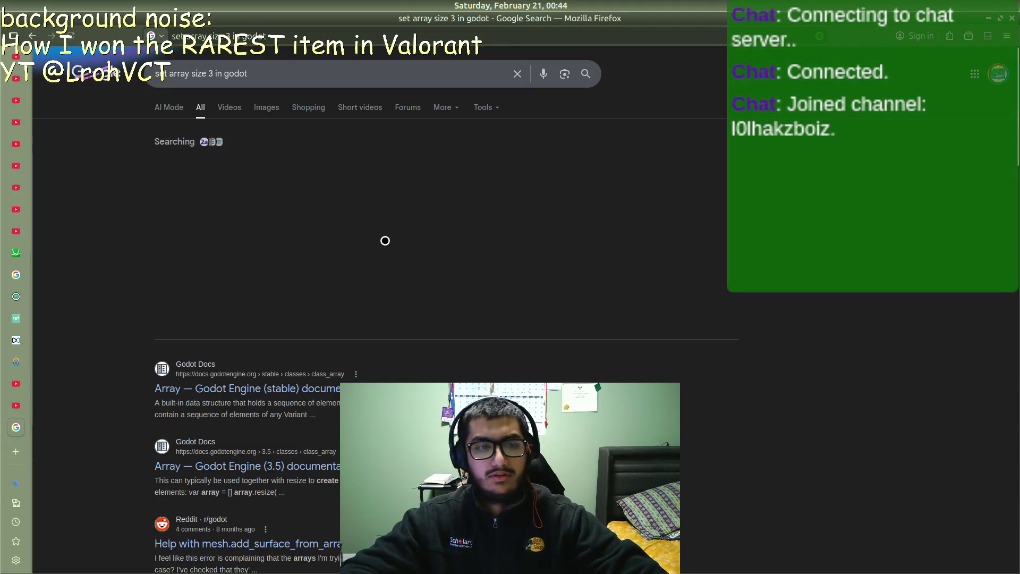
click(352, 289)
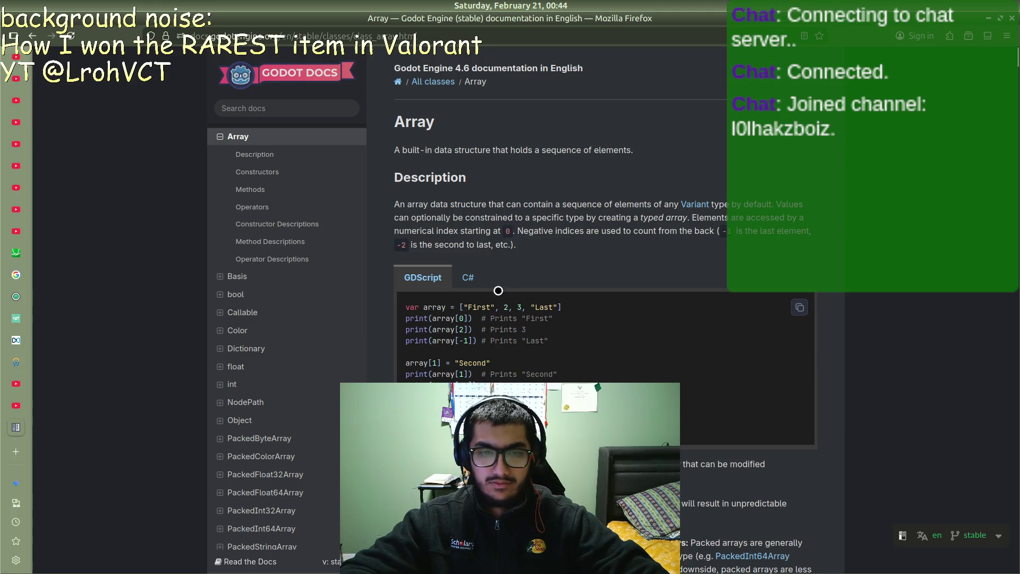
Step: Scroll through the Godot Docs Array class reference
scroll(510, 356, down, 4)
scroll(521, 328, down, 3)
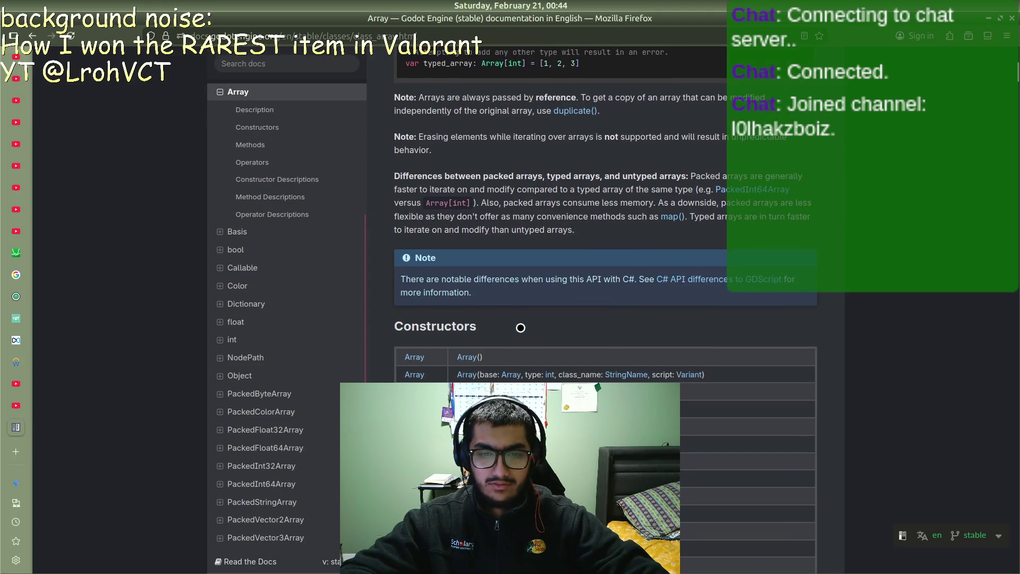
scroll(520, 328, up, 1)
scroll(522, 327, down, 20)
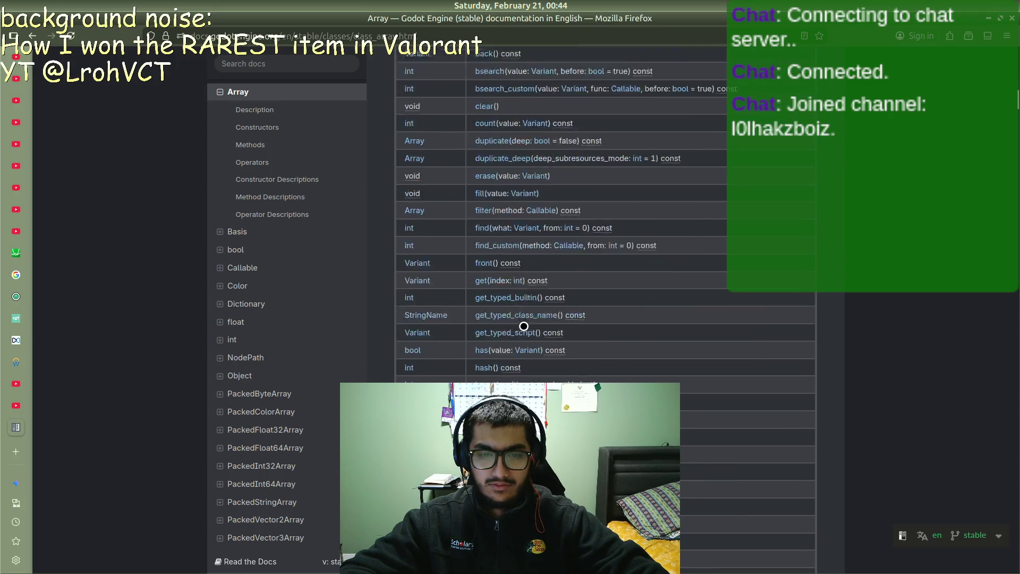
scroll(523, 326, down, 8)
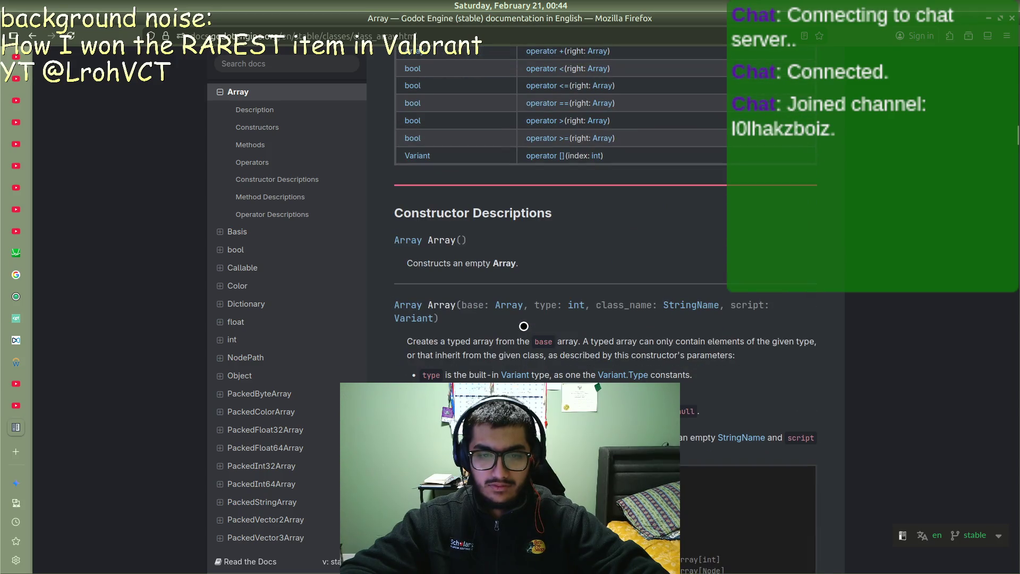
scroll(524, 326, down, 3)
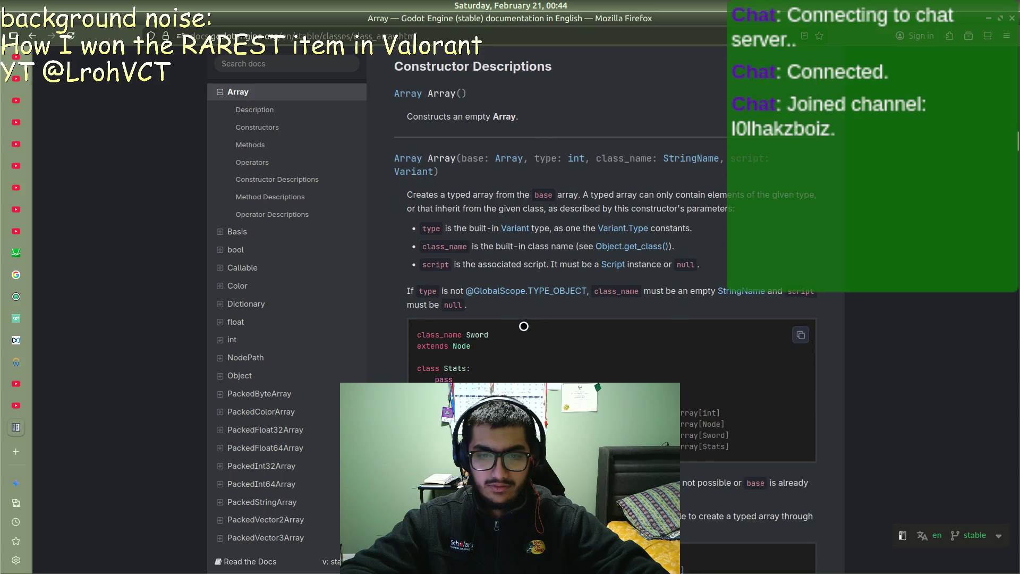
scroll(523, 326, up, 2)
scroll(454, 277, down, 7)
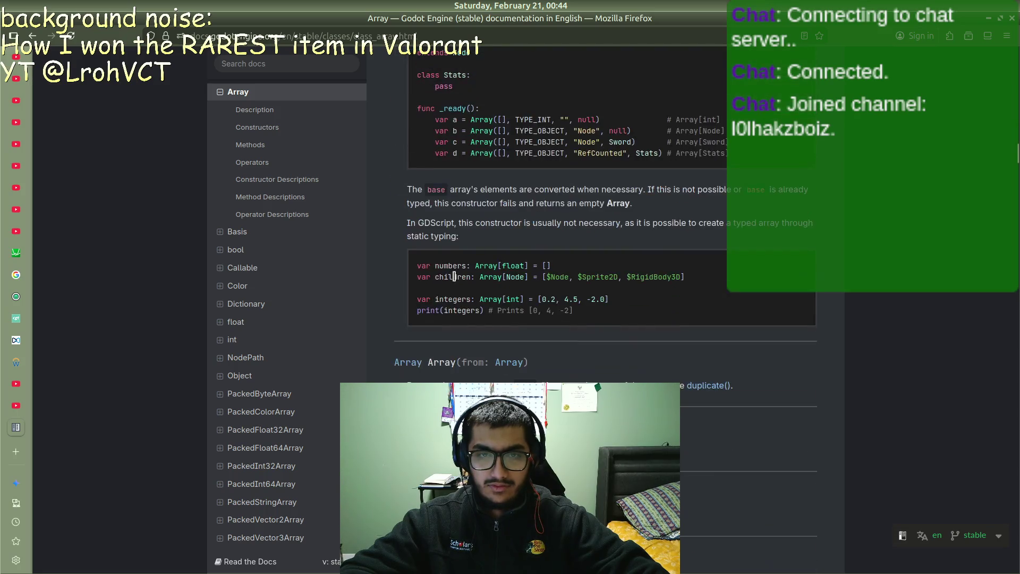
scroll(502, 367, down, 2)
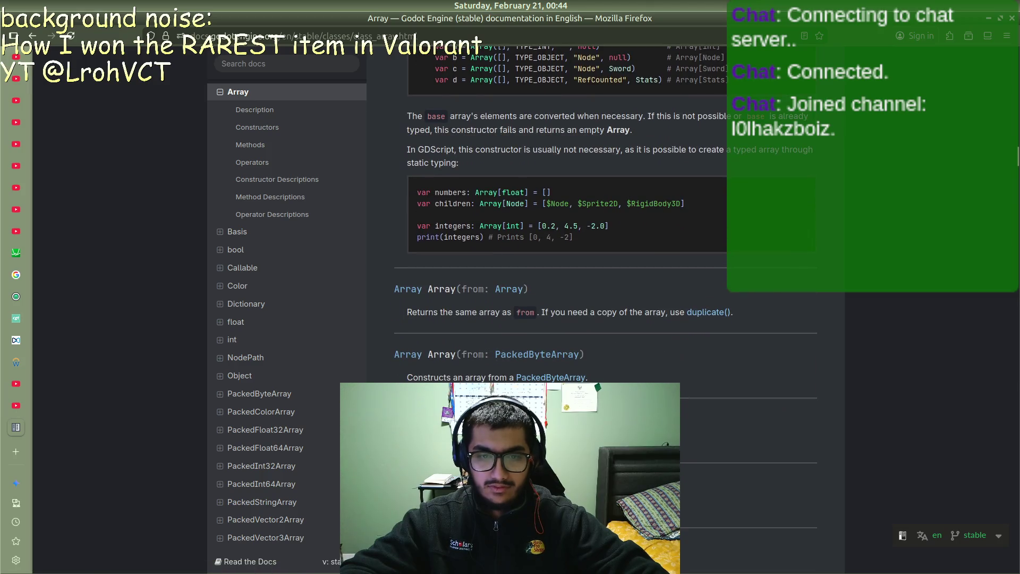
scroll(502, 366, down, 4)
scroll(454, 375, up, 15)
scroll(454, 374, up, 15)
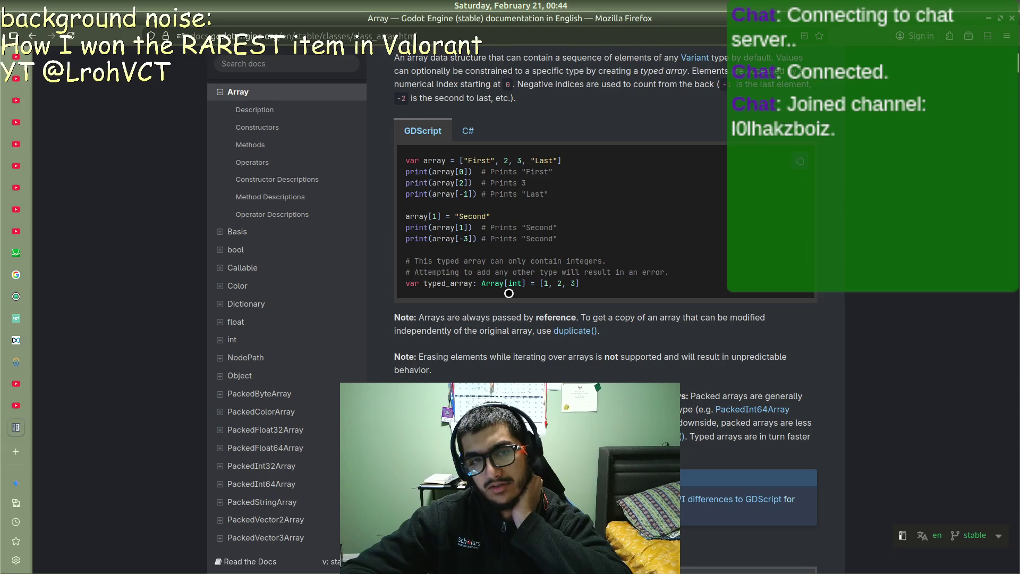
scroll(508, 293, up, 3)
Step: Compare the C# and GDScript examples, then open the 'How to Create a INVENTORY in Godot 4' video
click(466, 278)
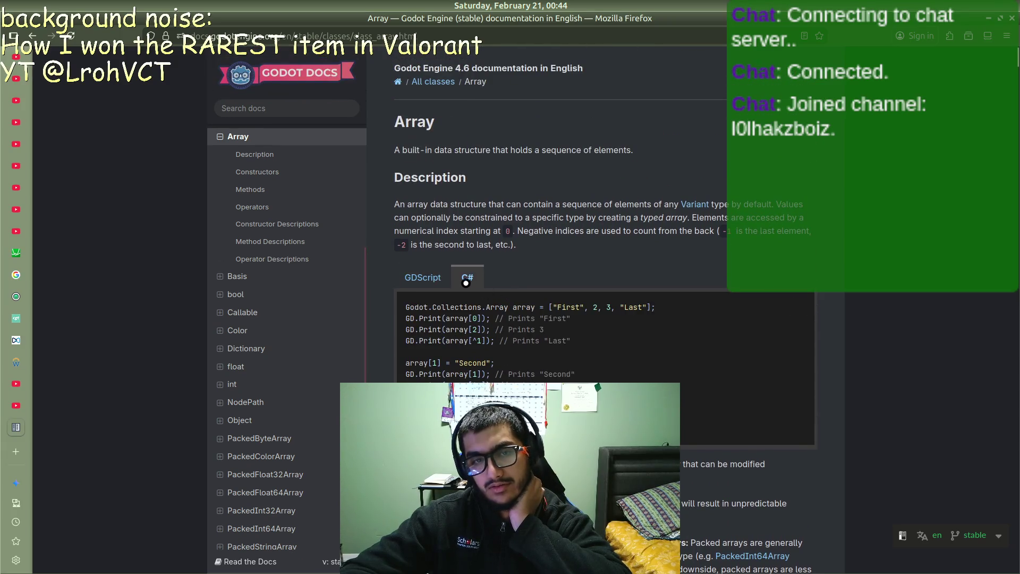
click(437, 280)
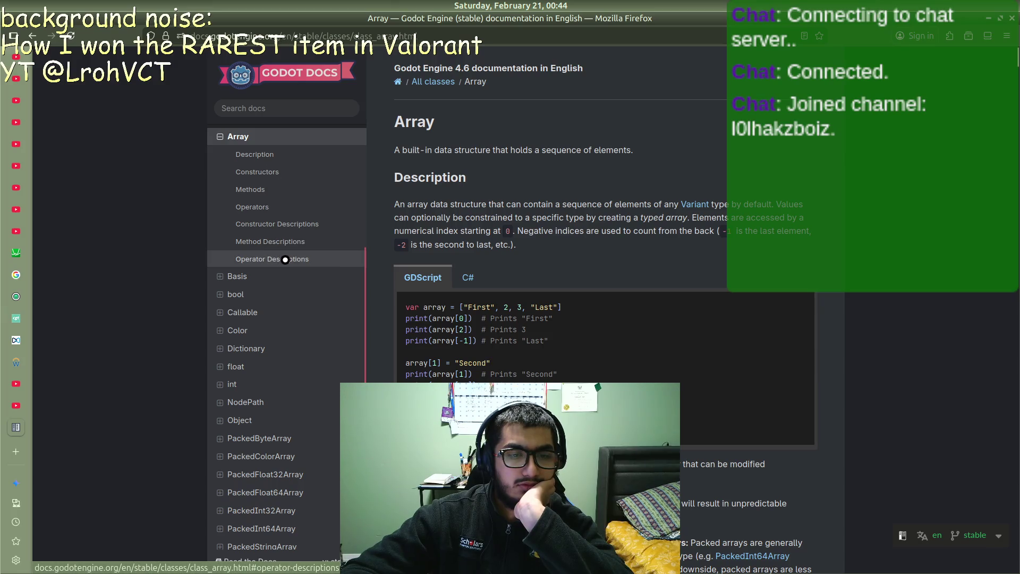
scroll(286, 258, down, 6)
scroll(286, 255, up, 9)
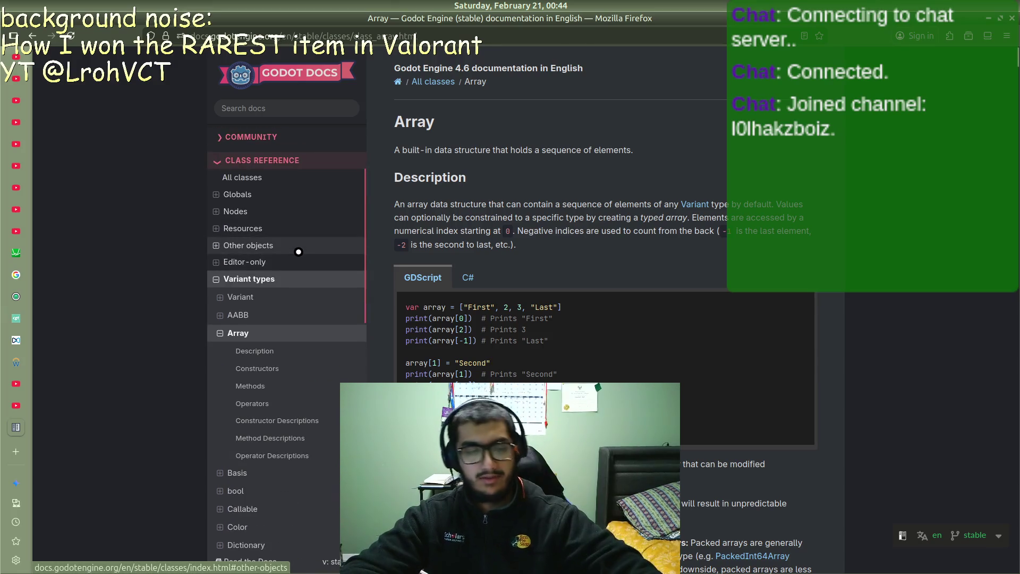
key(alt+Tab)
key(alt+Tab)
key(alt+Tab)
key(alt+Tab)
key(alt+Tab)
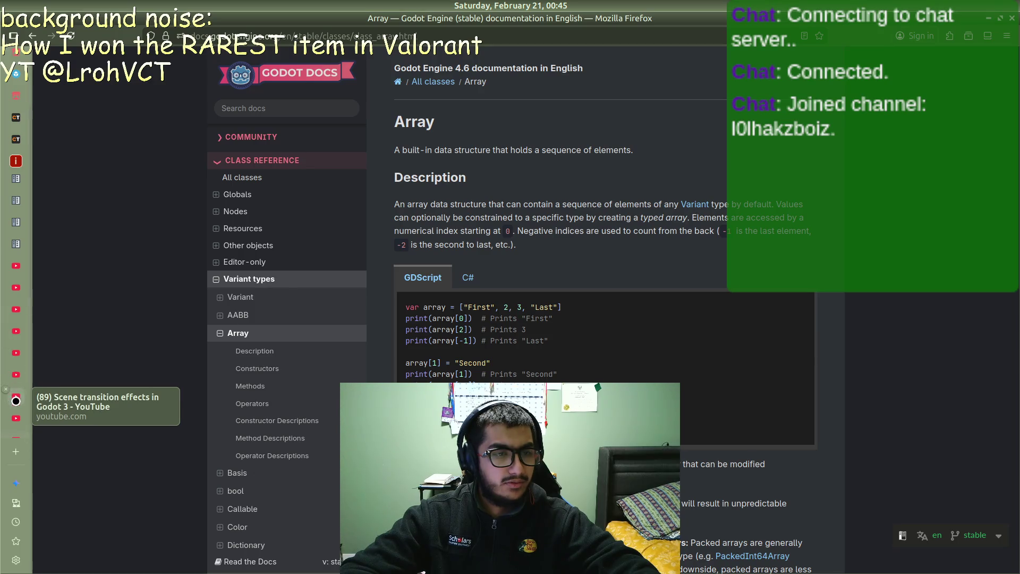
click(16, 418)
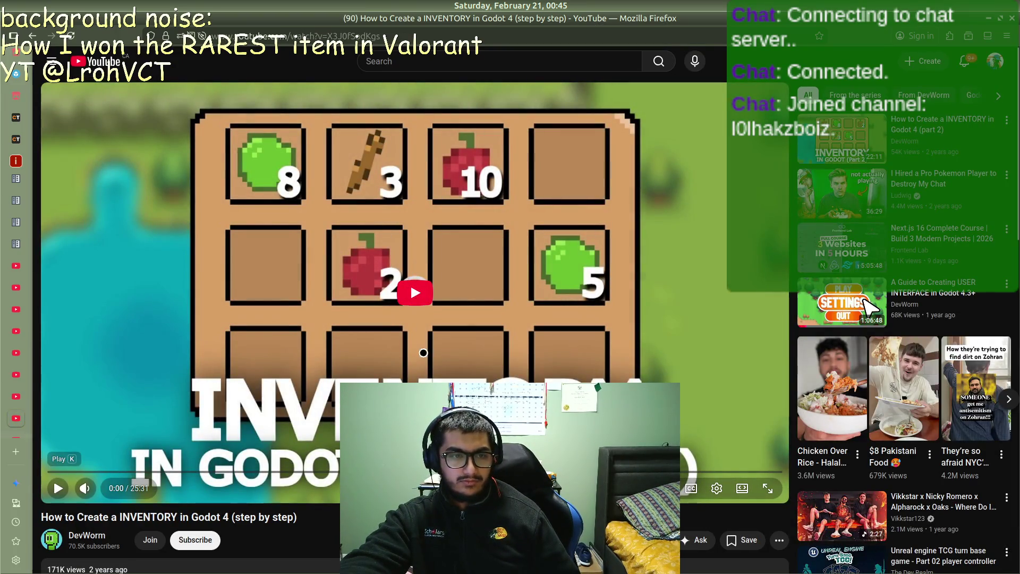
Step: Play the 'How to Create a INVENTORY in Godot 4' video and skip ahead to about 1:48
click(418, 296)
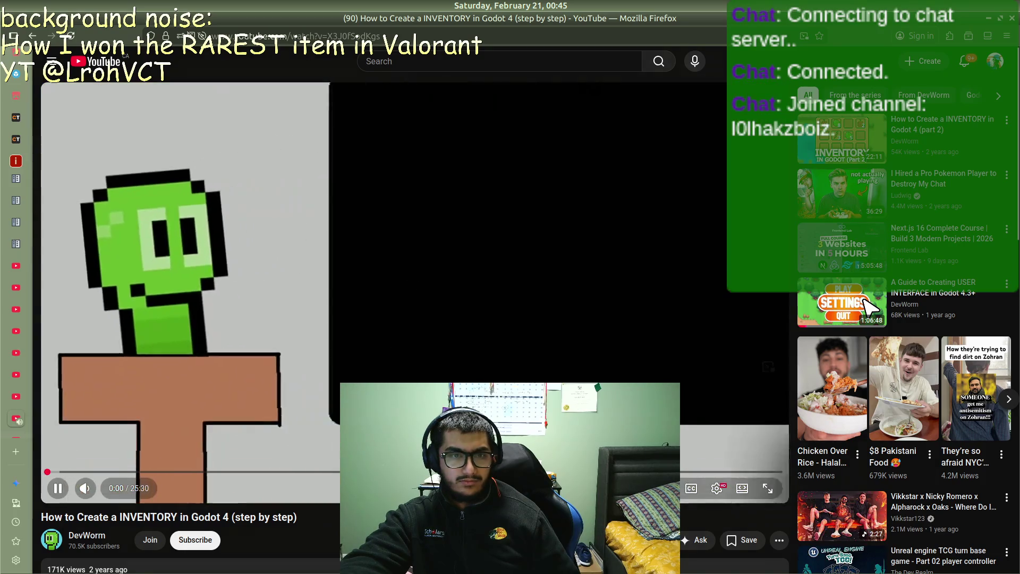
key(l)
key(l)
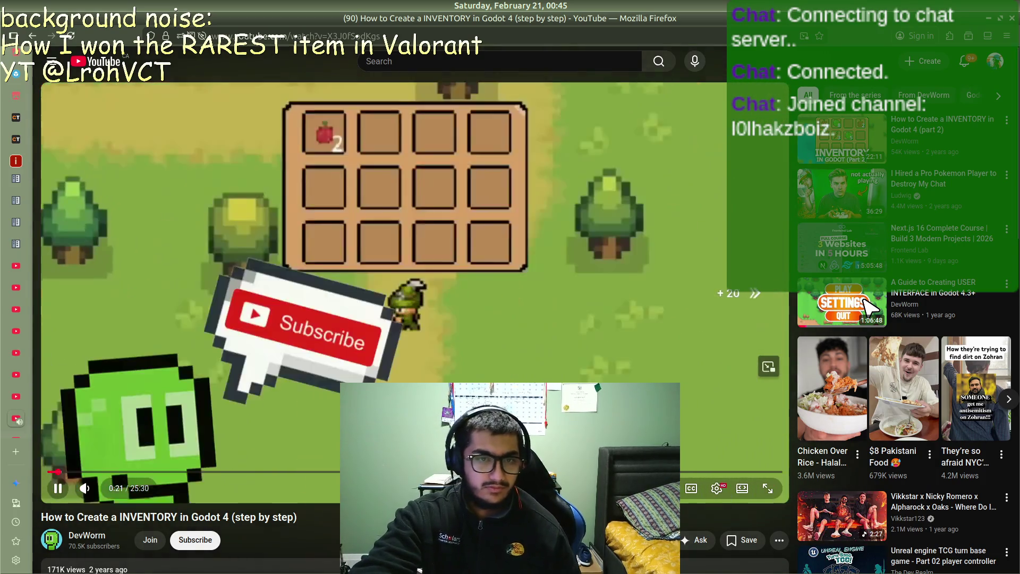
key(l)
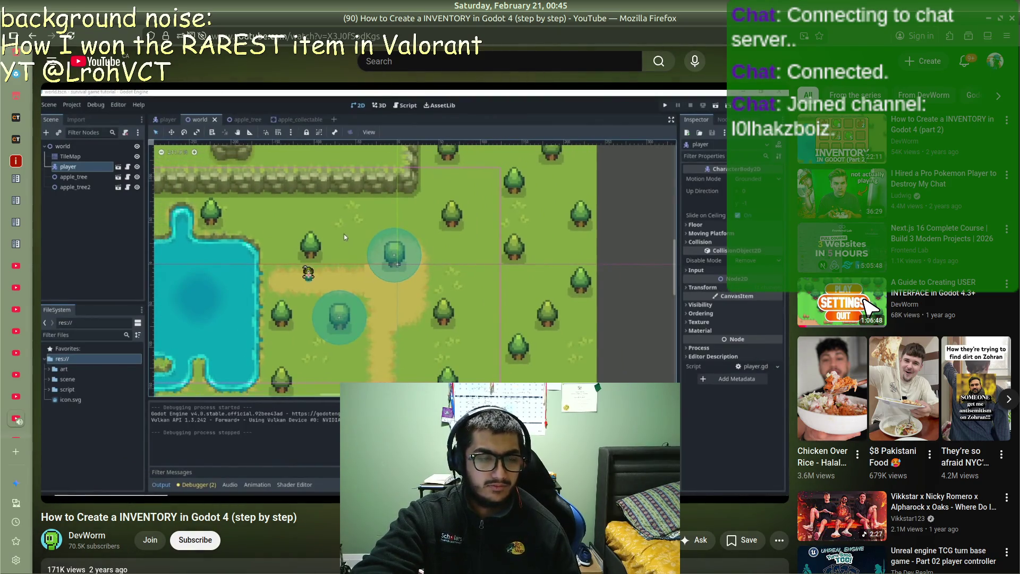
key(l)
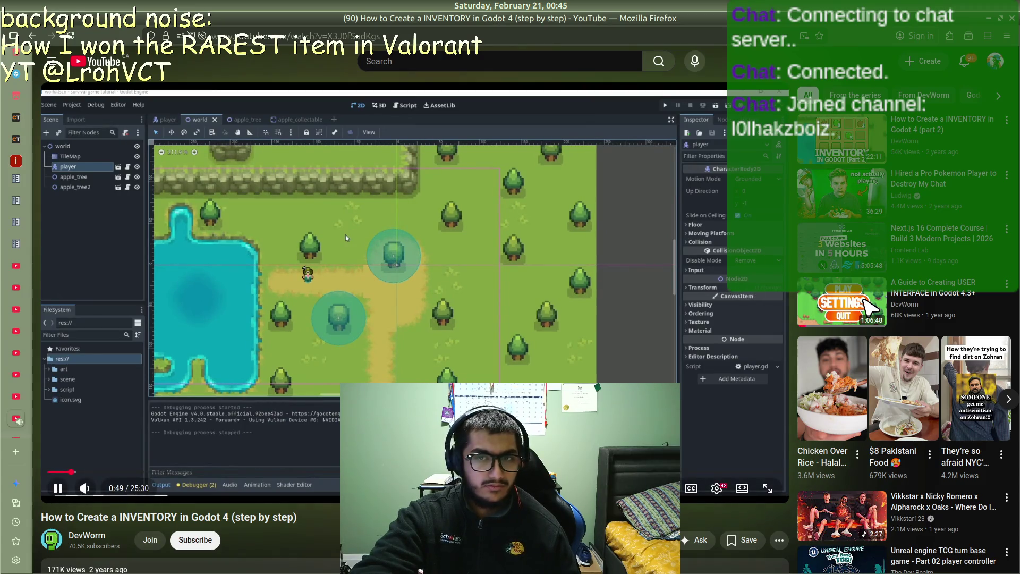
key(Right)
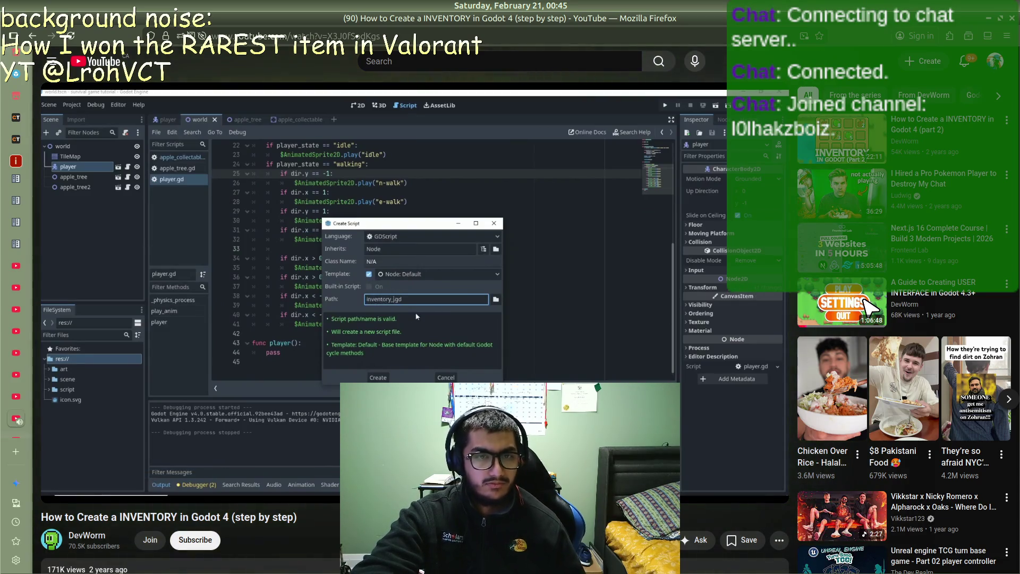
Step: Skip the tutorial past the apple item resource to about 3:11, where class_name is written
key(l)
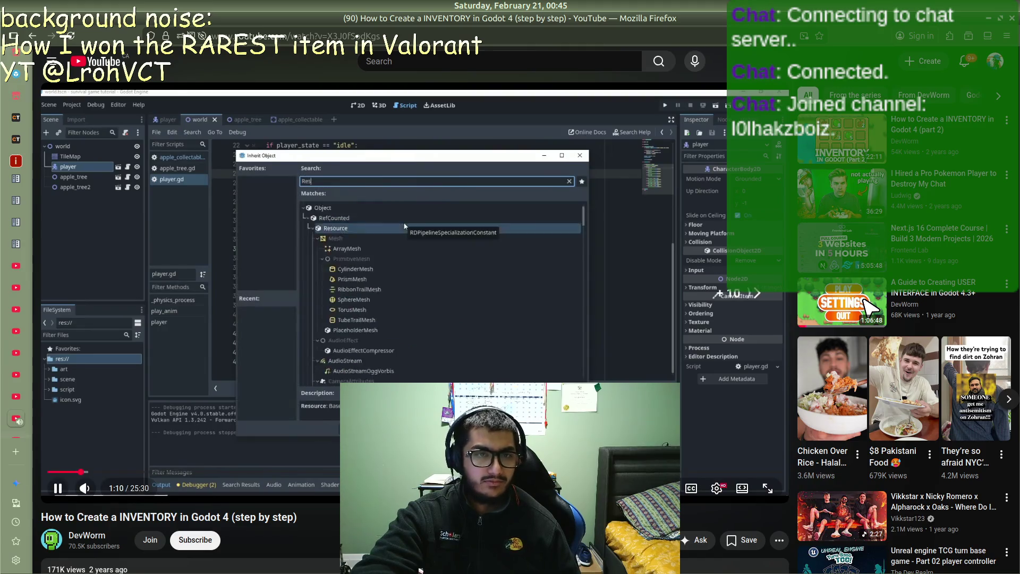
key(l)
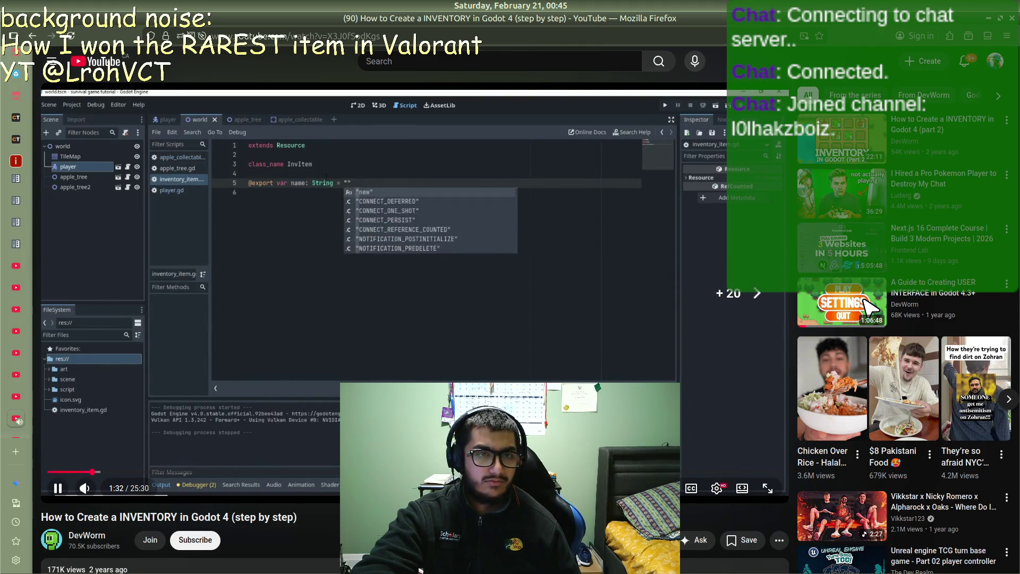
key(l)
key(l)
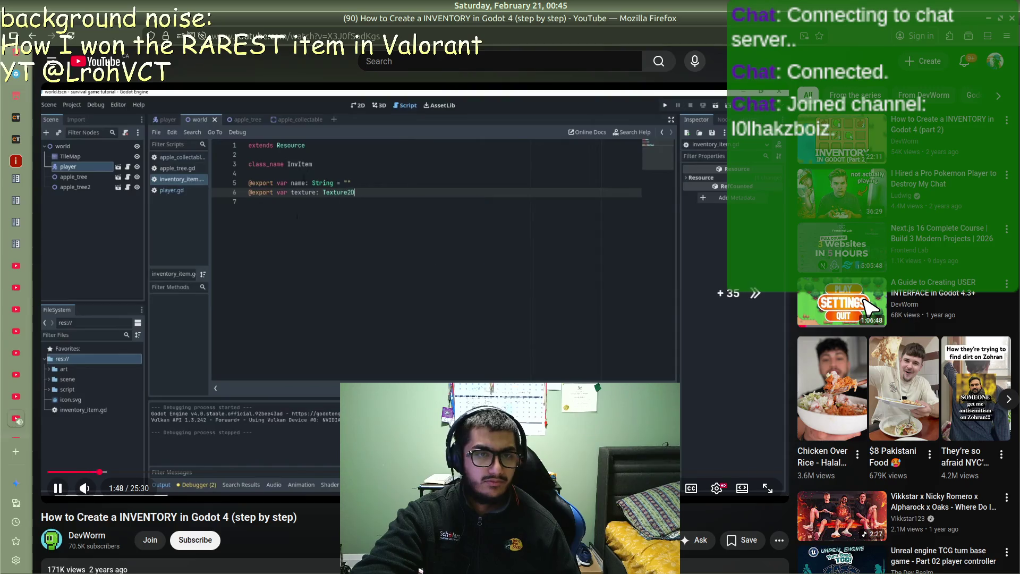
key(Right)
key(l)
key(l)
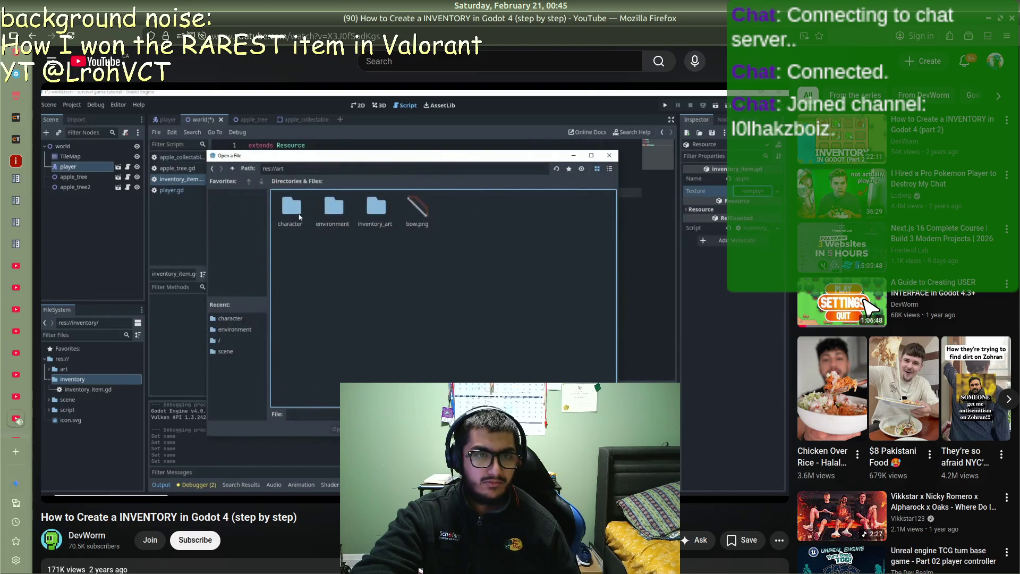
key(Right)
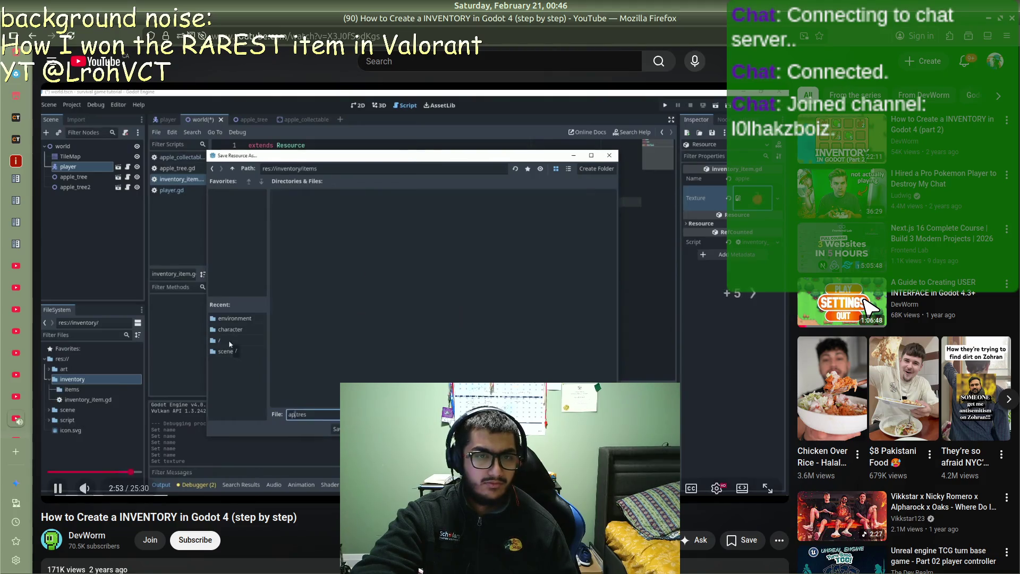
key(l)
key(l)
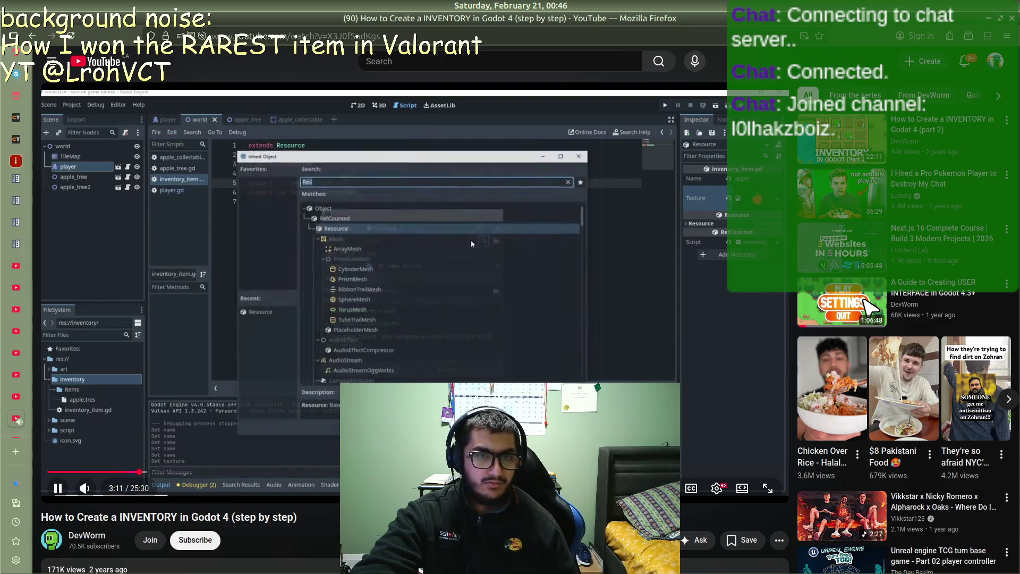
key(l)
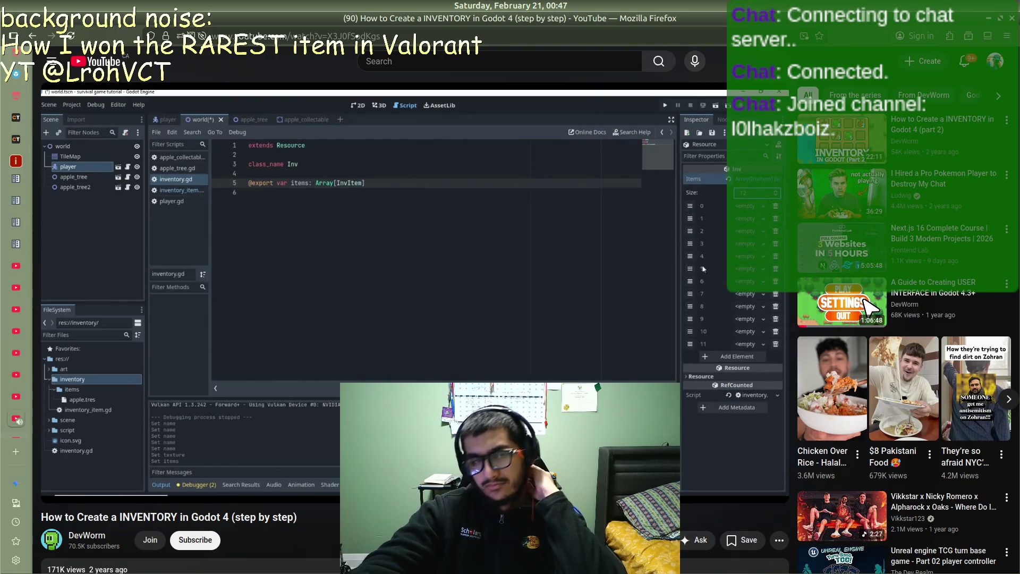
Step: Pause the tutorial on the 12-slot Array[InvItem] export and switch back to the Godot editor
click(237, 360)
mouse_move(1, 226)
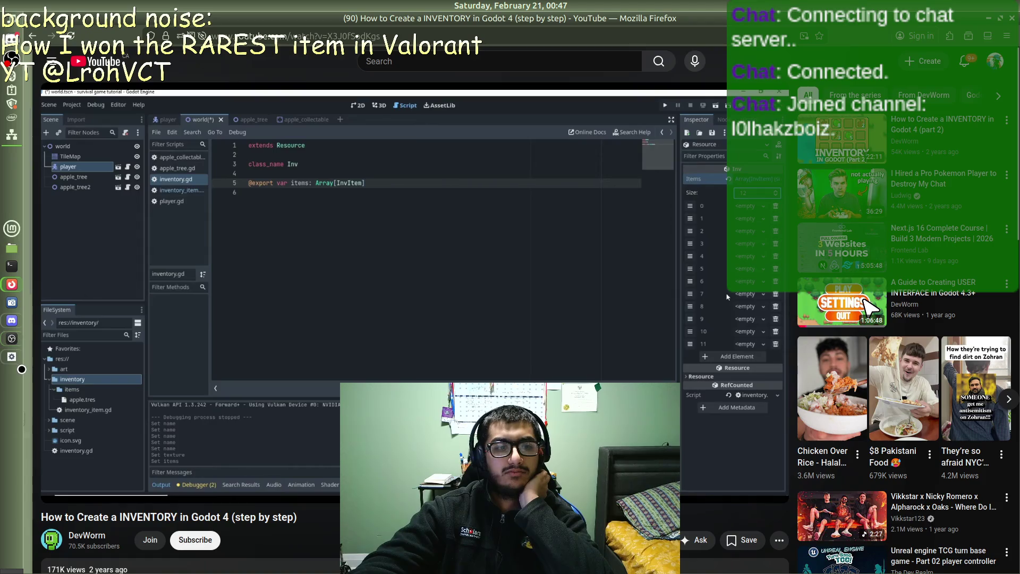
click(12, 356)
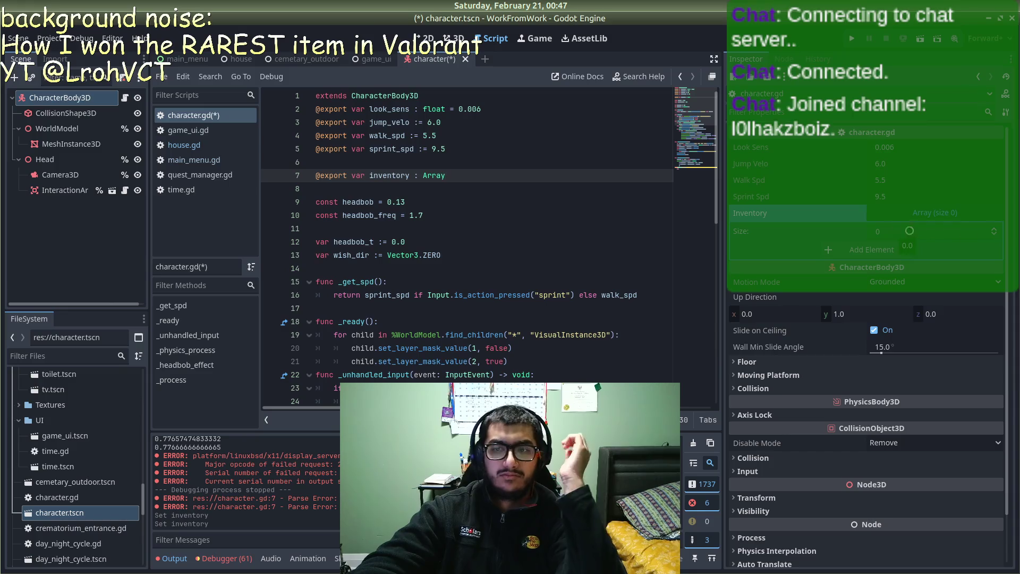
Step: Resize the exported Inventory array to 3 elements, check line 7 of the script, then open game_ui
drag(909, 231, 892, 197)
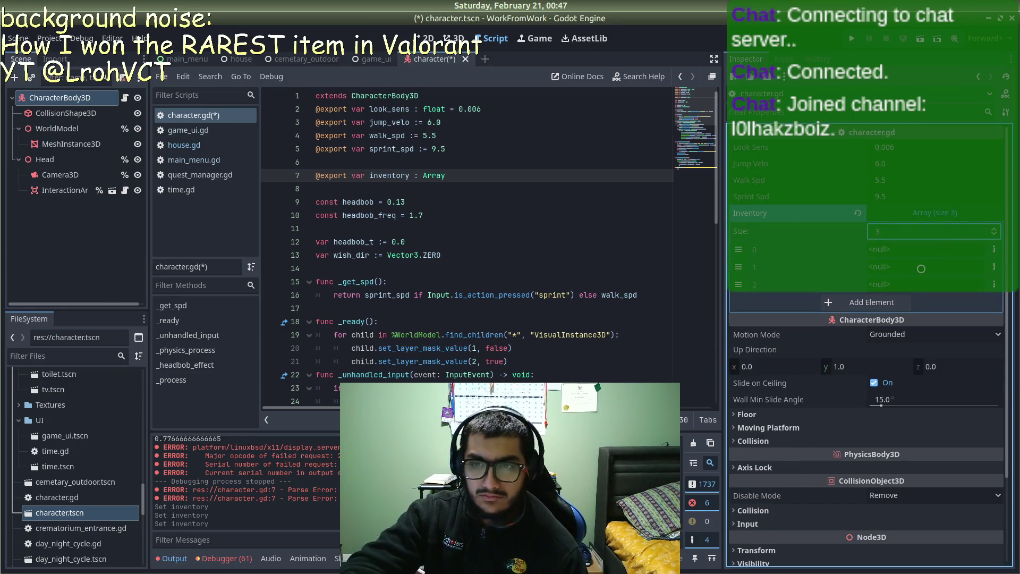
click(739, 249)
click(504, 190)
click(482, 177)
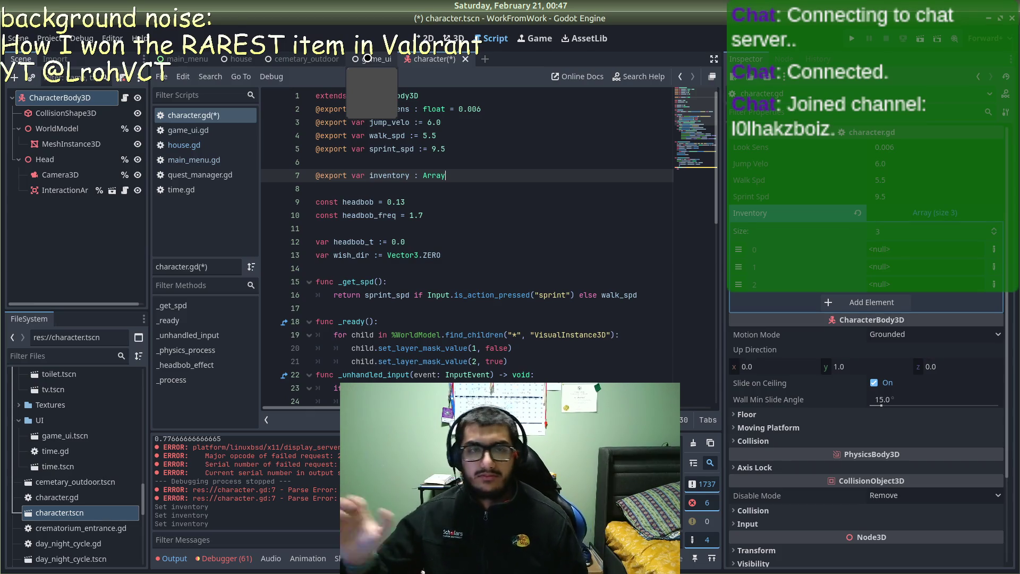
click(372, 59)
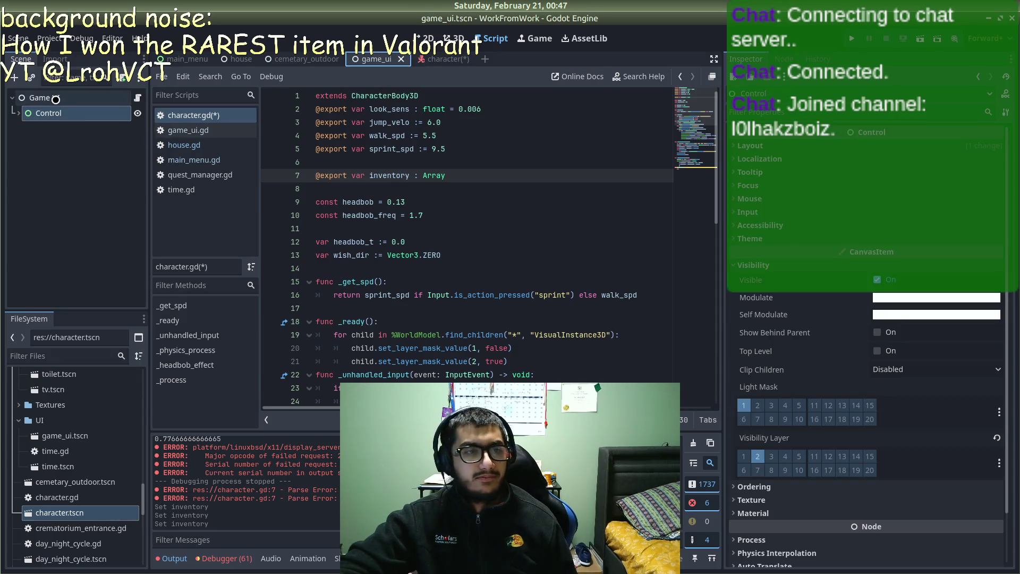
Step: Rename the Control node in game_ui to TopBar and save
click(51, 110)
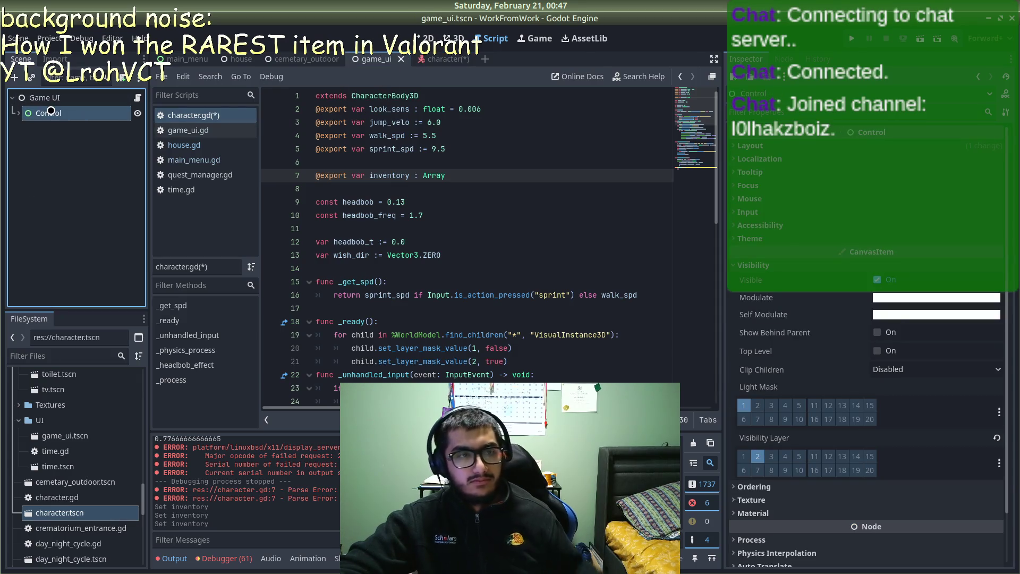
click(63, 111)
text(TopBar)
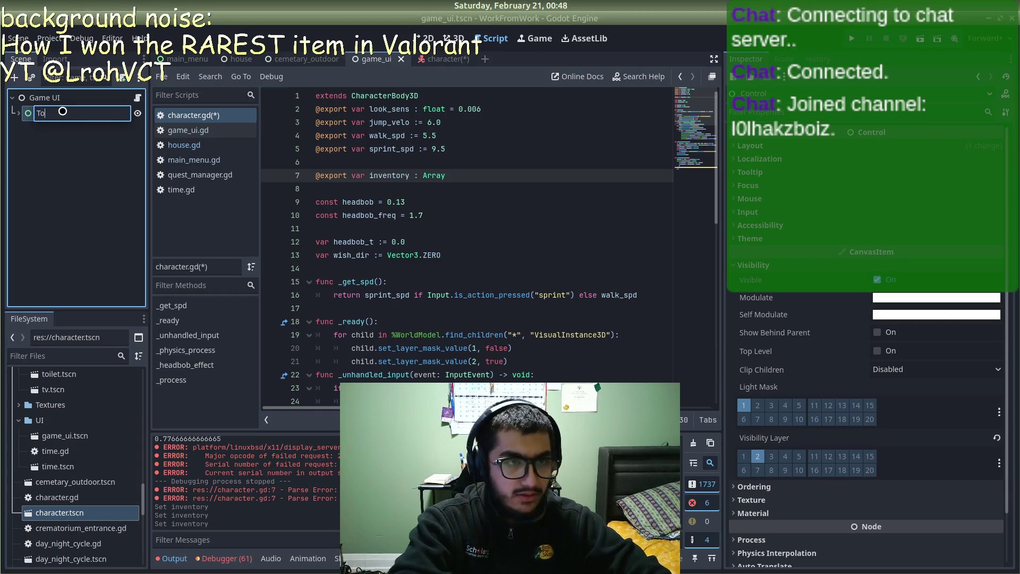
key(Return)
key(ctrl+s)
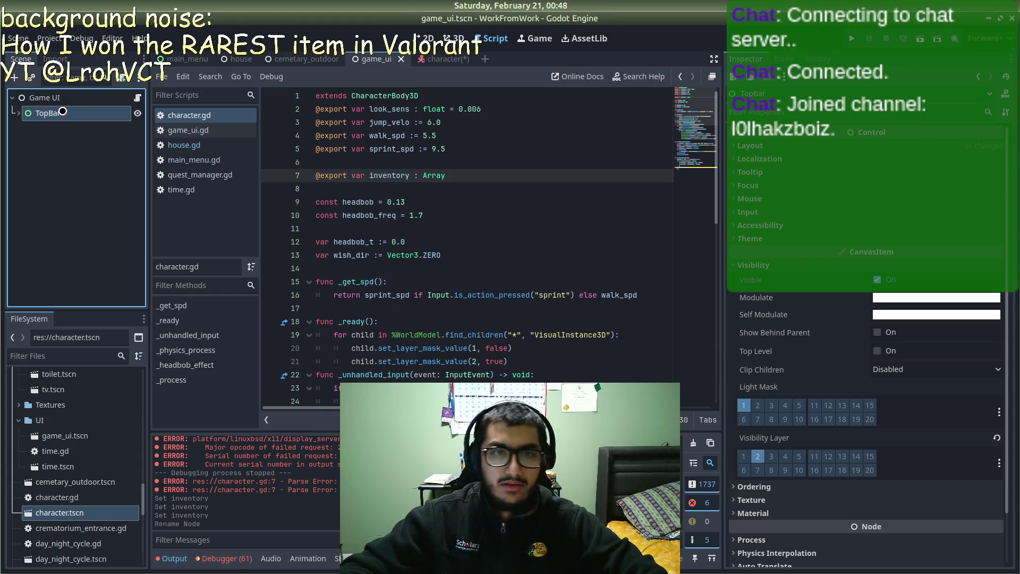
Step: Look through the game_ui.gd, house.gd, main_menu.gd and character.gd scripts
click(311, 58)
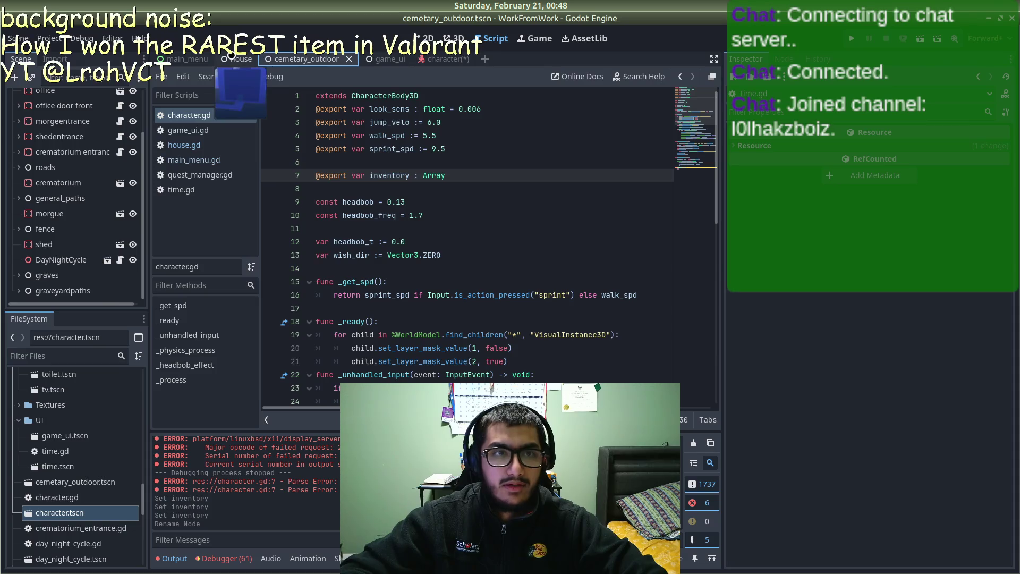
click(196, 130)
click(200, 146)
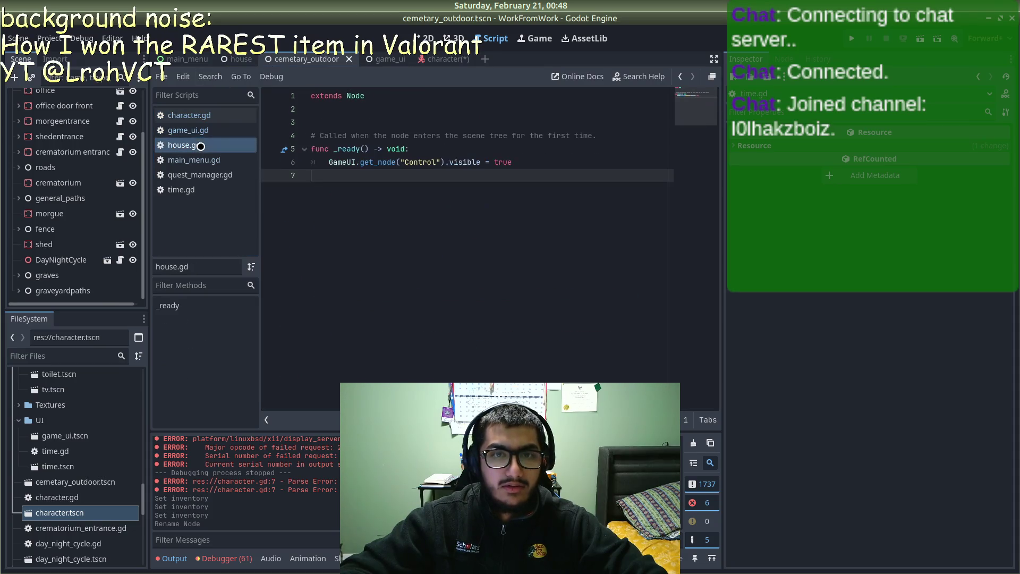
click(196, 163)
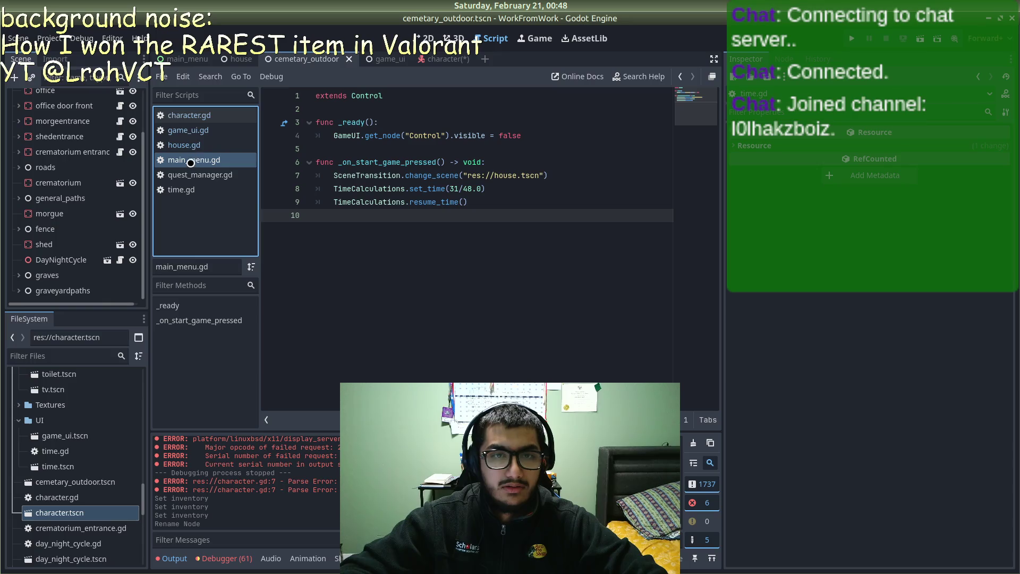
click(193, 144)
click(192, 125)
click(192, 115)
click(193, 130)
click(193, 145)
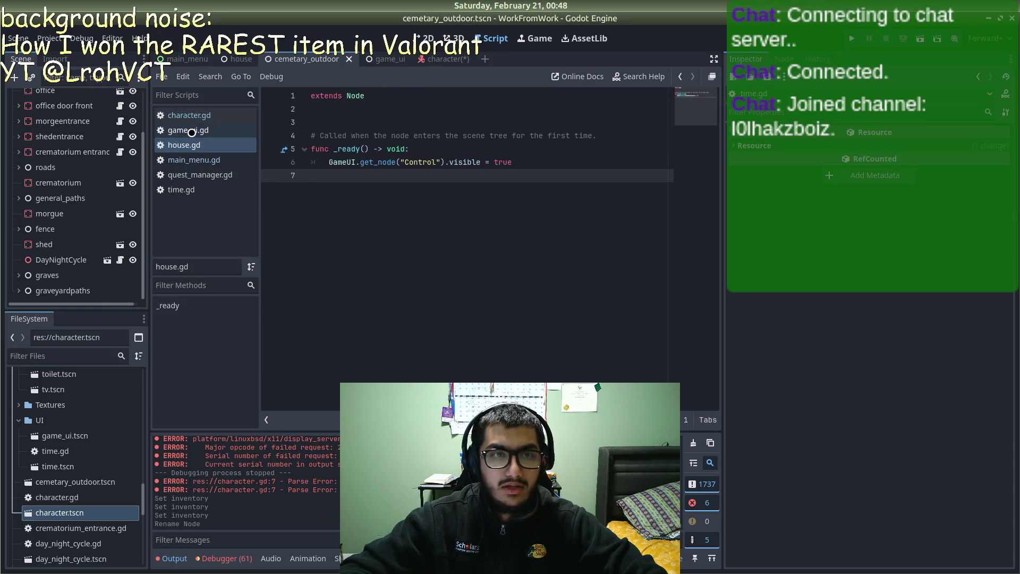
Step: Replace 'Control' with 'TopBar' on line 6 of house.gd
double_click(419, 164)
text(TopBAr)
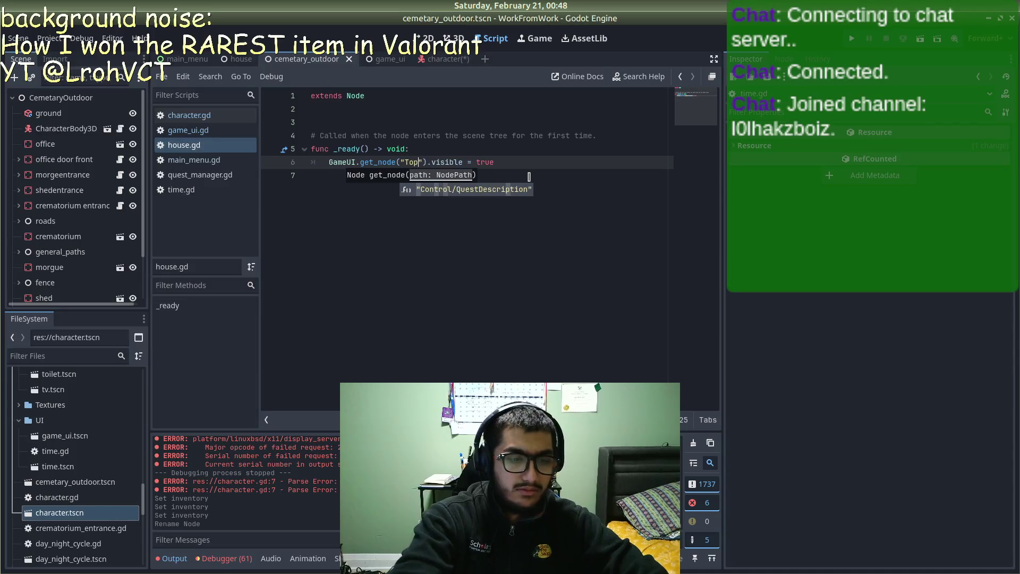
key(BackSpace)
key(BackSpace)
text(ar)
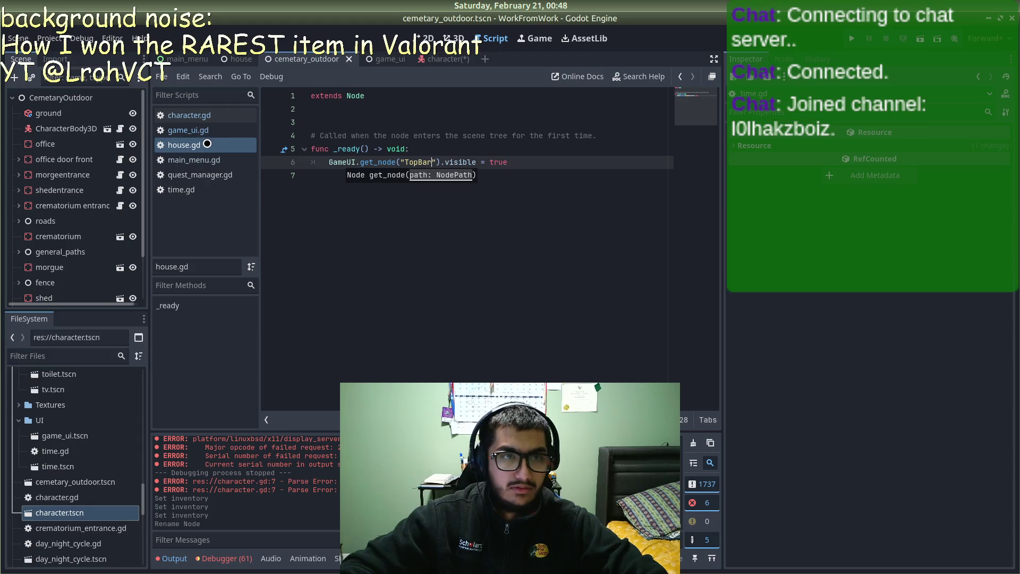
Step: Change 'Control' to 'TopBar' on line 4 of main_menu.gd, save, and run the game
click(218, 160)
double_click(419, 136)
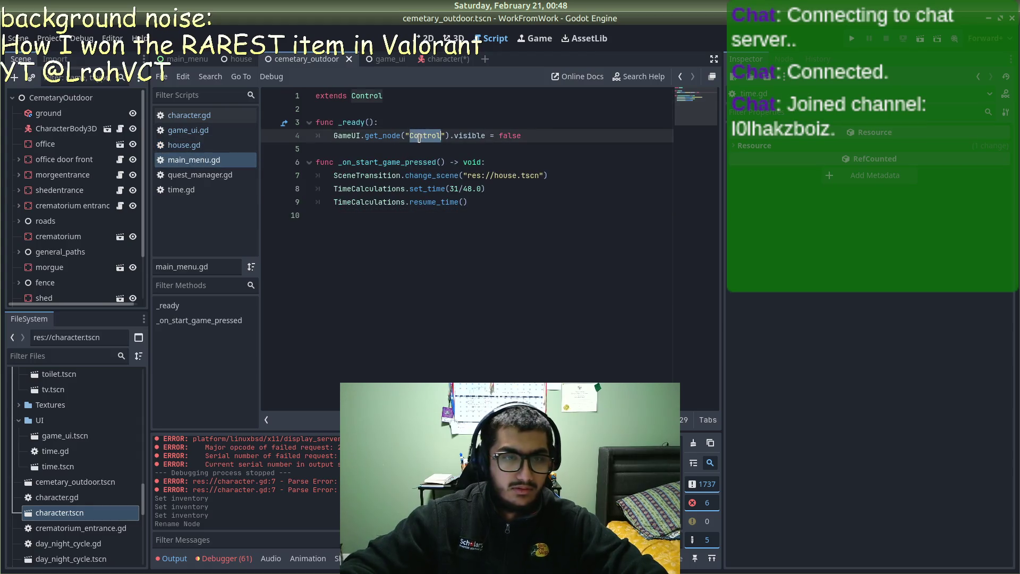
text(TopBar)
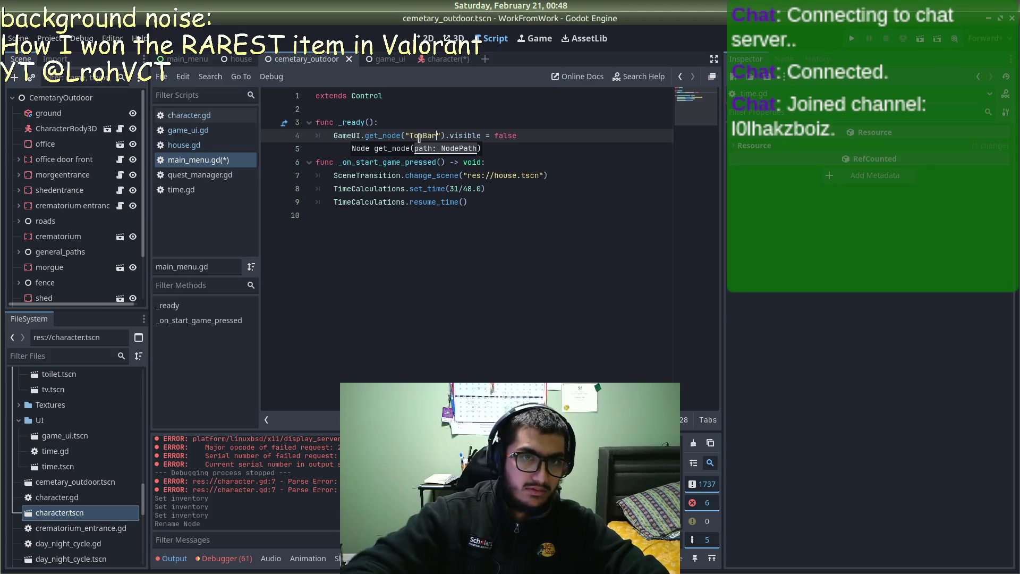
key(ctrl+s)
key(F5)
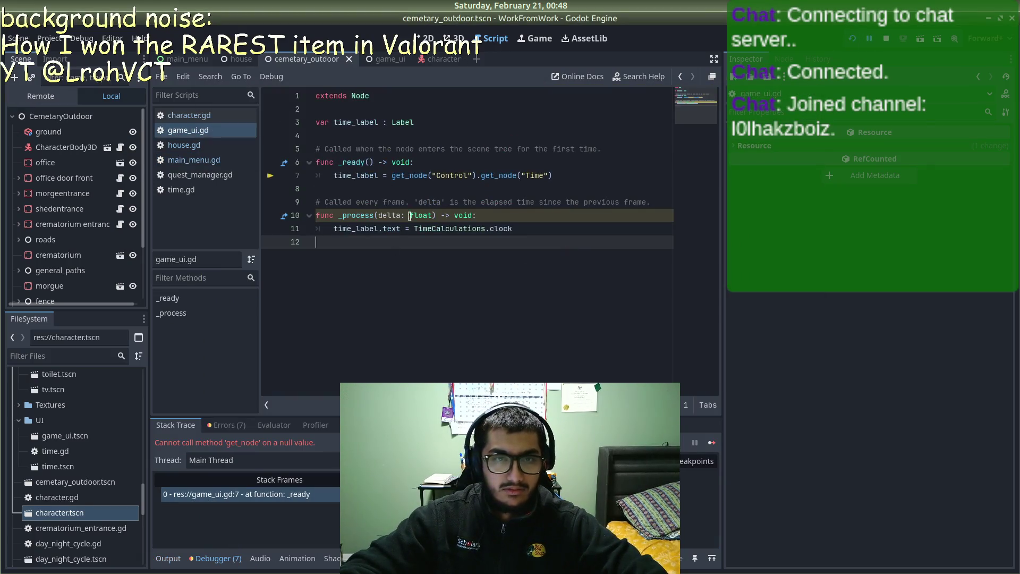
Step: Change 'Control' to 'TopBar' on line 7, rerun the project and start the game
double_click(443, 175)
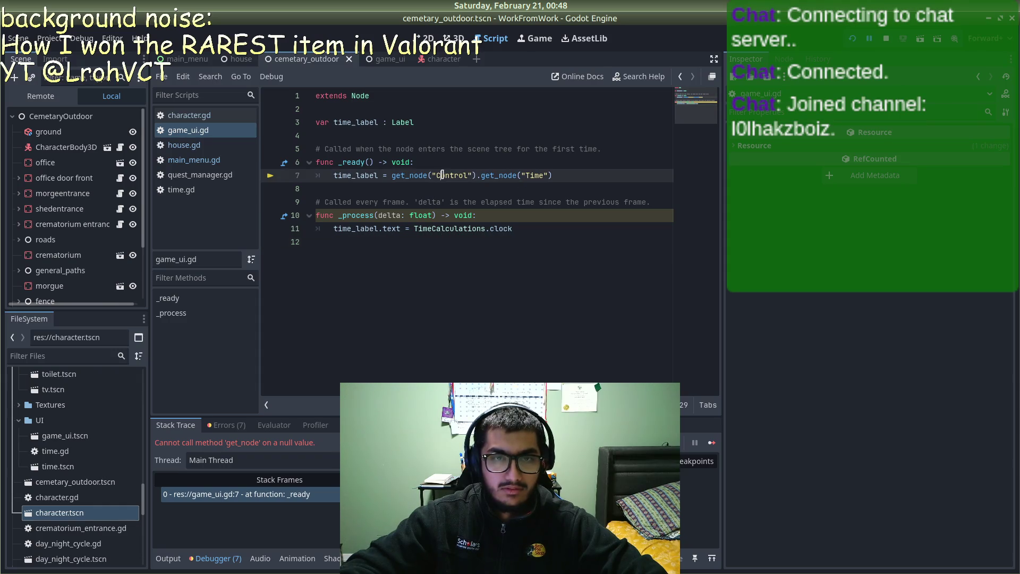
text(TopBar)
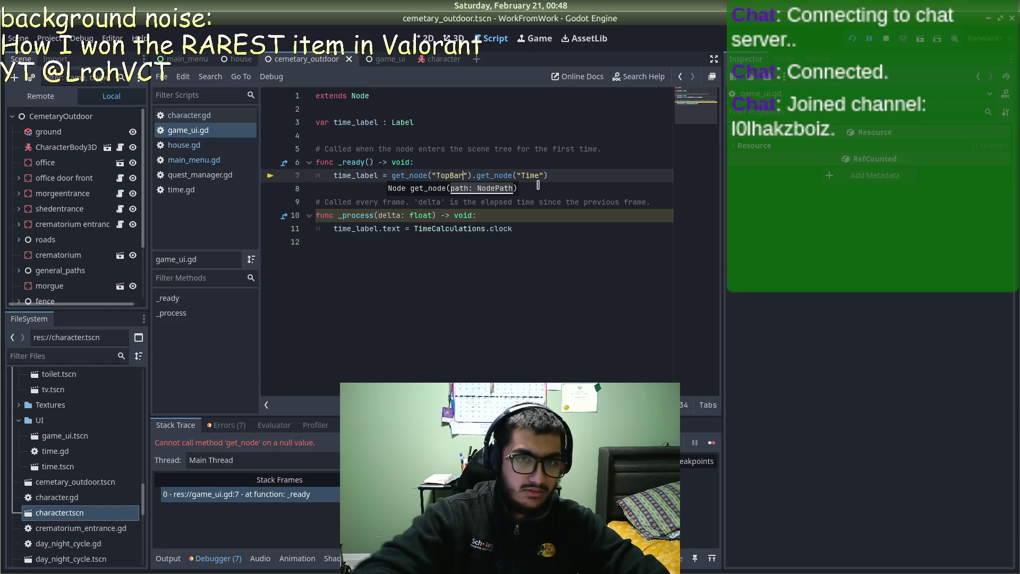
key(F5)
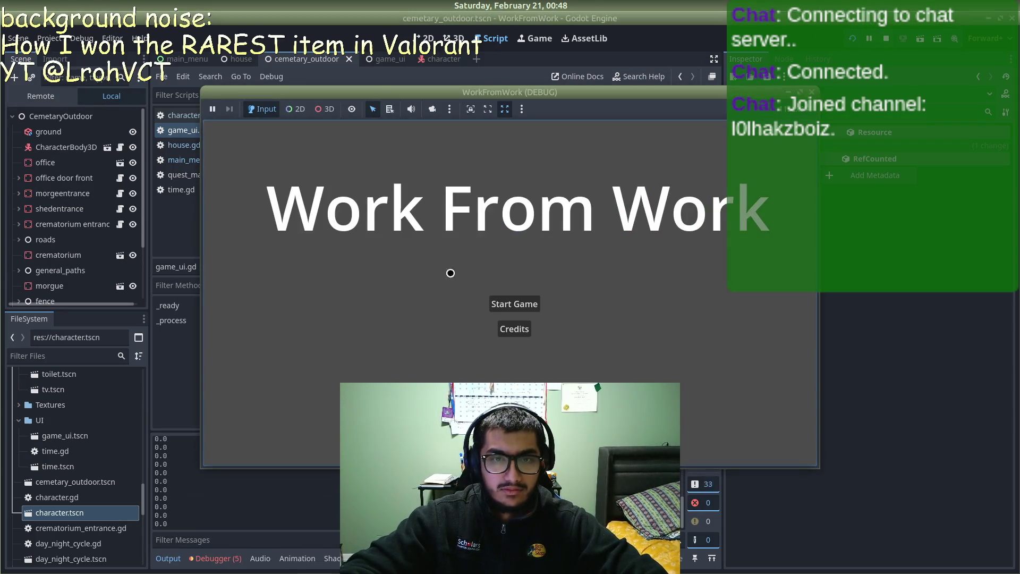
click(492, 303)
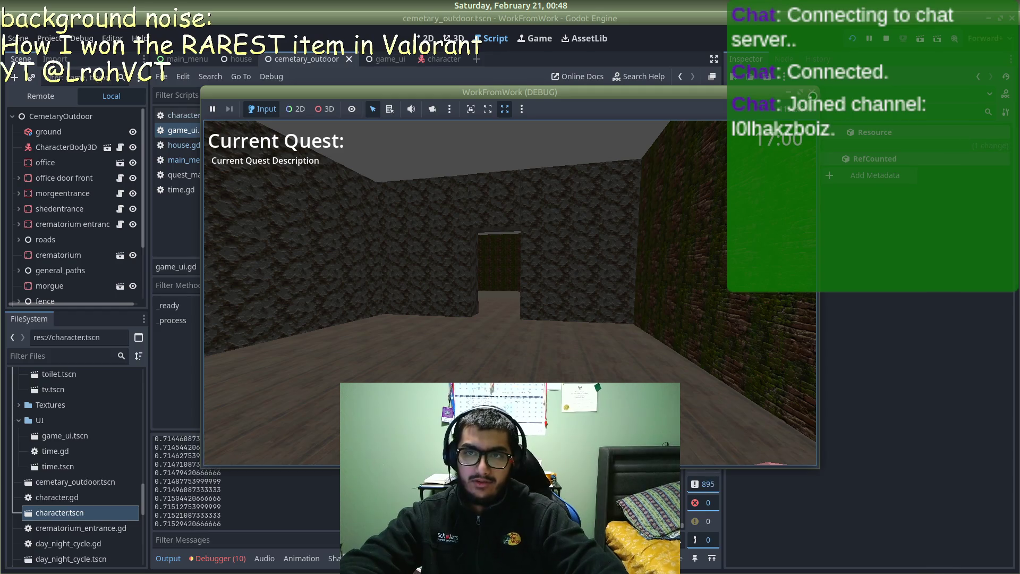
Step: Close the running game window with Alt+F4 and switch to OBS Studio
key(alt+F4)
key(alt+Tab)
key(alt+Tab)
key(alt+Tab)
key(alt+Tab)
key(alt+Tab)
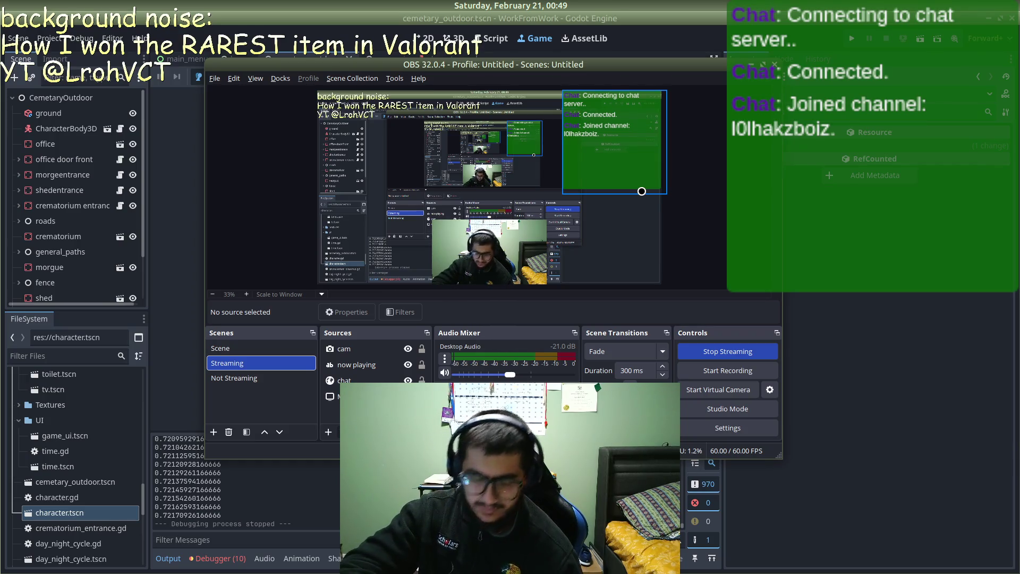
Step: Switch OBS to the Not Streaming scene to show the AFK card
click(244, 379)
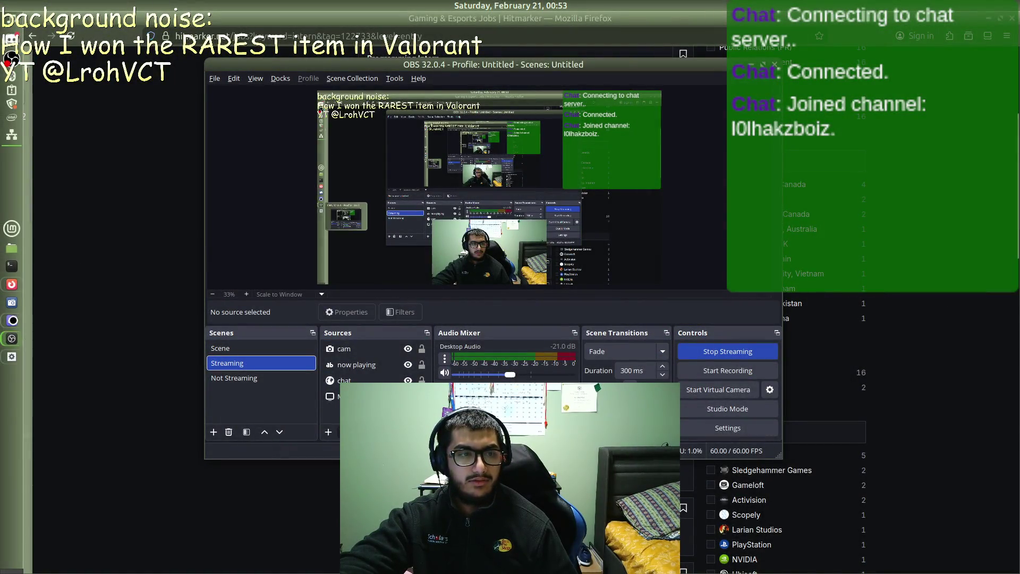
Step: Close the 'Hide & Show a node in Godot 4' video tab in Firefox
scroll(24, 323, down, 2)
scroll(23, 323, down, 4)
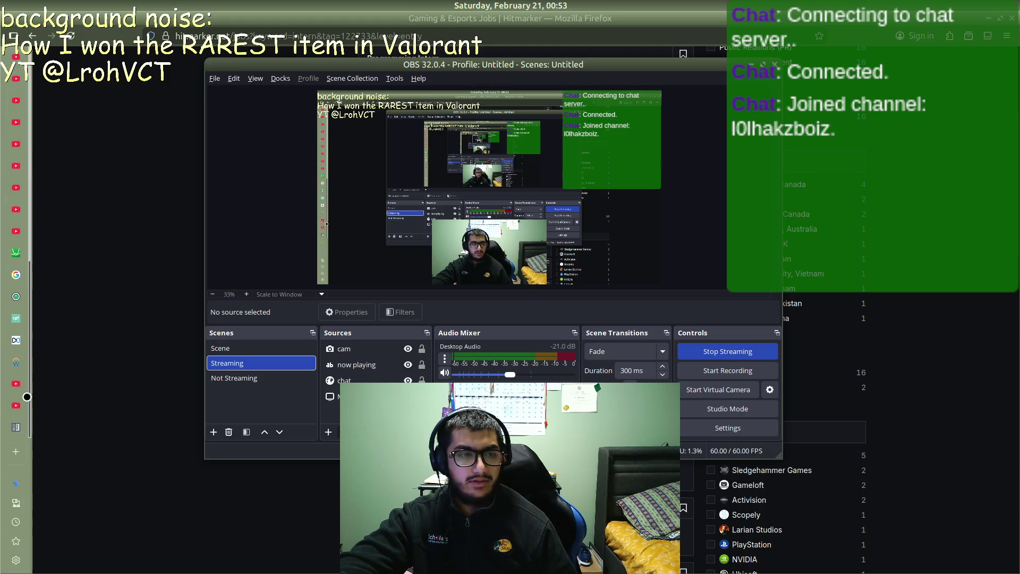
click(16, 423)
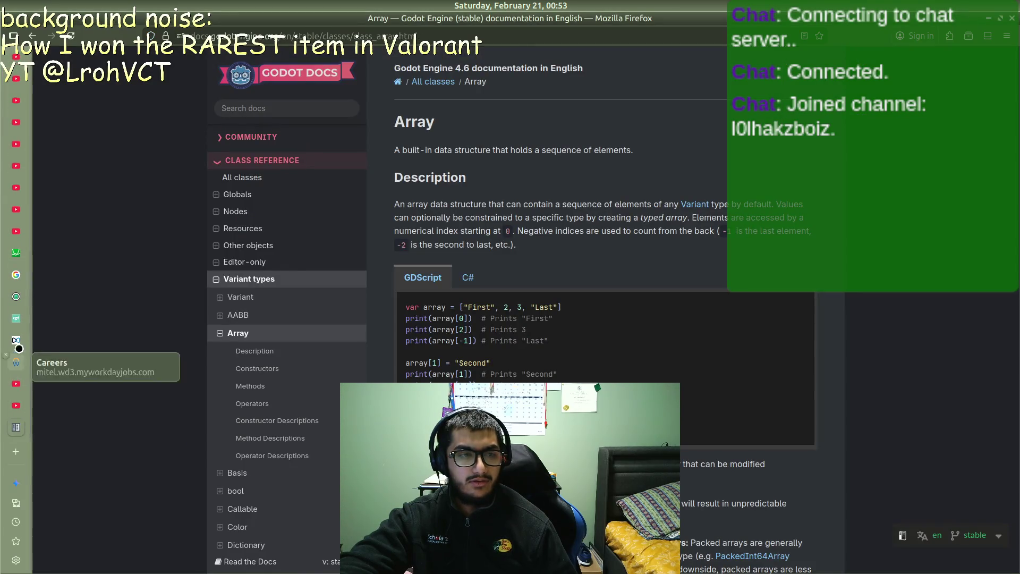
mouse_move(2, 295)
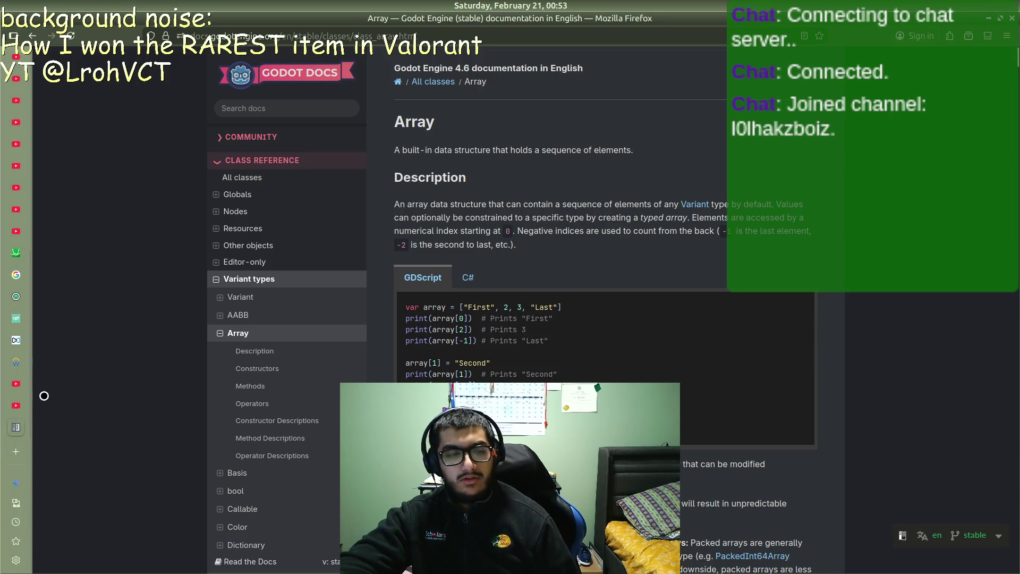
click(16, 425)
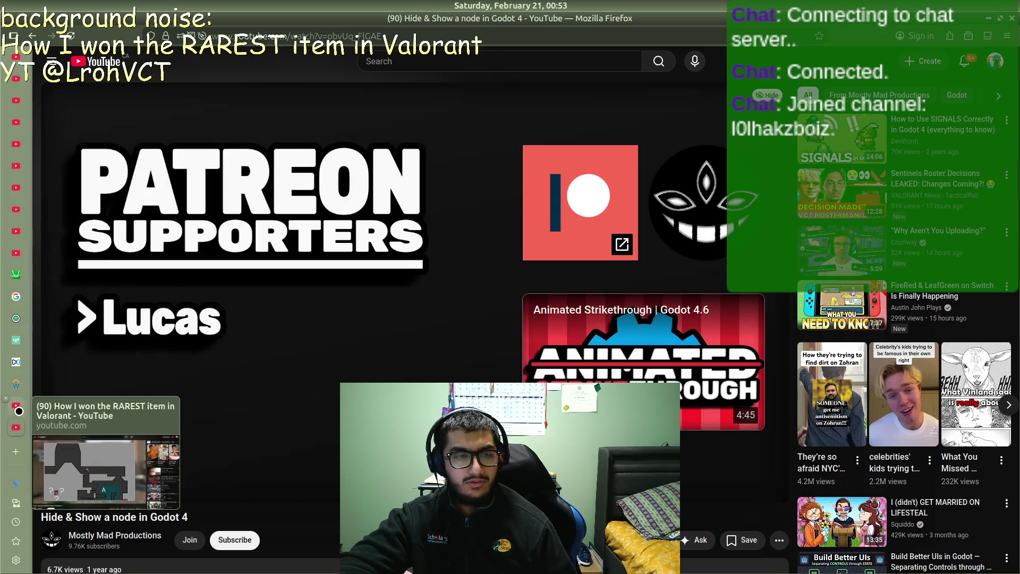
middle_click(22, 428)
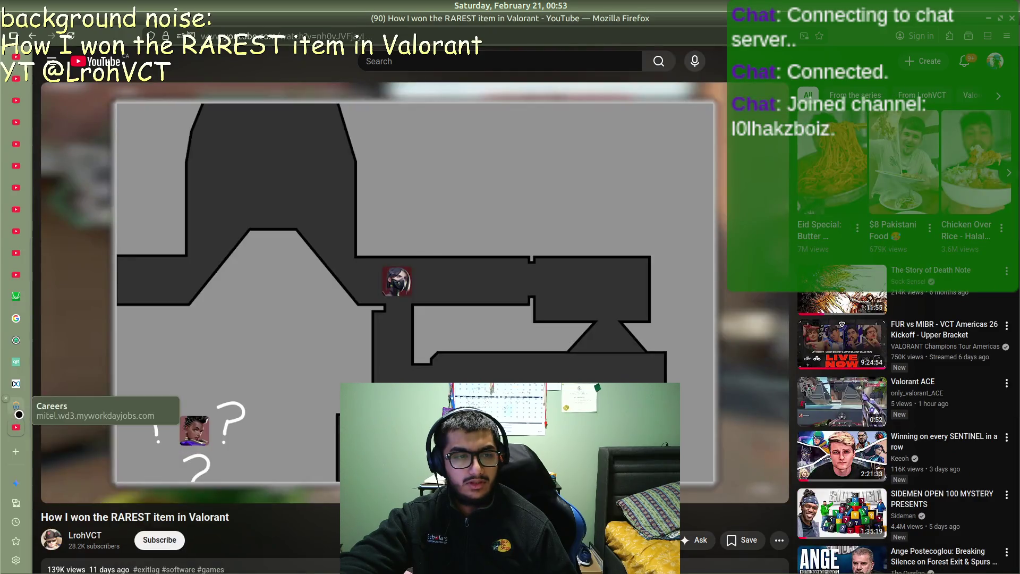
Step: Resume the Valorant video, then return to Godot and run the project with F5
click(425, 345)
mouse_move(10, 356)
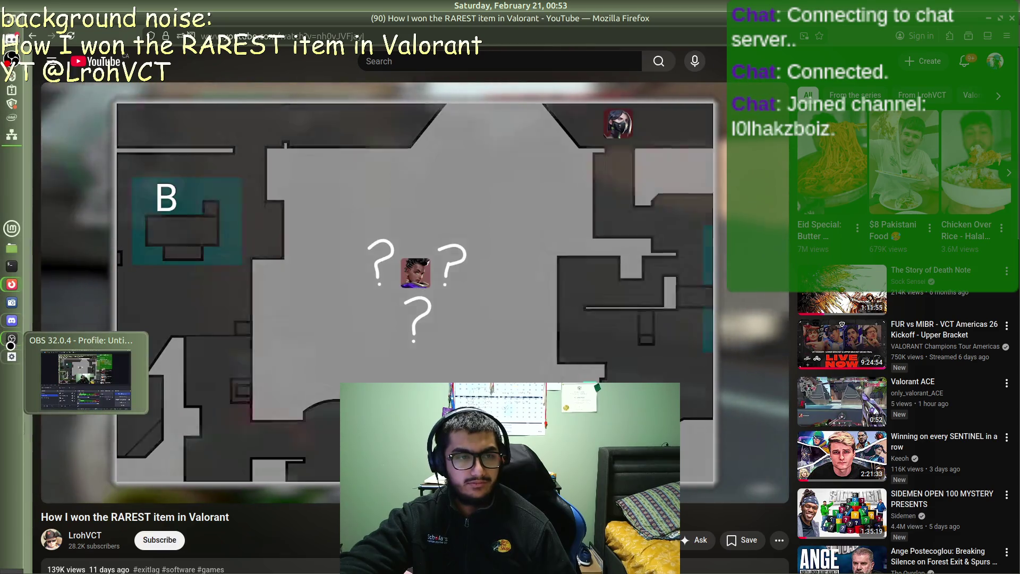
click(79, 371)
key(F5)
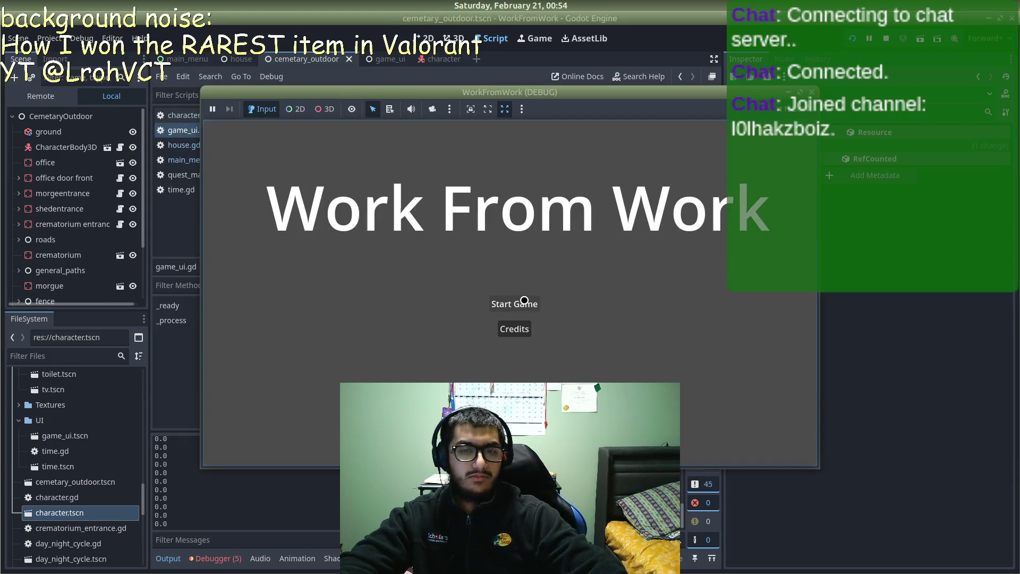
Step: Choose Start Game from the title menu to enter the 3D room
key(Return)
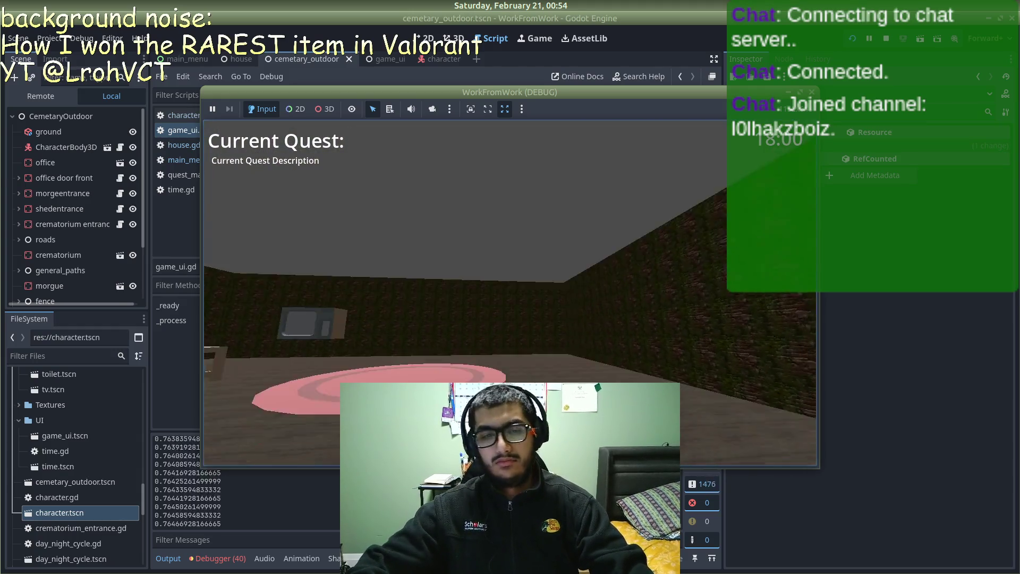
Step: Walk around the room past the table, TV and stone wall, then maximize the debug window
key(w)
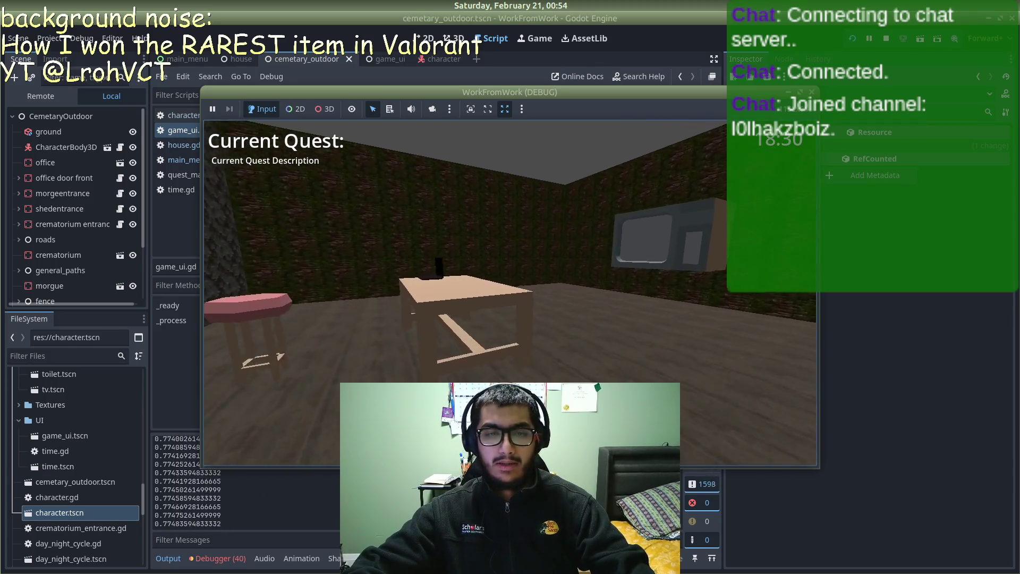
key(w)
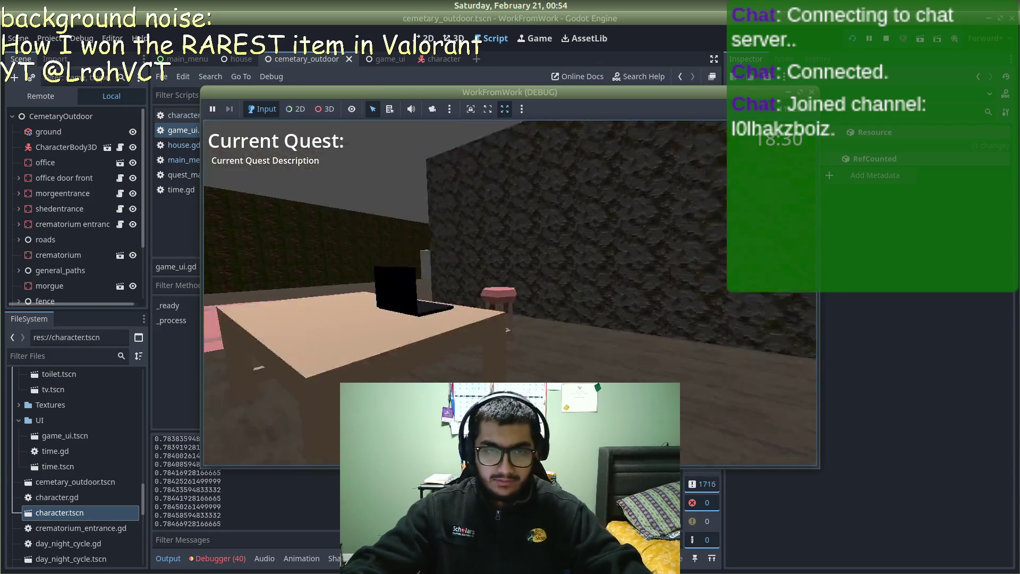
key(w)
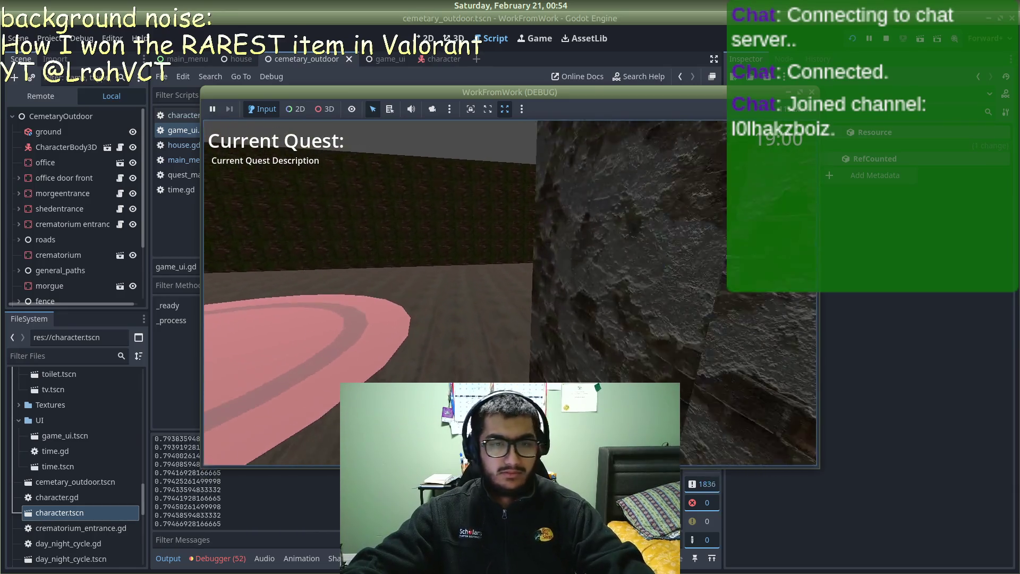
key(w)
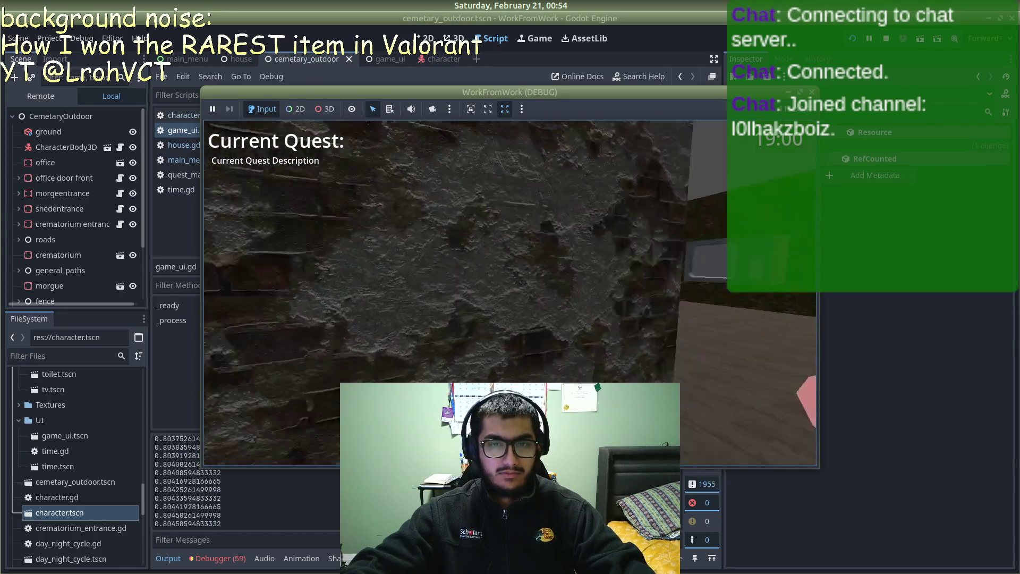
key(w)
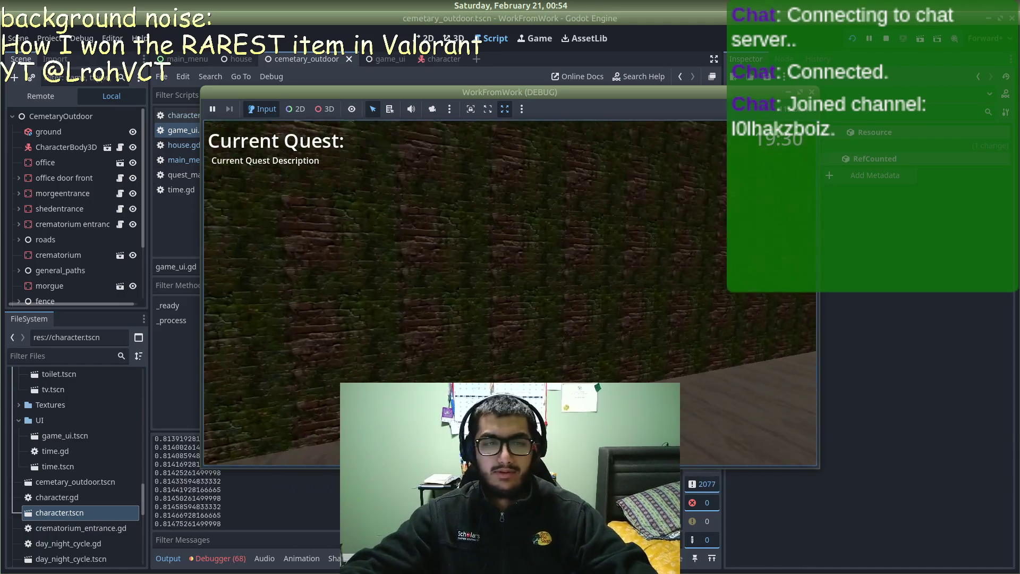
key(w)
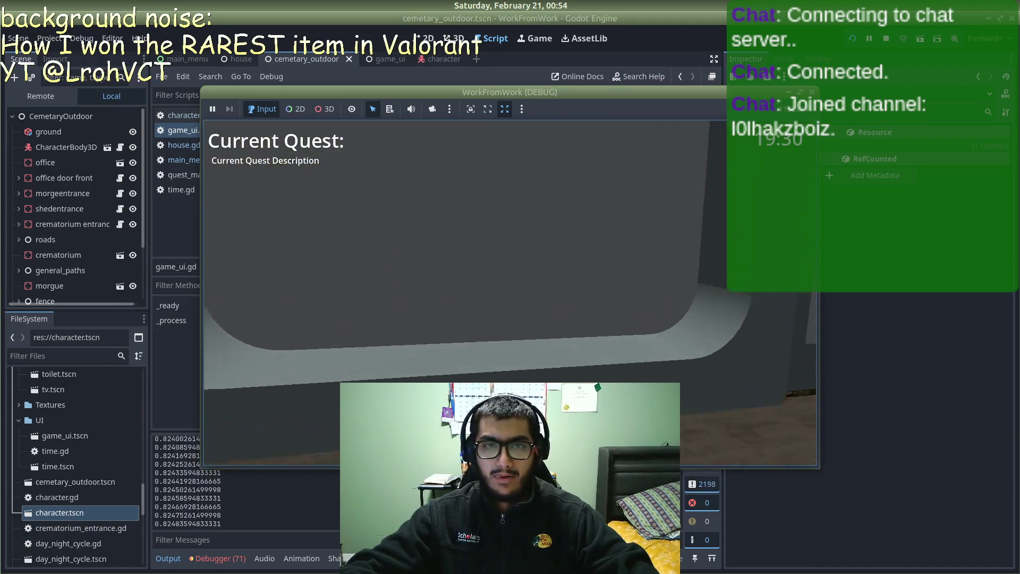
key(w)
key(w)
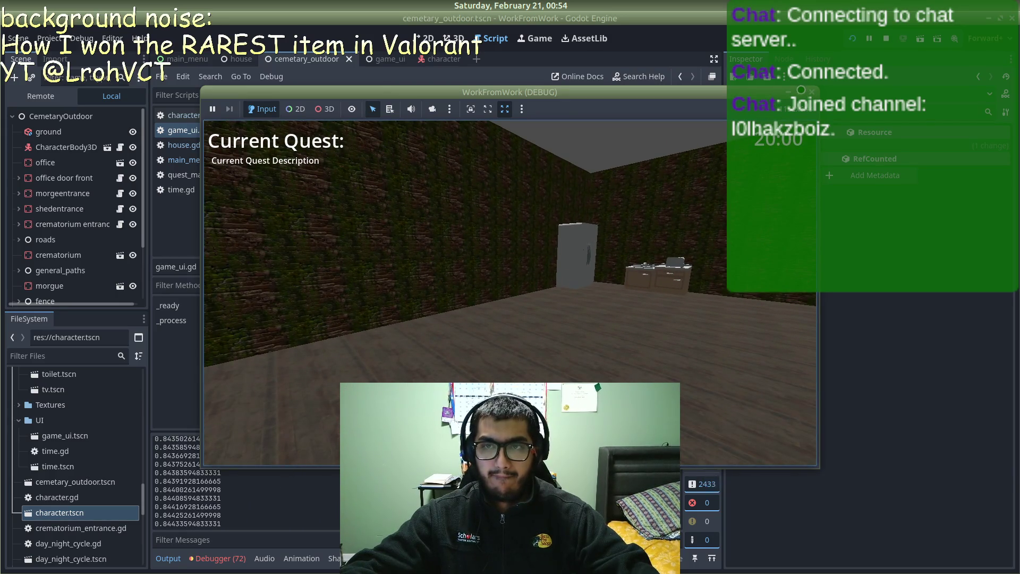
click(805, 89)
Step: Walk past the fridge, counter and bed to the toilet, then use it with E
key(w)
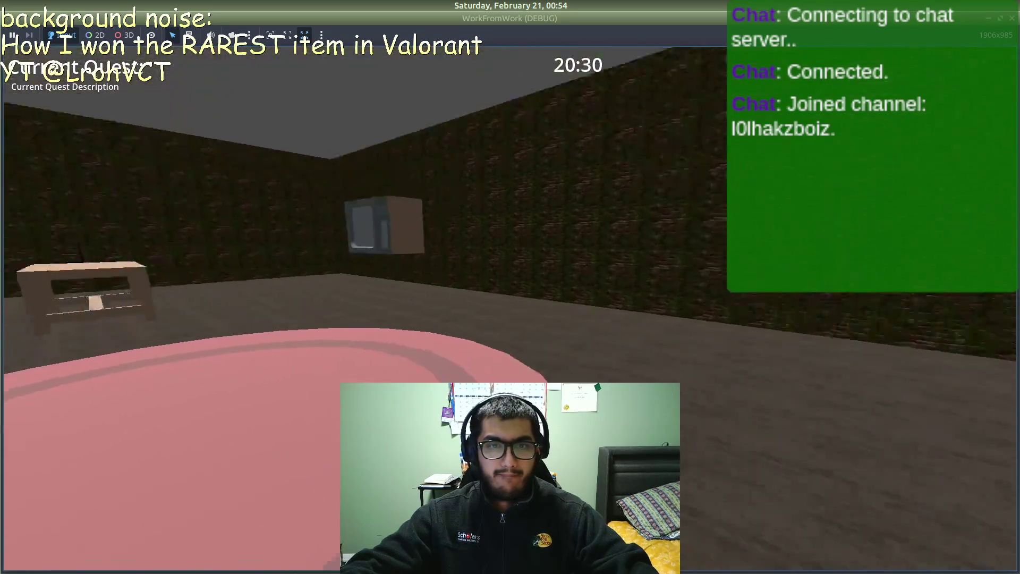
key(w)
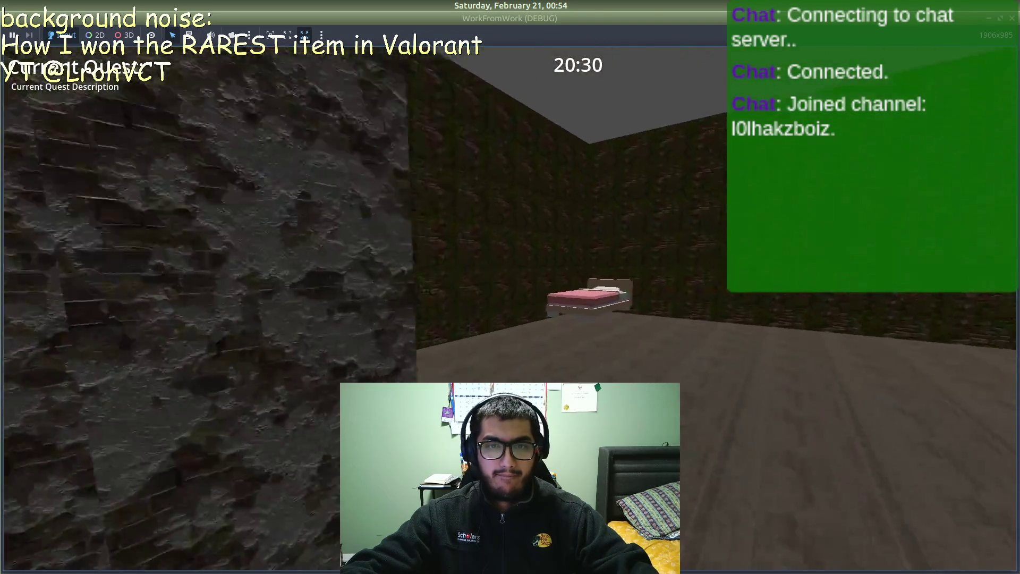
key(w)
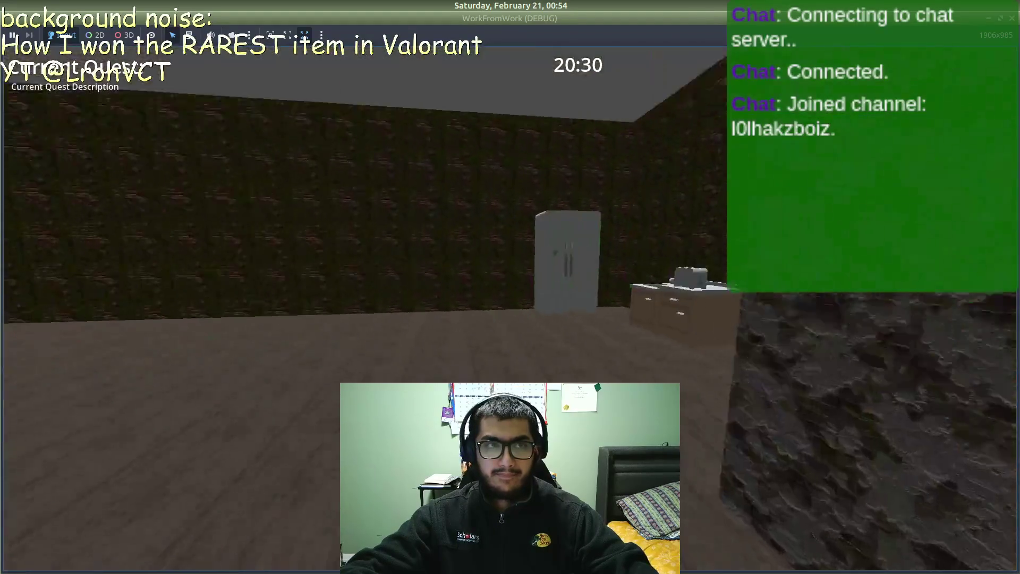
key(e)
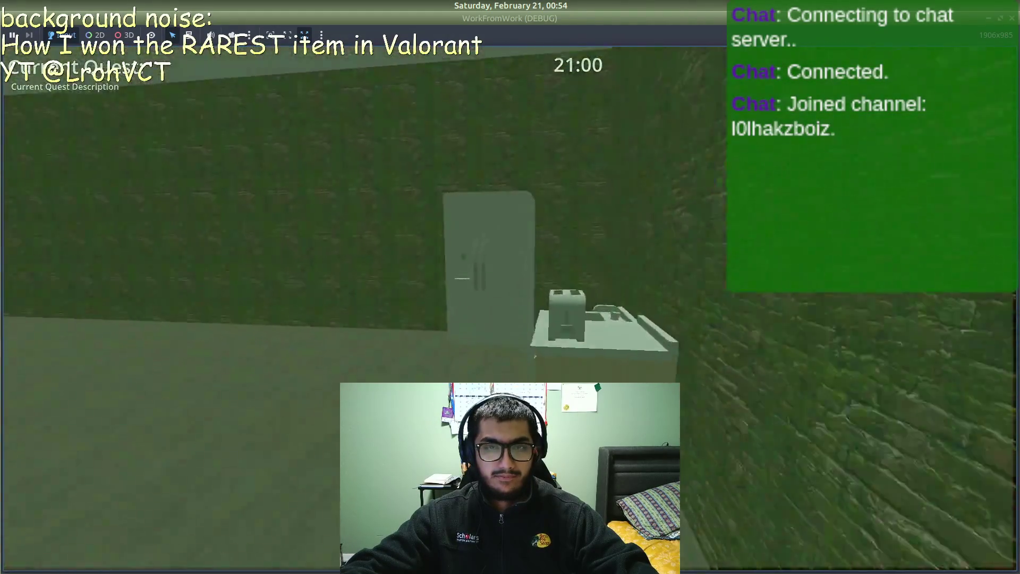